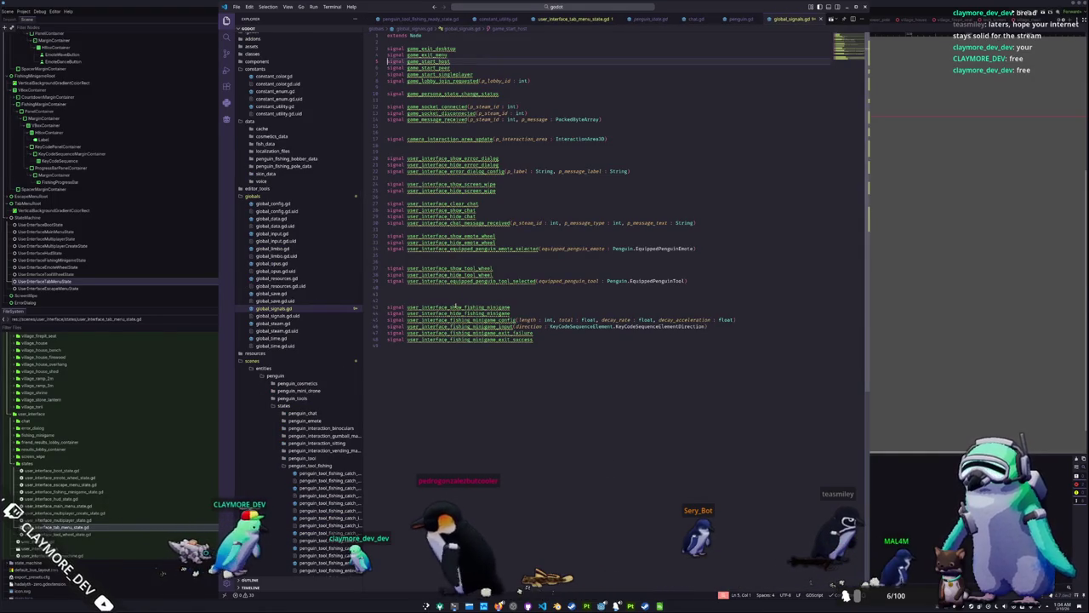
Add a user_interface_show_tab_menu signal declaration below the tool wheel signals in global_signals.gd.
left_click(494, 301)
key("Up")
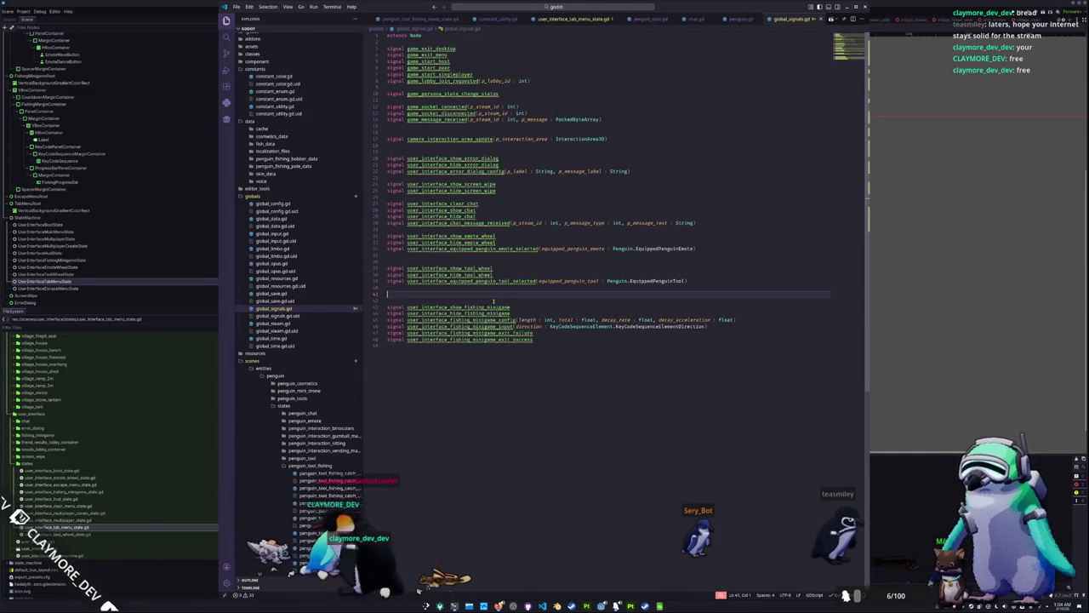
type("signal user_interface")
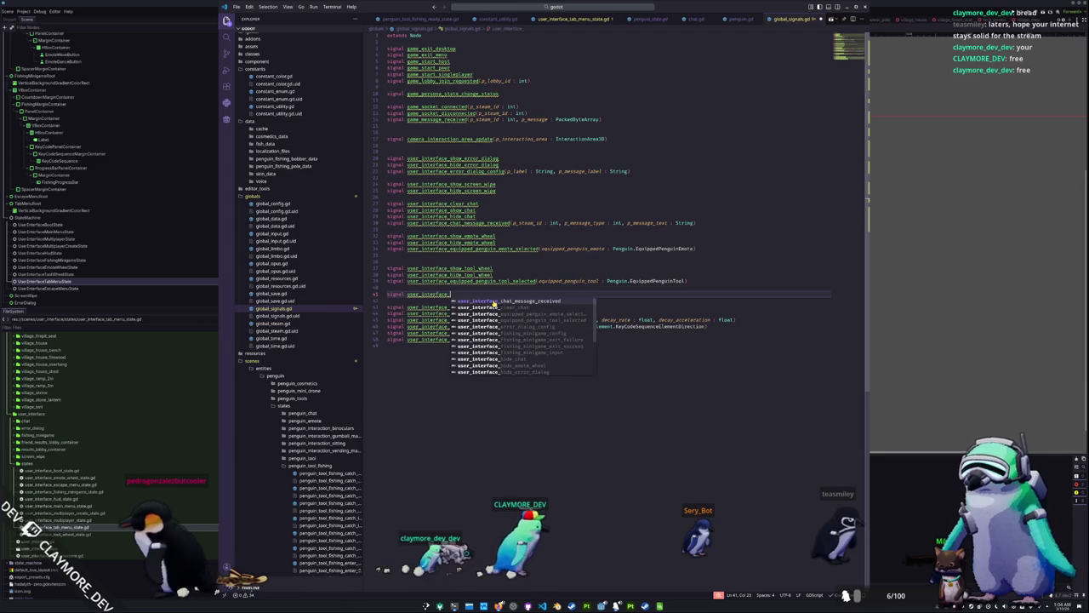
type("_tab_")
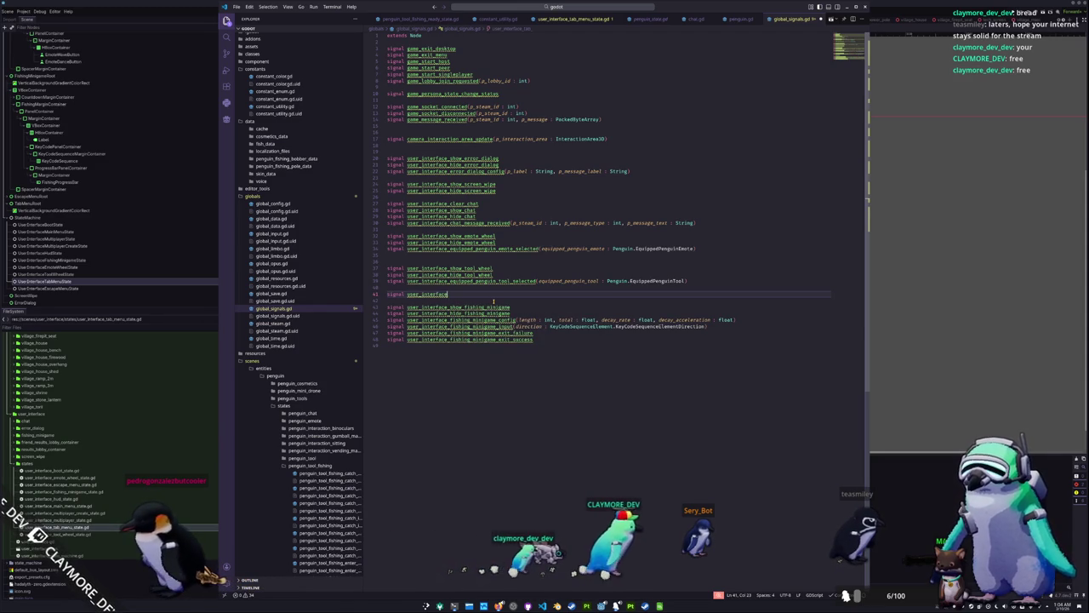
key("BackSpace")
key("BackSpace")
key("BackSpace")
type("show_tab_menu")
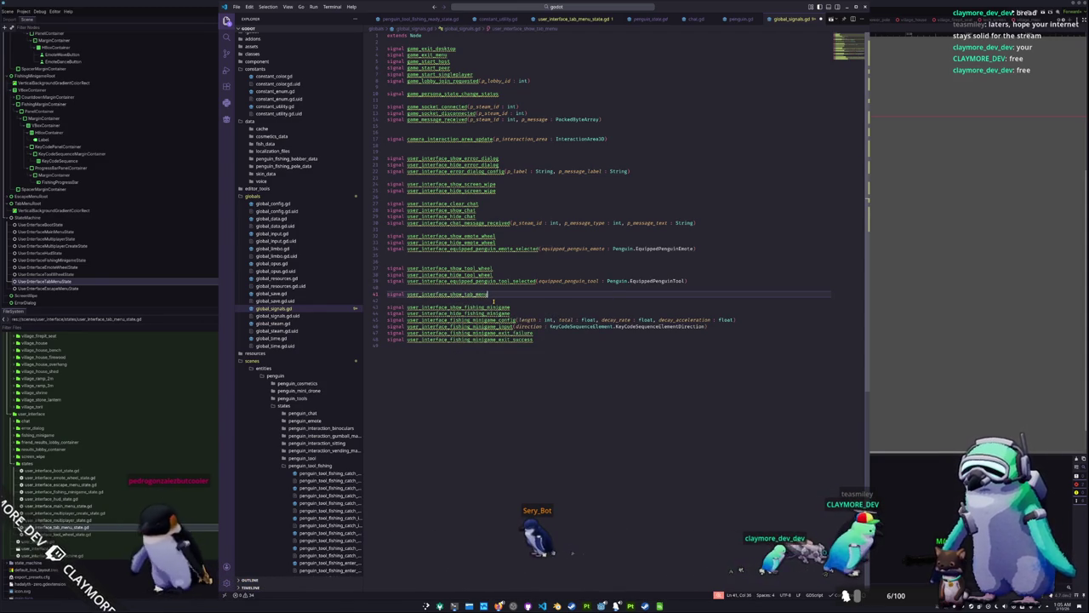
Add a user_interface_hide_tab_menu signal declaration and collapse the penguin_tool_fishing folder.
key("Return")
type("signal user_interface_hide_tab_menu")
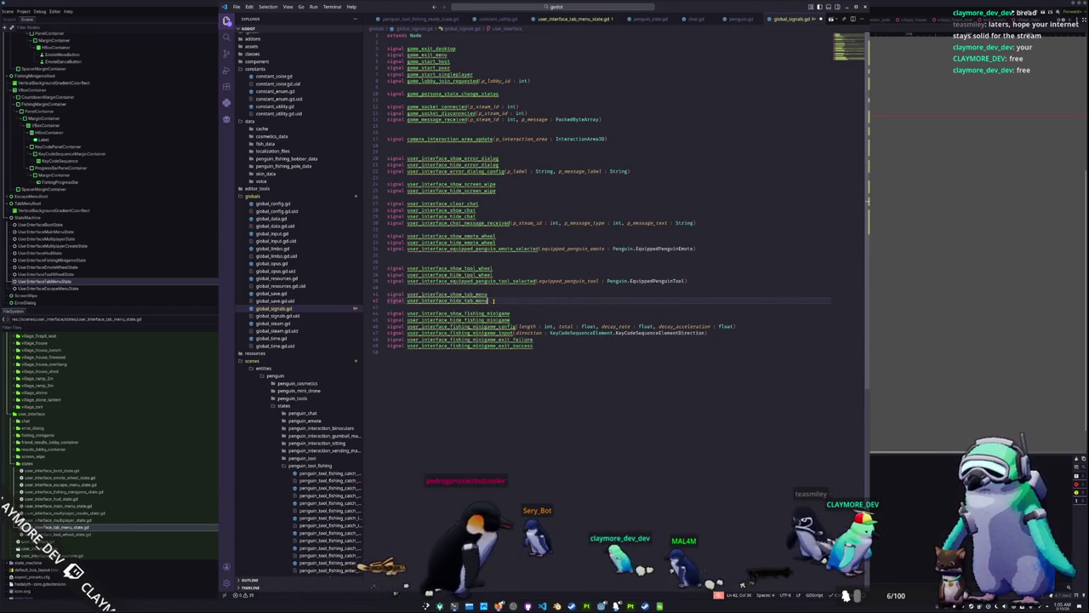
mouse_move(460, 295)
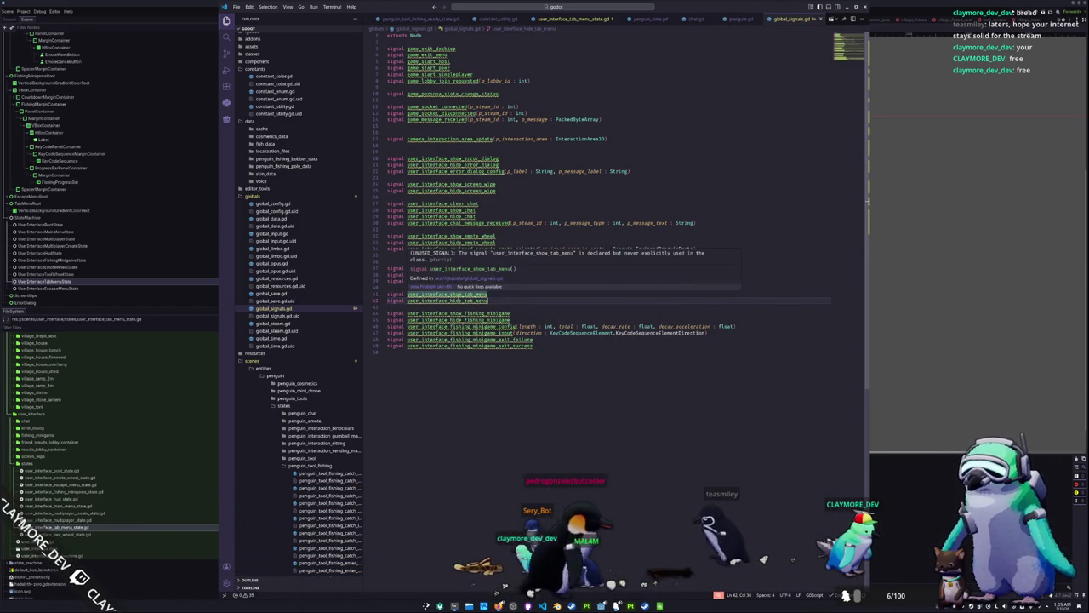
scroll(326, 399, "down", 2)
scroll(326, 399, "down", 2)
left_click(313, 356)
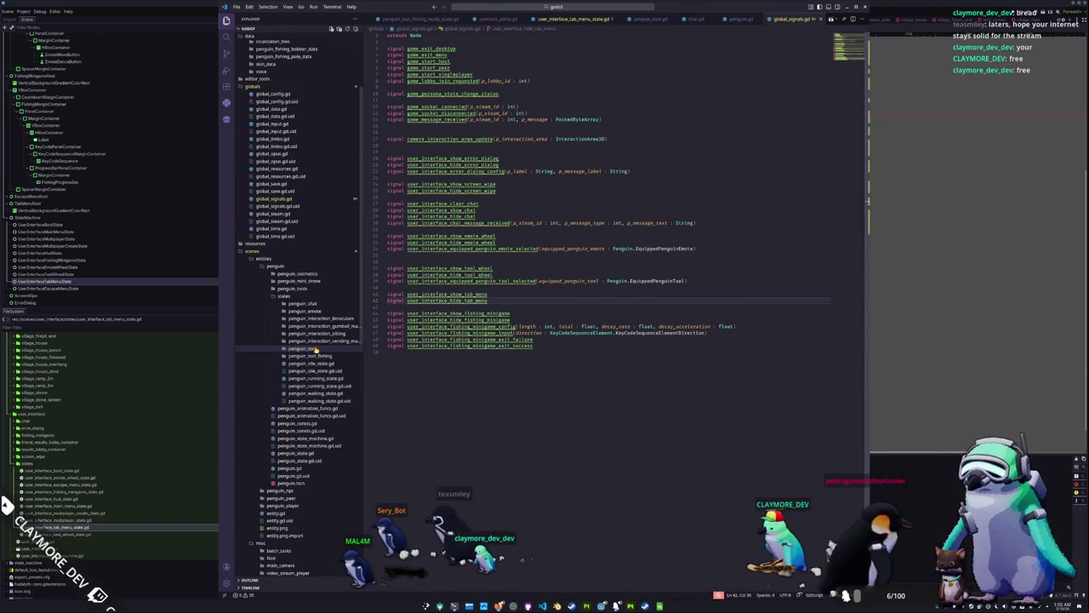
Create penguin_tab/penguin_tab_menu_state.gd inside the penguin states folder.
right_click(295, 297)
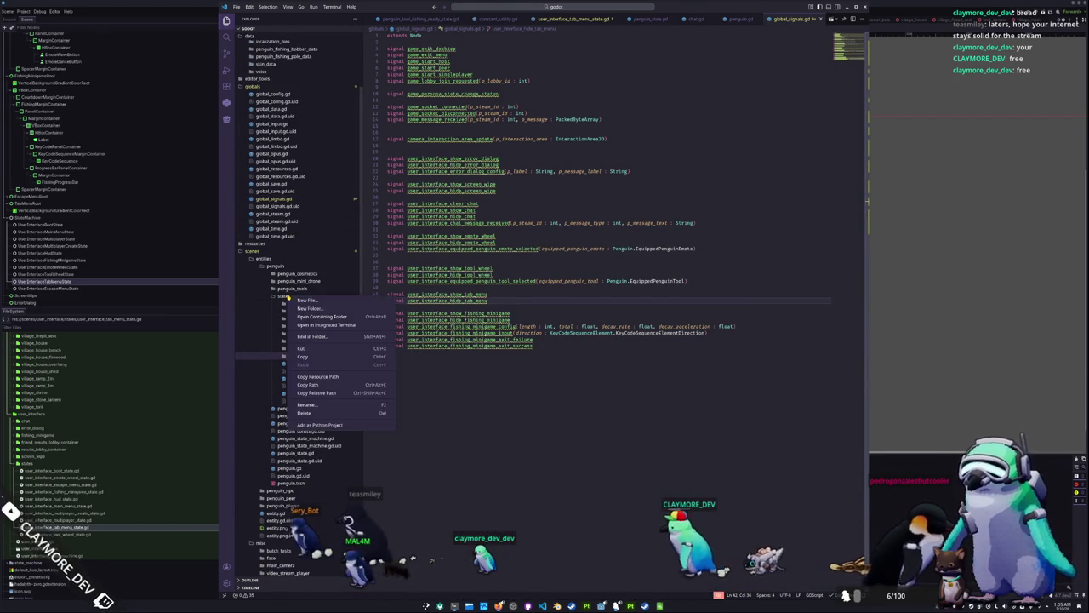
left_click(312, 301)
type("pengu")
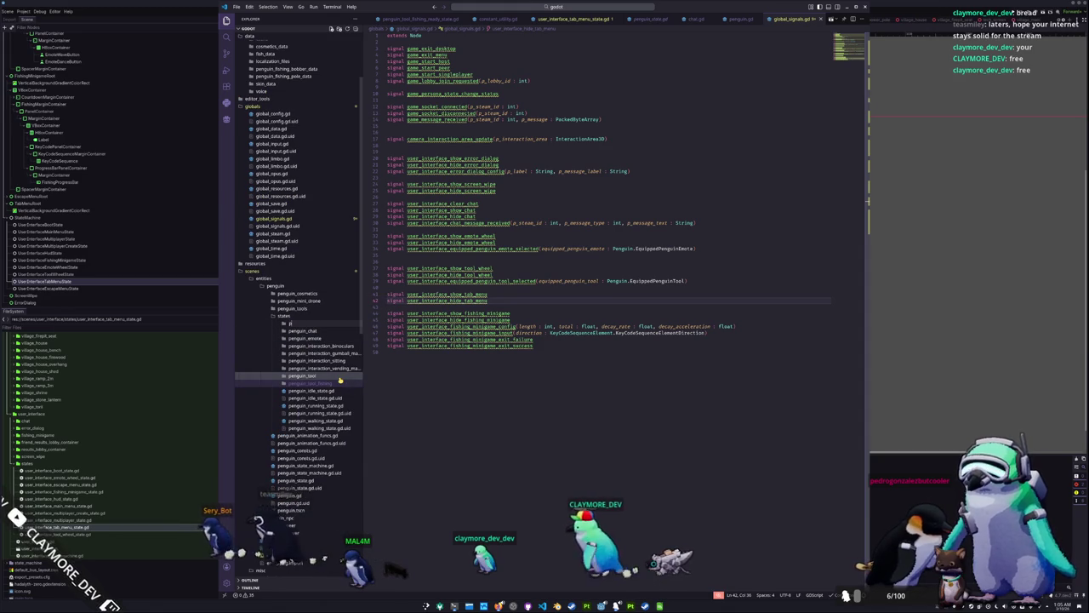
type("in")
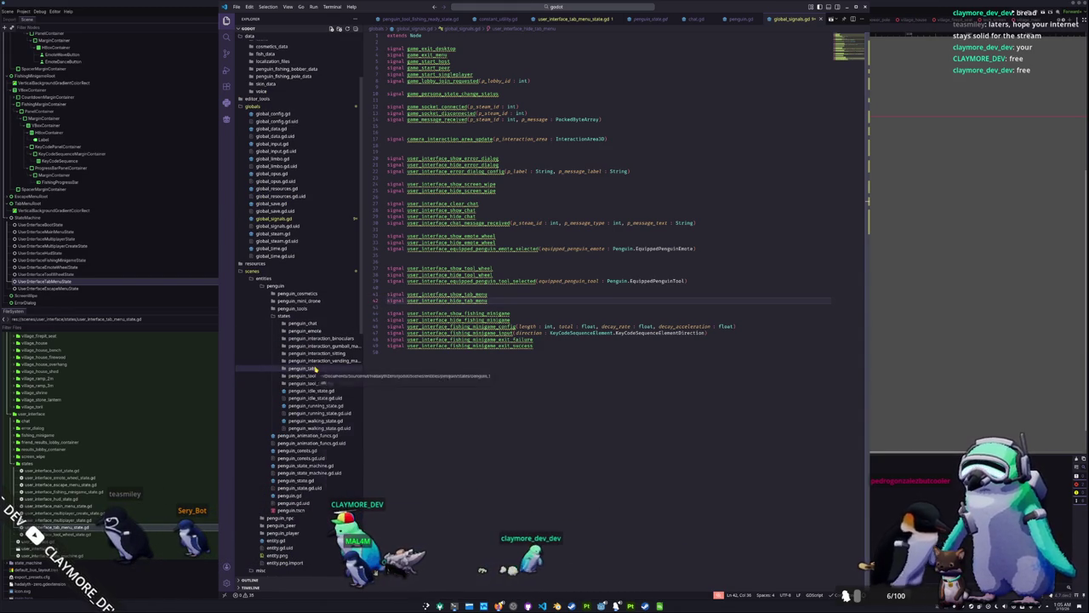
type("/peng")
scroll(340, 371, "down", 2)
type("uin_tab_menu_state.gd")
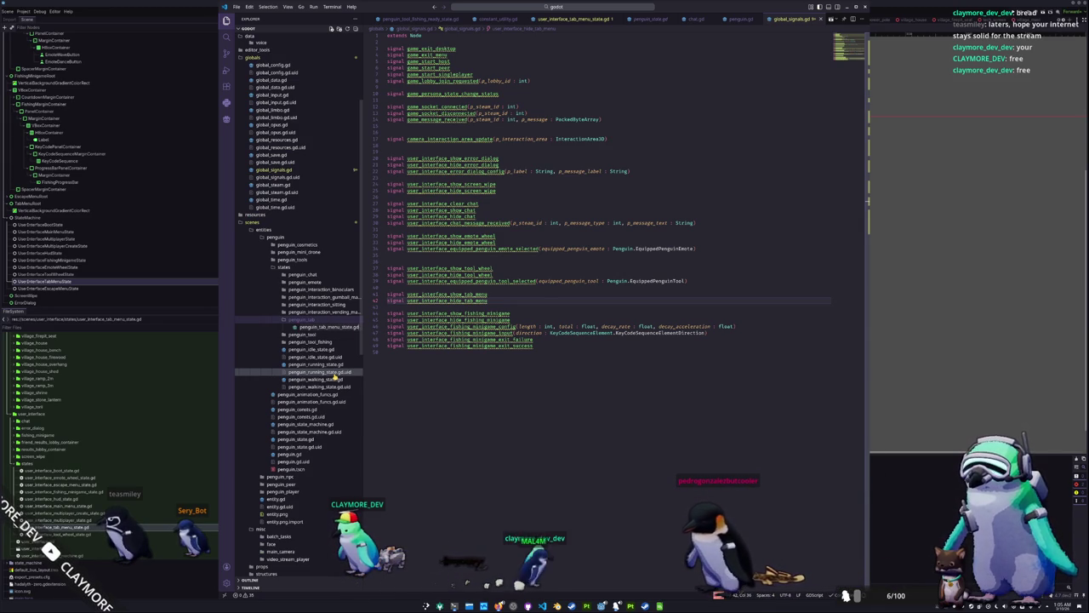
key("Return")
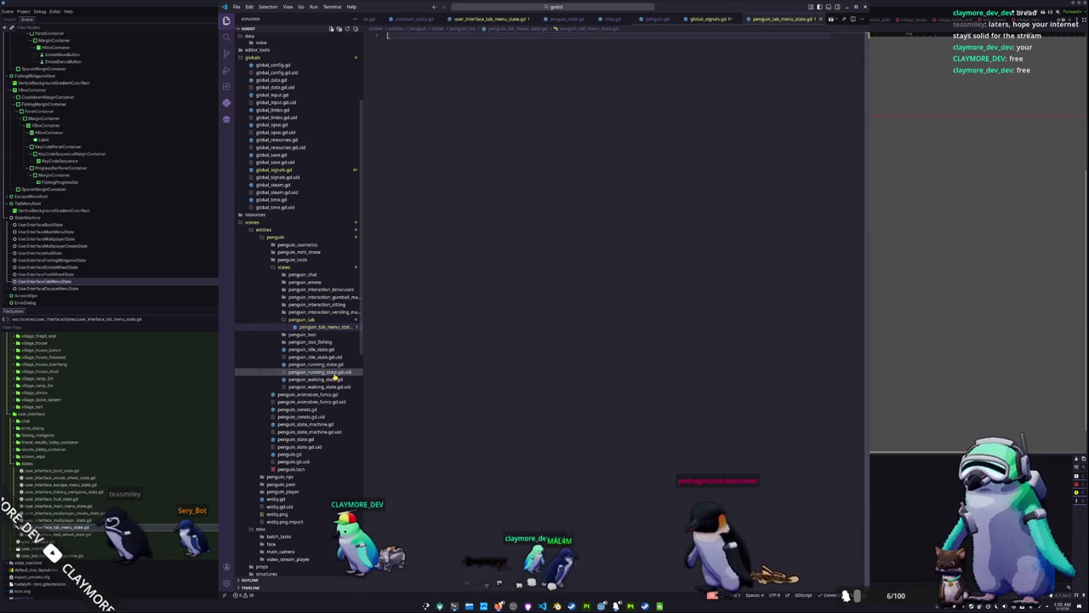
Start the script with 'extends PenguinState' and 'class_name PenguinTabMenuState', followed by blank lines.
type("class_name ")
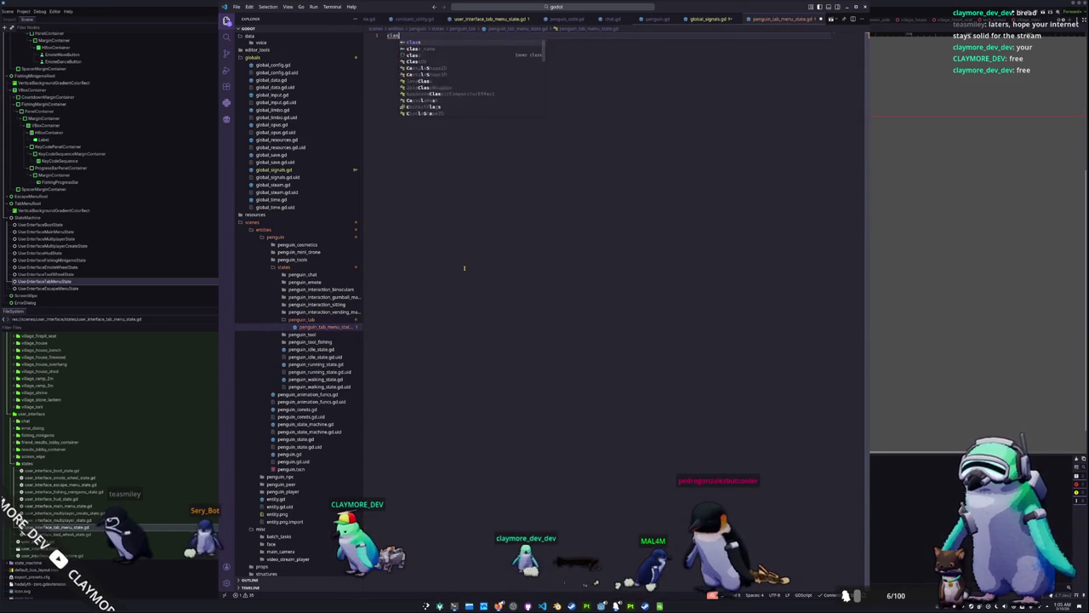
type("PenguinTabMenuState")
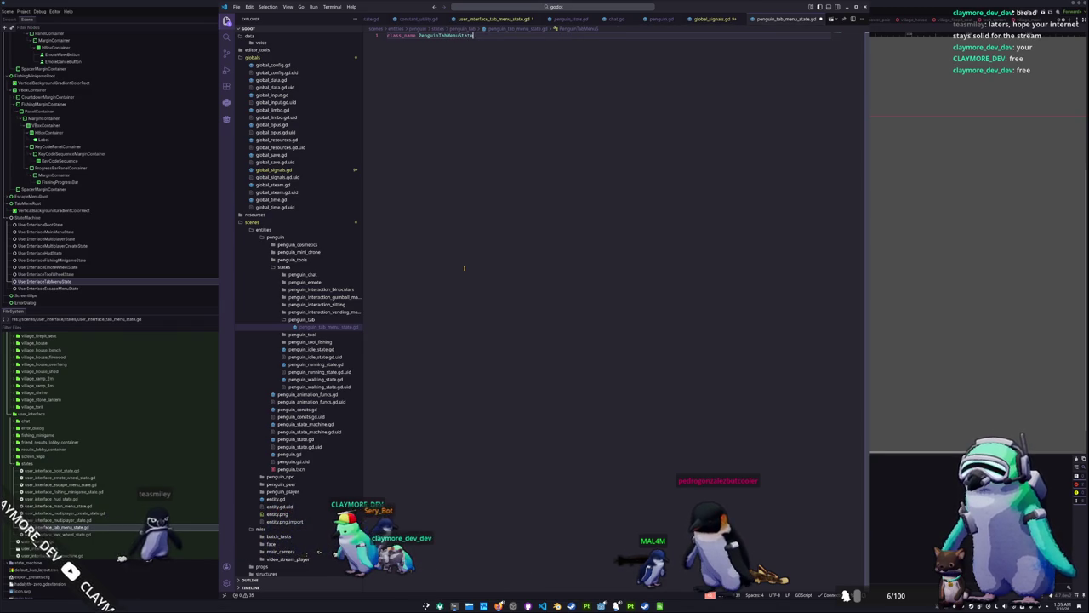
key("Return")
key("Up")
type("extends")
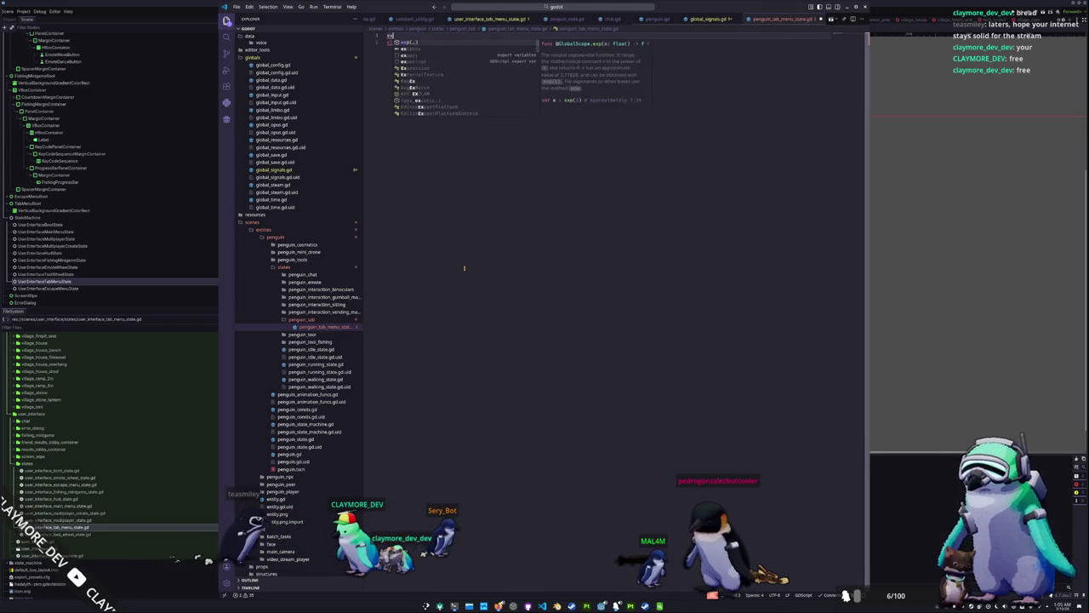
type(" PenguinState")
key("Down")
key("Home")
key("End")
key("Return")
key("Return")
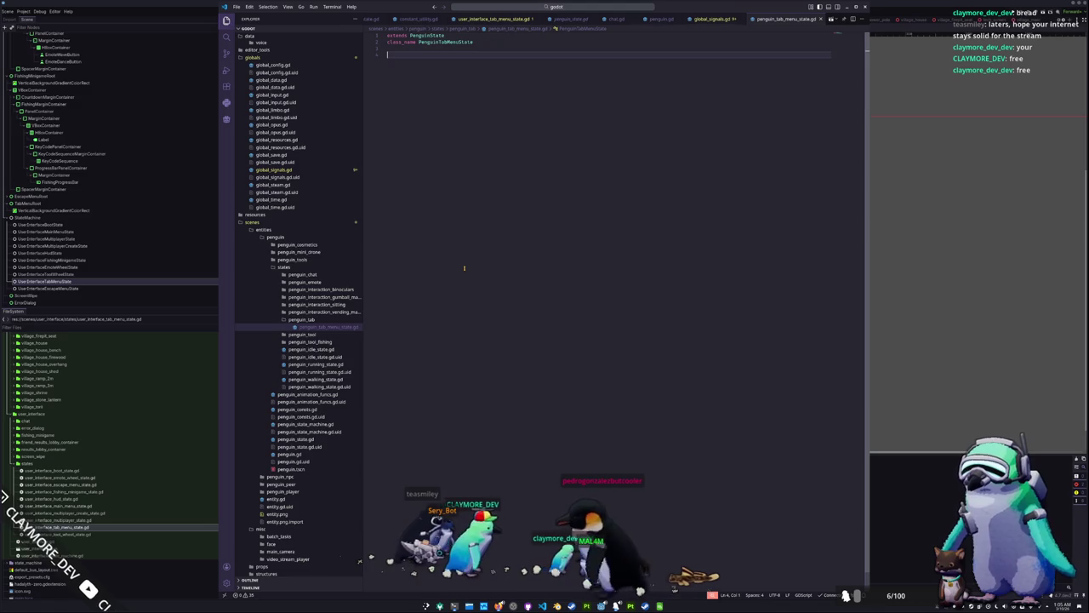
Look at penguin_tool_wheel_state.gd and penguin_idle_state.gd for reference, then return to penguin_tab_menu_state.gd.
left_click(301, 320)
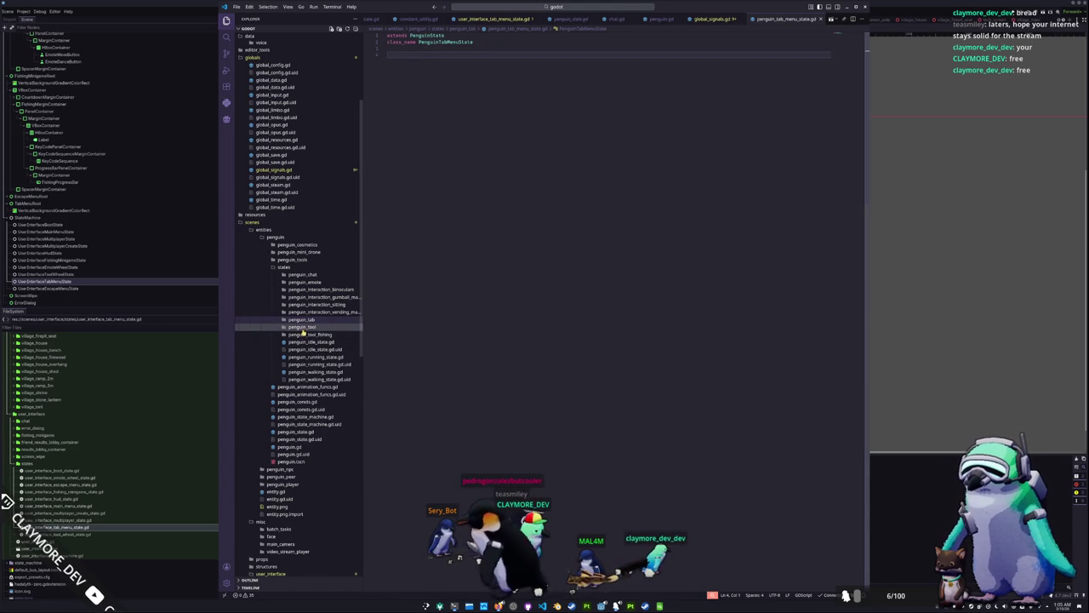
left_click(304, 327)
left_click(311, 364)
left_click(311, 386)
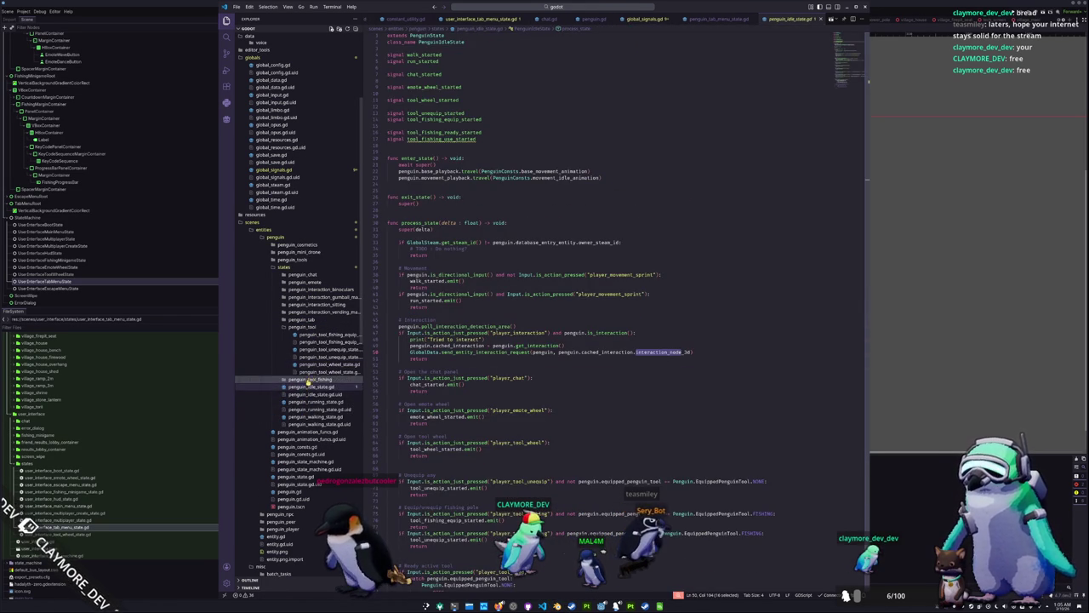
left_click(299, 327)
left_click(302, 319)
left_click(314, 326)
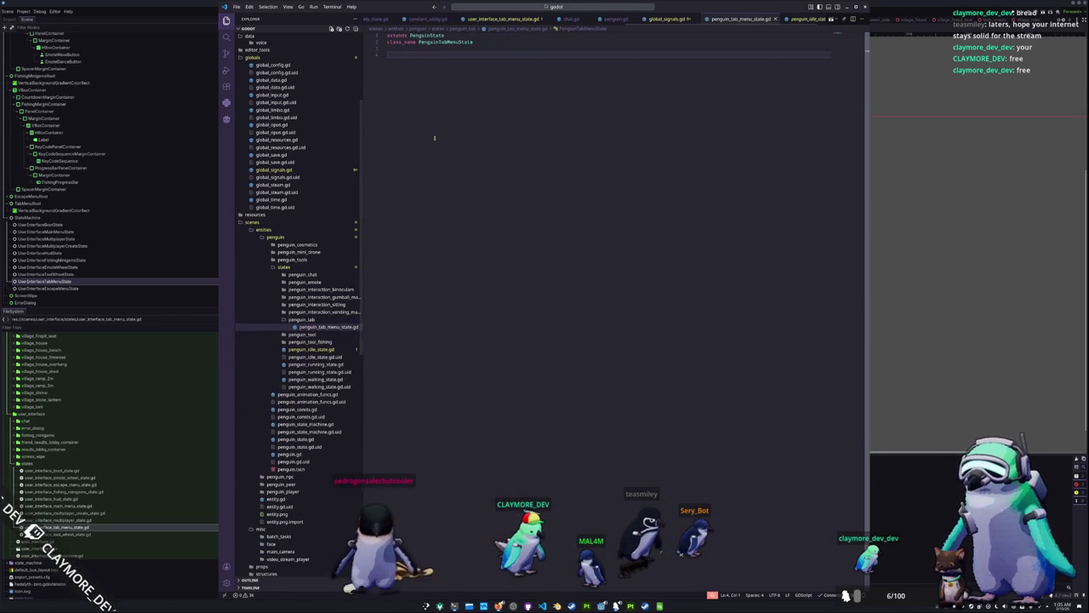
Delete the unequip and fishing equip signals, keeping only the finished signal.
scroll(434, 136, "up", 2)
left_click(492, 79)
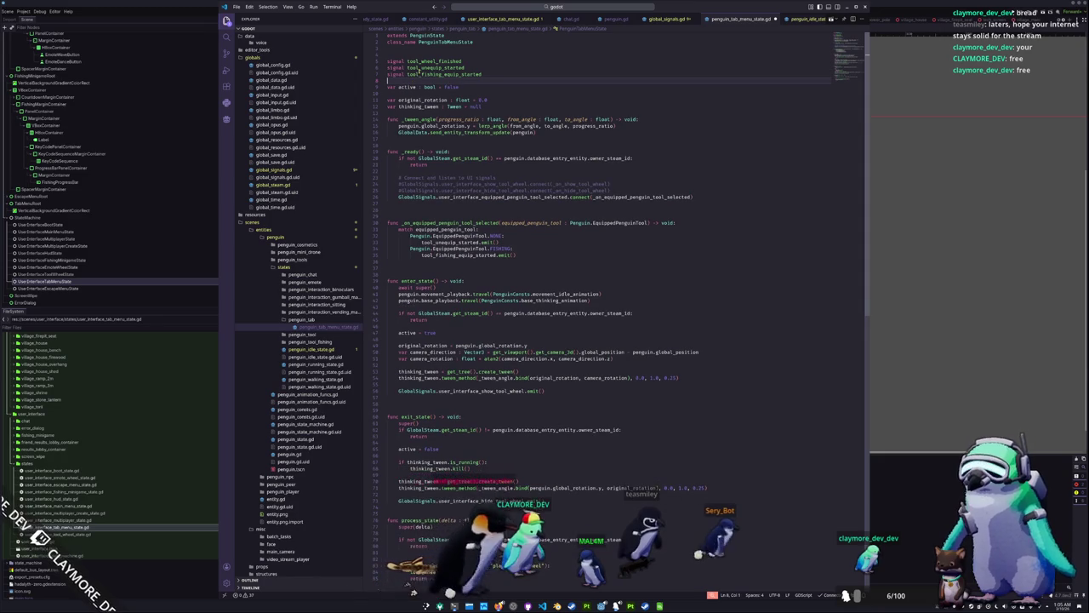
left_click_drag(492, 78, 489, 52)
left_click_drag(388, 61, 463, 61)
key("BackSpace")
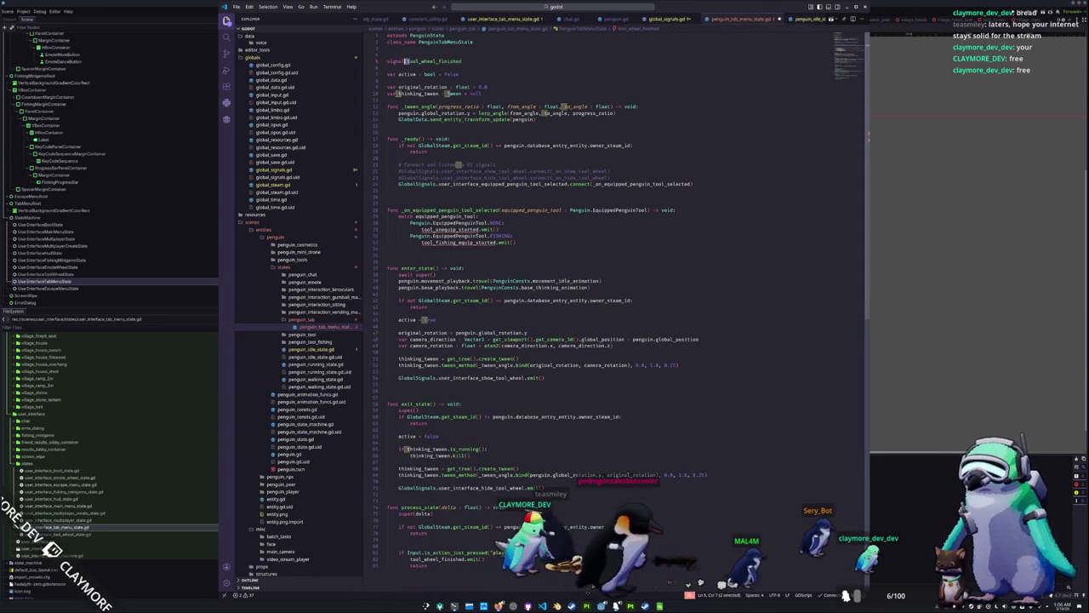
Replace every tool_wheel occurrence with tab_menu and remove the extra blank line above _ready.
key("shift+Right")
key("shift+Right")
key("shift+Right")
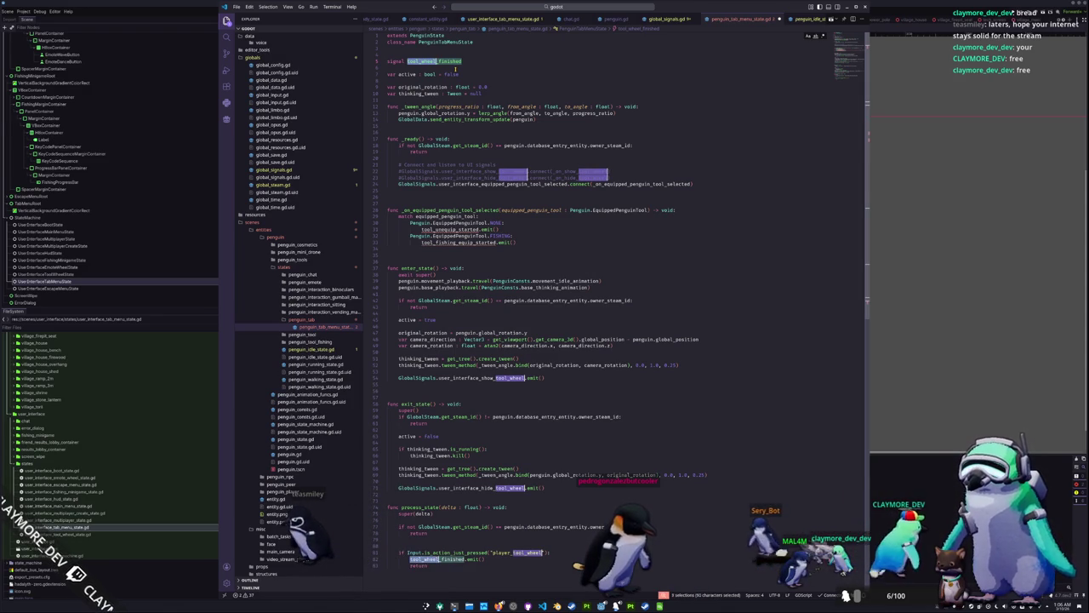
type("t")
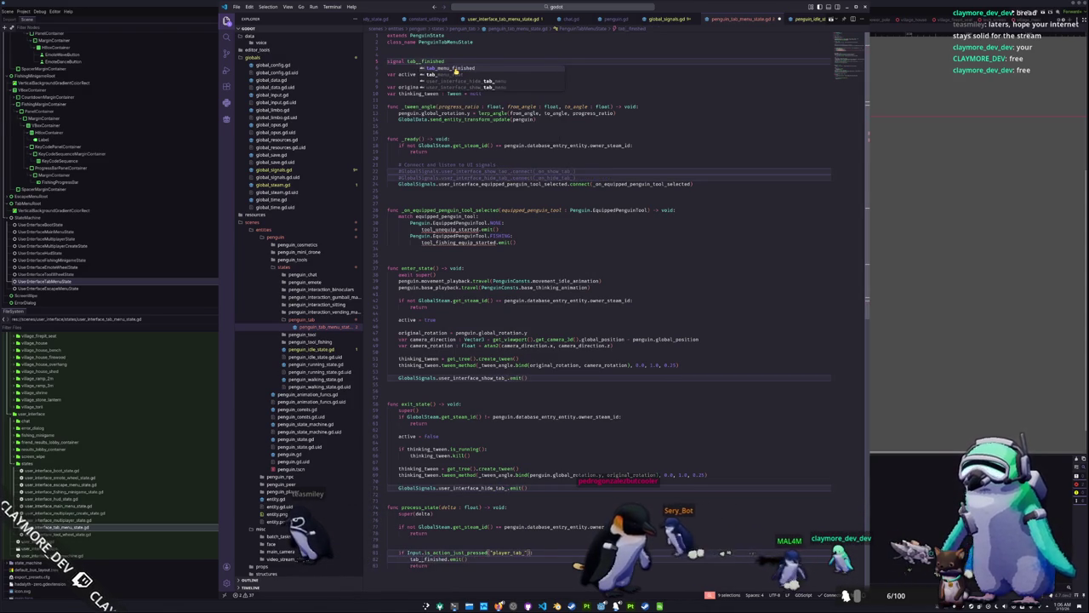
key("ctrl+z")
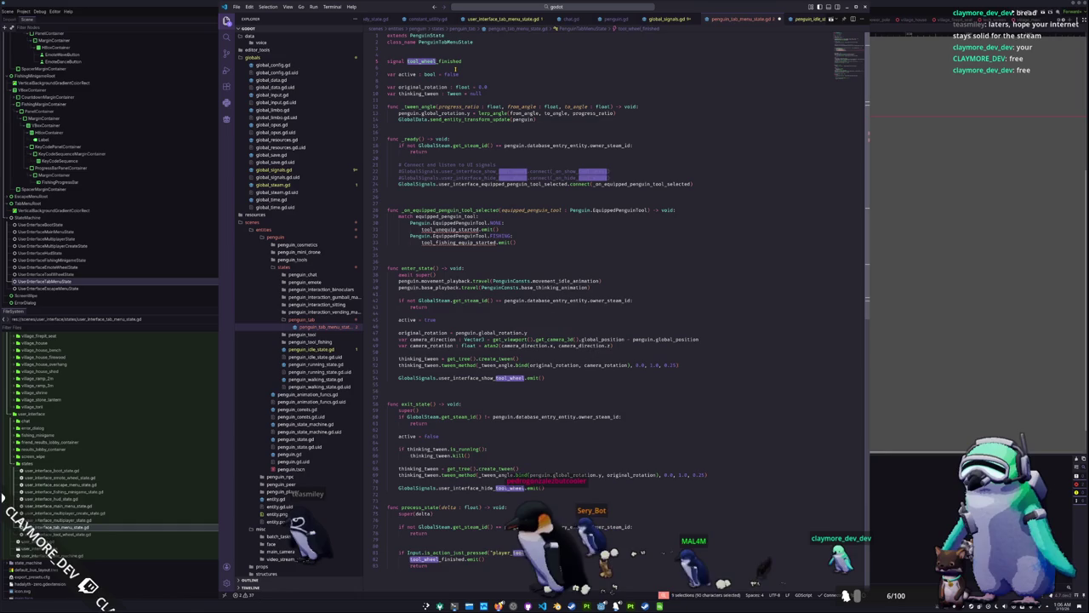
key("BackSpace")
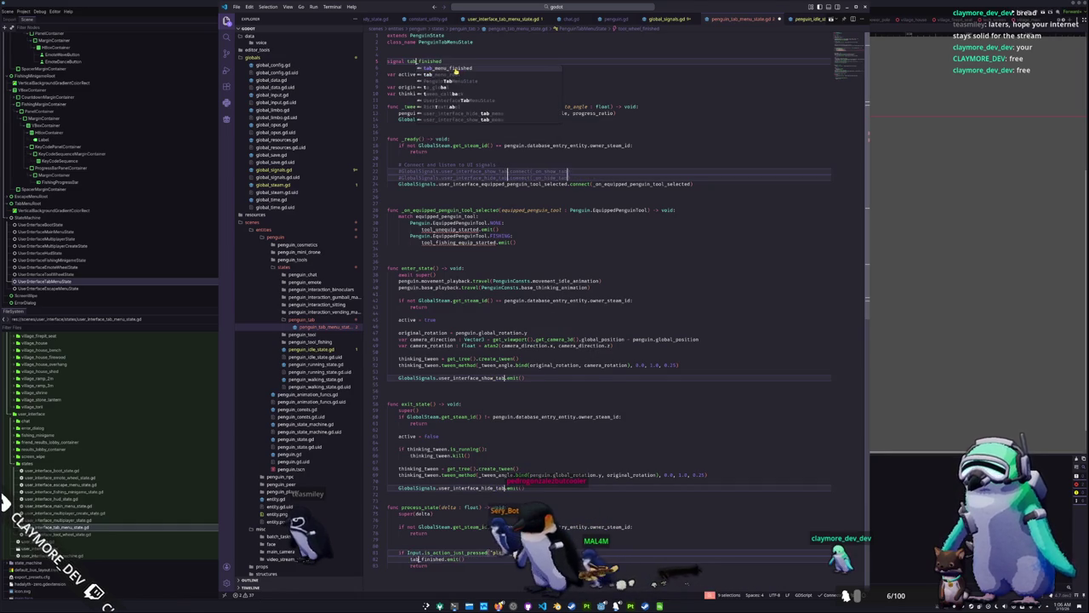
key("Escape")
key("Down")
key("Down")
key("Down")
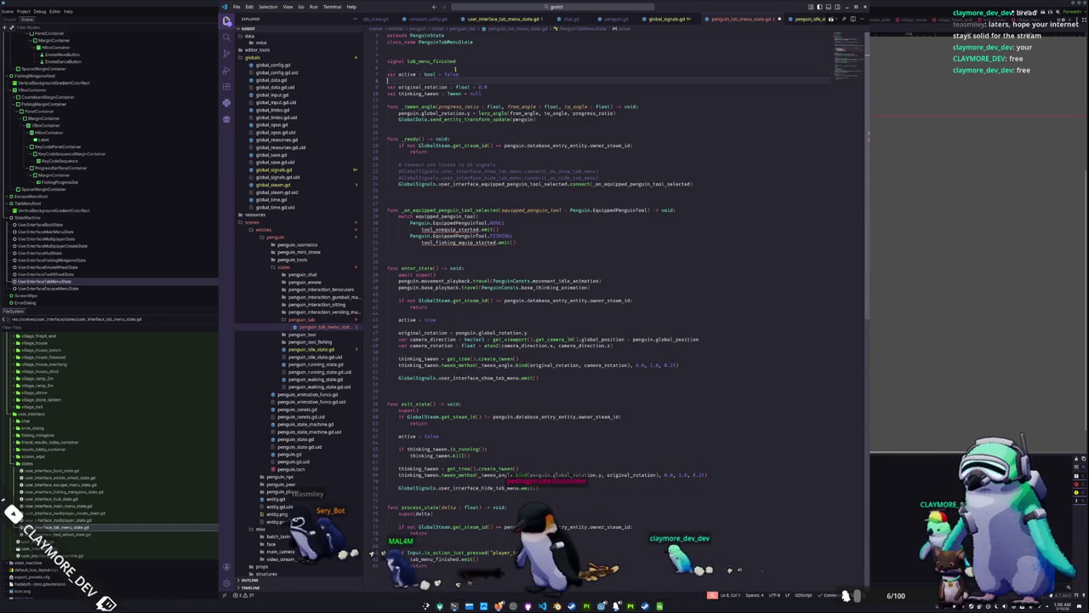
key("Down")
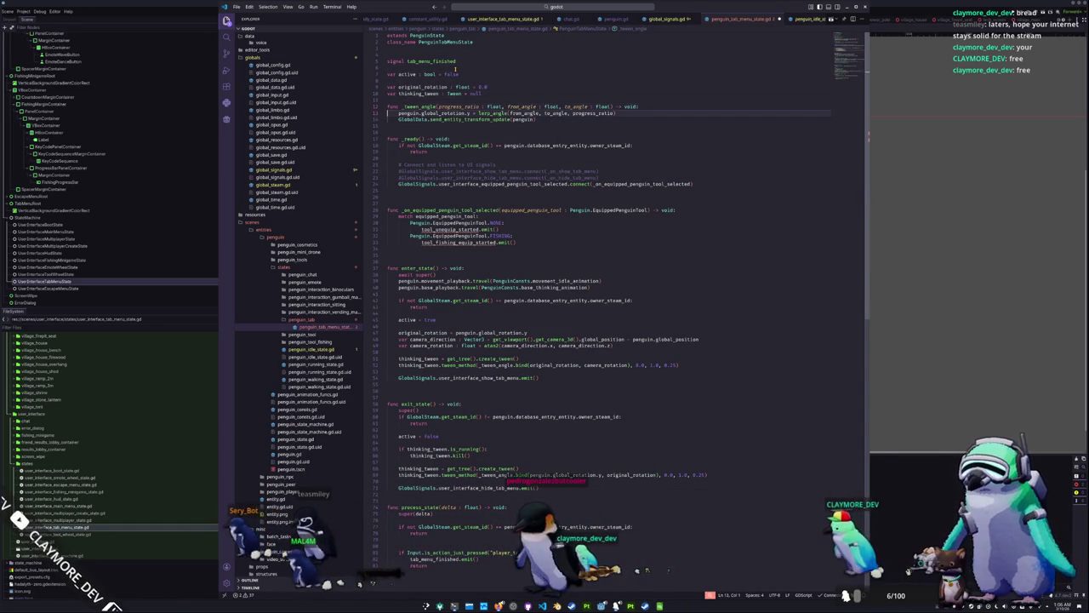
key("Down")
key("Down")
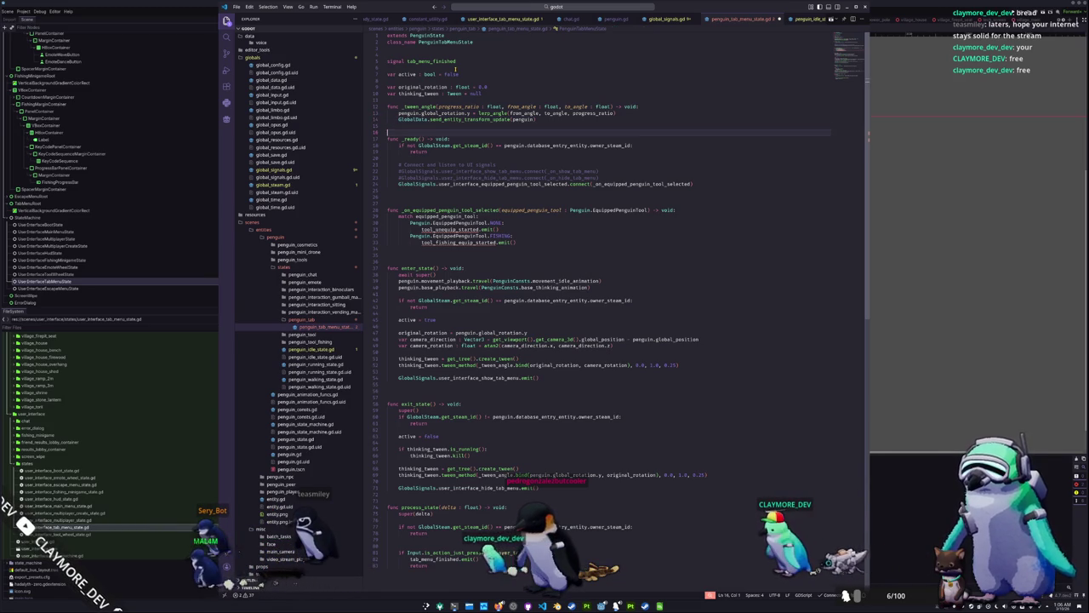
key("Delete")
key("Down")
key("Down")
key("Down")
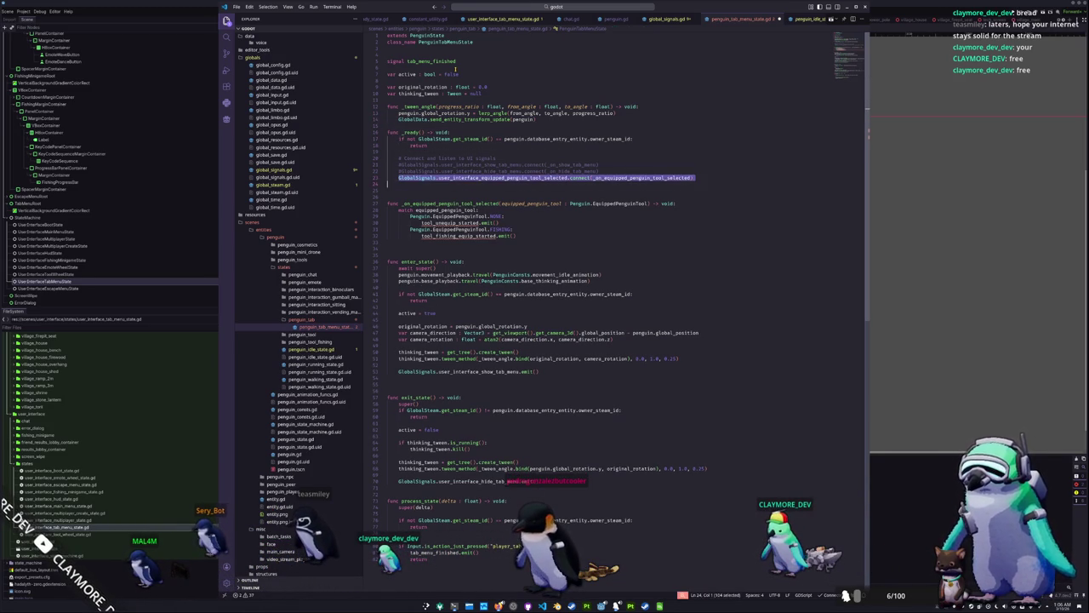
Delete the equipped-tool connection line and the _on_equipped_penguin_tool_selected function with its blank lines.
key("Delete")
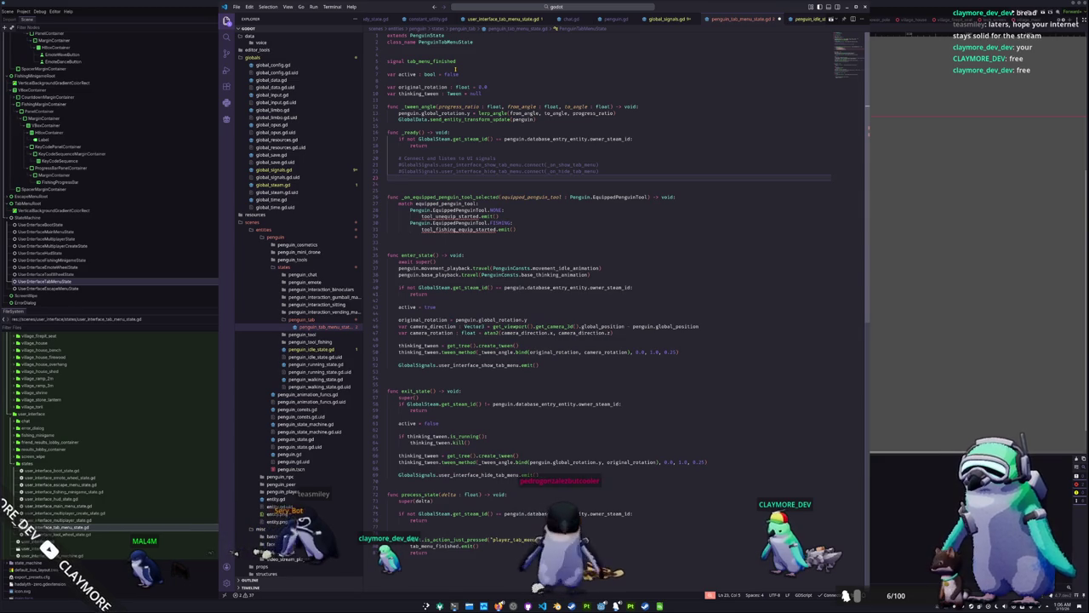
key("Down")
key("Down")
key("Down")
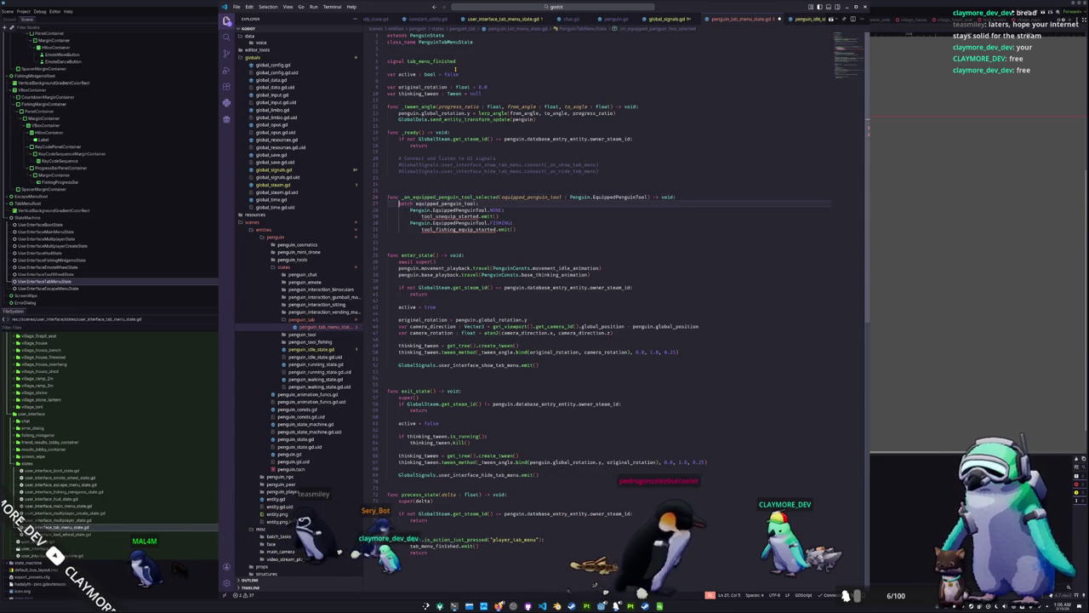
key("Up")
key("shift+Down")
key("shift+Down")
key("shift+Down")
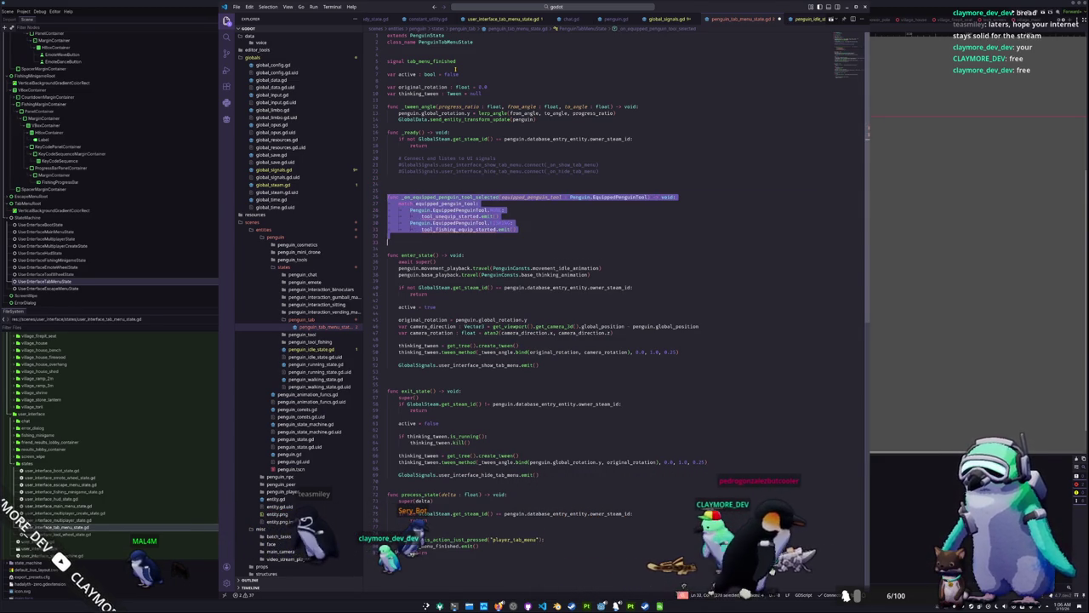
key("Delete")
key("BackSpace")
key("BackSpace")
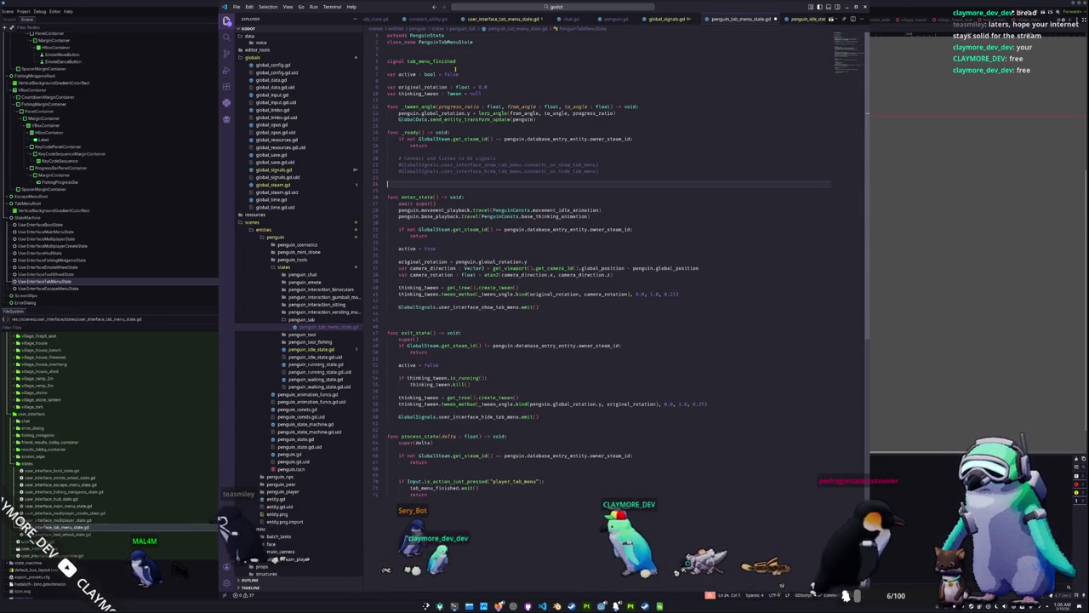
key("Delete")
key("Down")
key("Down")
key("Down")
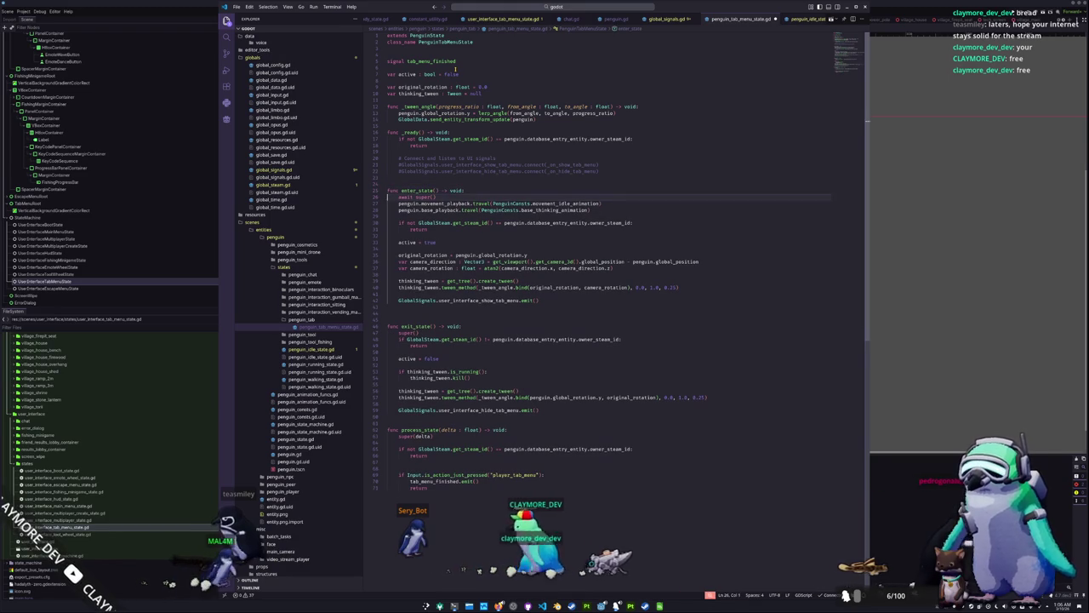
Remove the commented GlobalSignals connection lines and tidy the blank lines around _ready and _tween_angle.
key("Down")
key("Down")
key("Down")
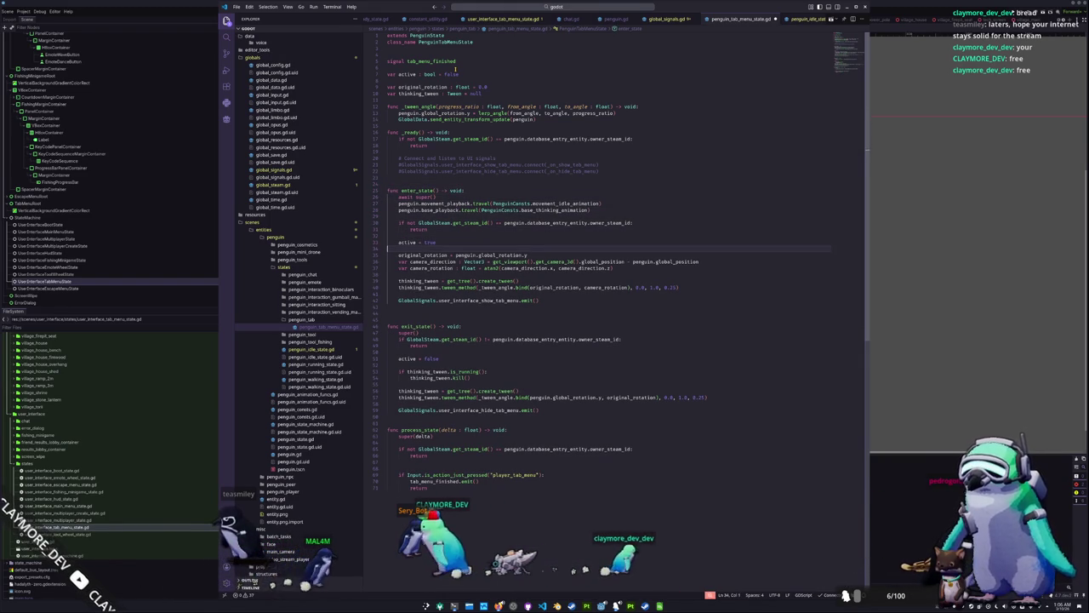
key("Up")
key("Up")
key("Up")
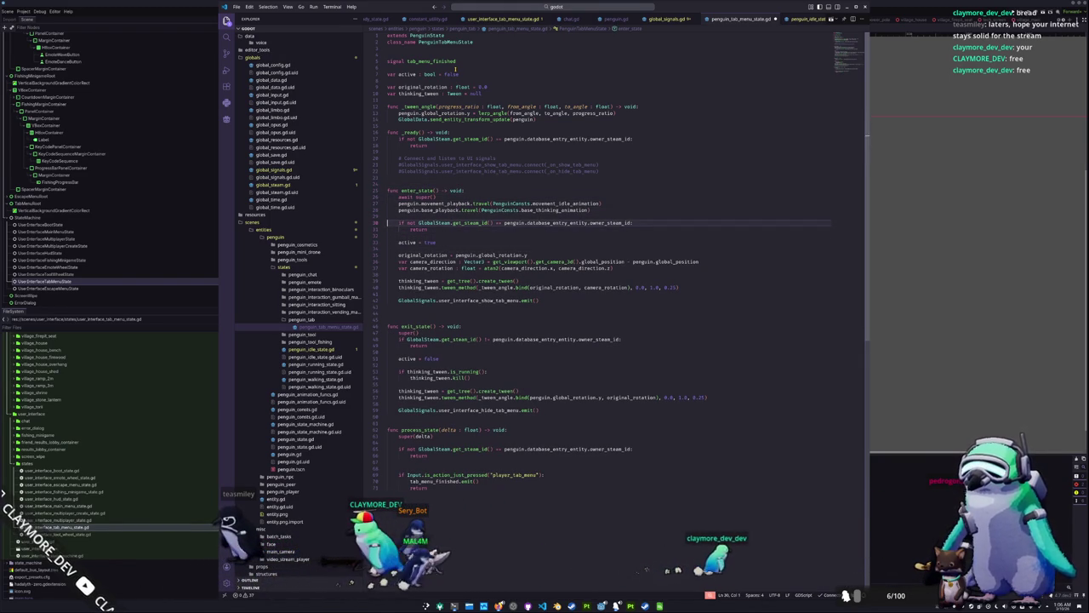
key("Down")
key("Down")
key("Down")
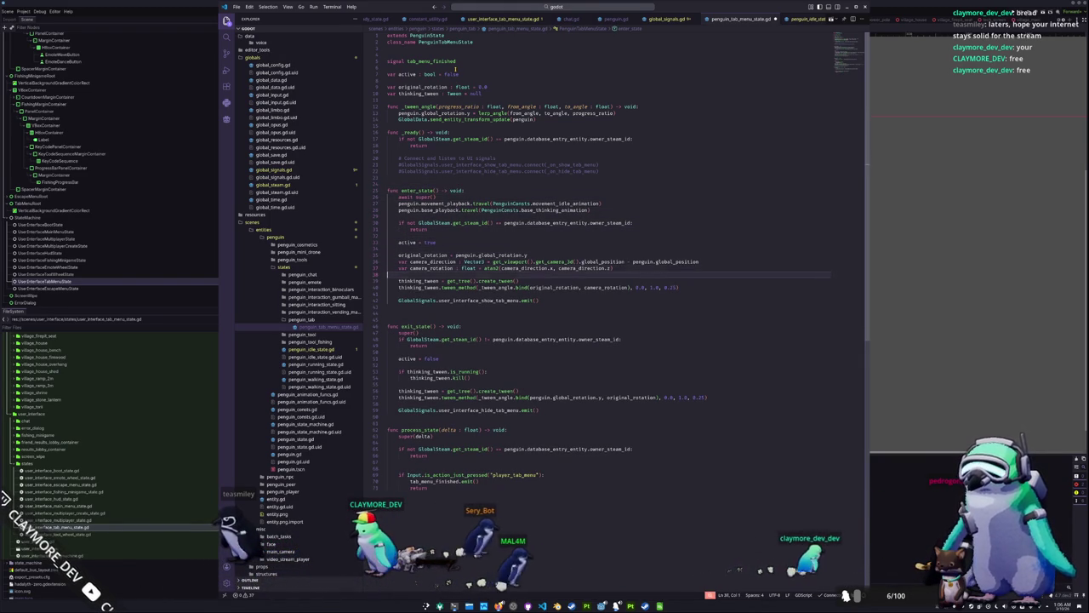
key("Down")
key("Down")
key("Down")
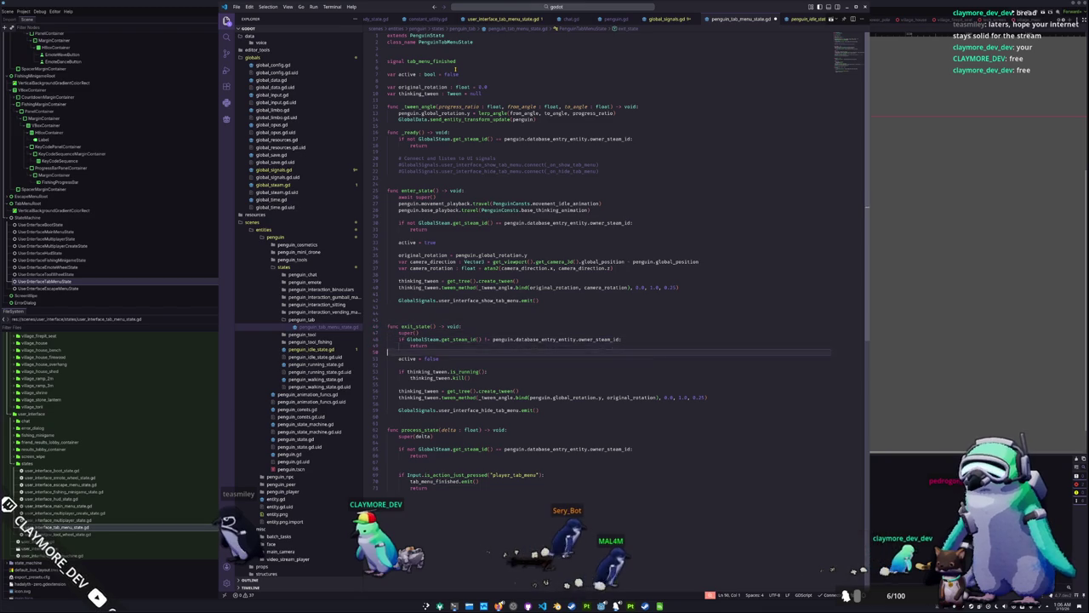
key("Down")
key("Down")
key("Down")
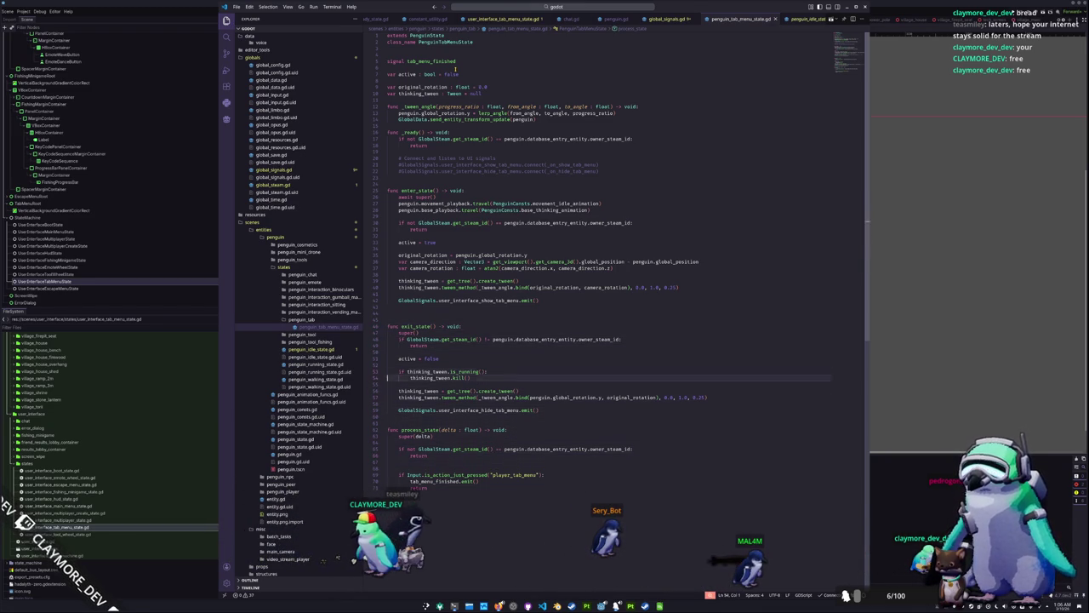
key("Delete")
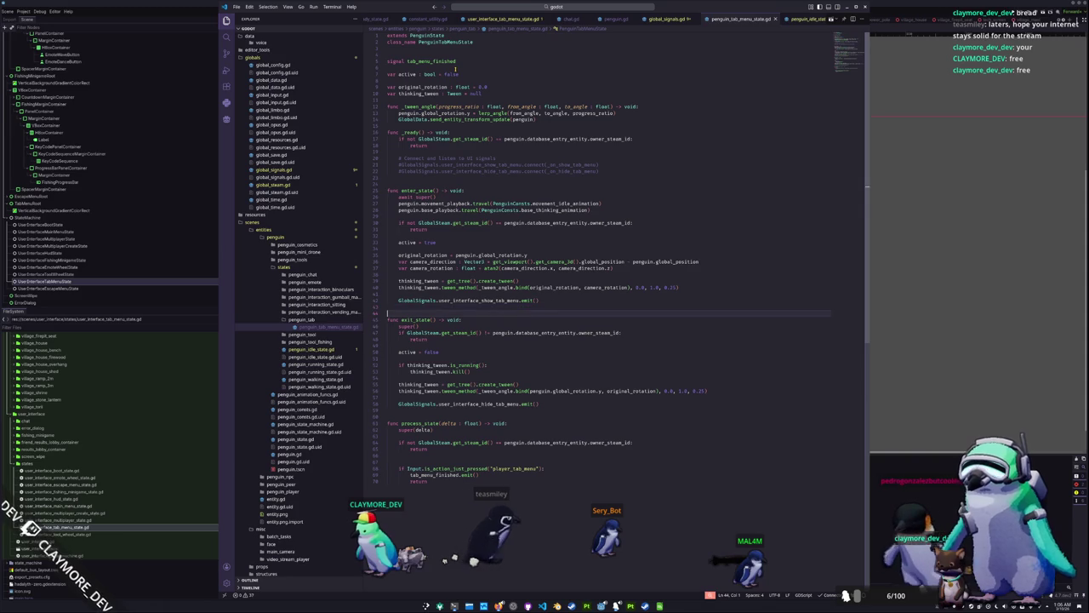
key("Up")
key("Up")
key("Up")
key("shift+Up")
key("shift+Up")
key("shift+Up")
key("BackSpace")
key("alt+Up")
key("alt+Up")
key("alt+Up")
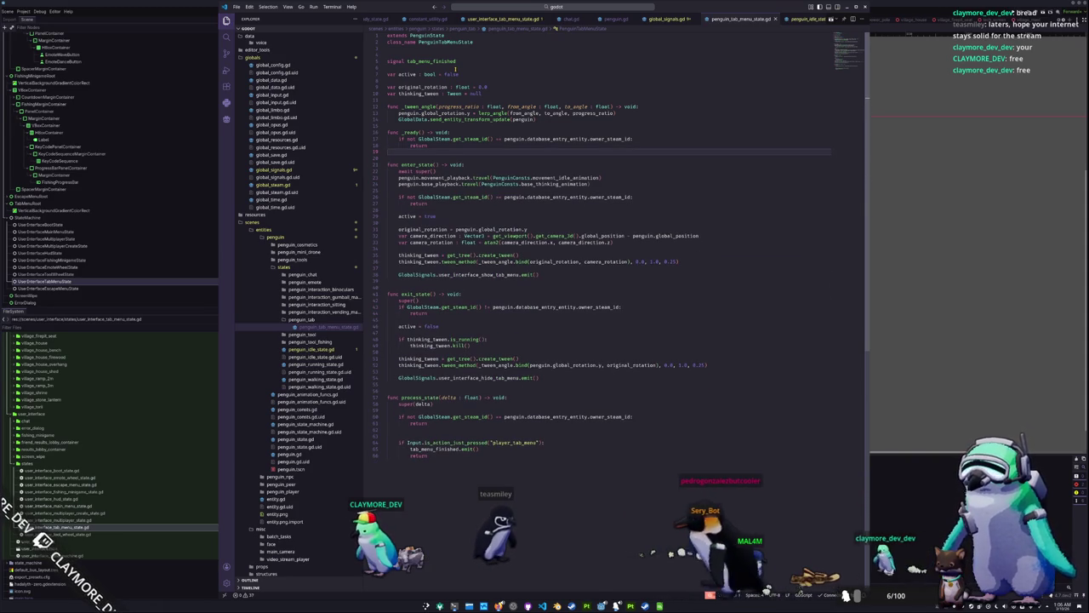
key("Up")
key("Up")
key("Up")
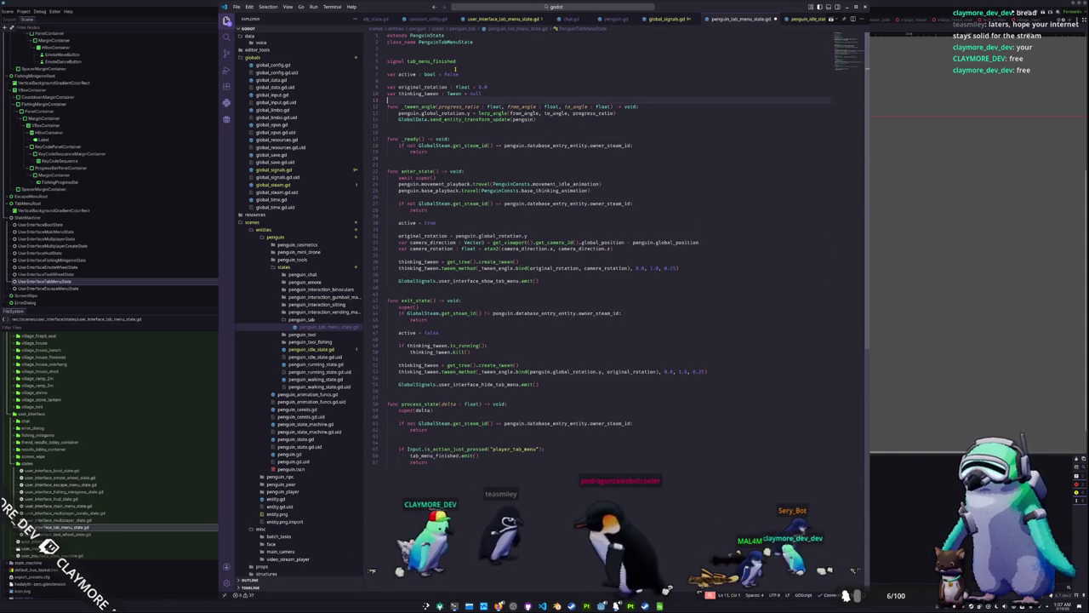
key("Down")
key("Down")
key("Down")
key("Return")
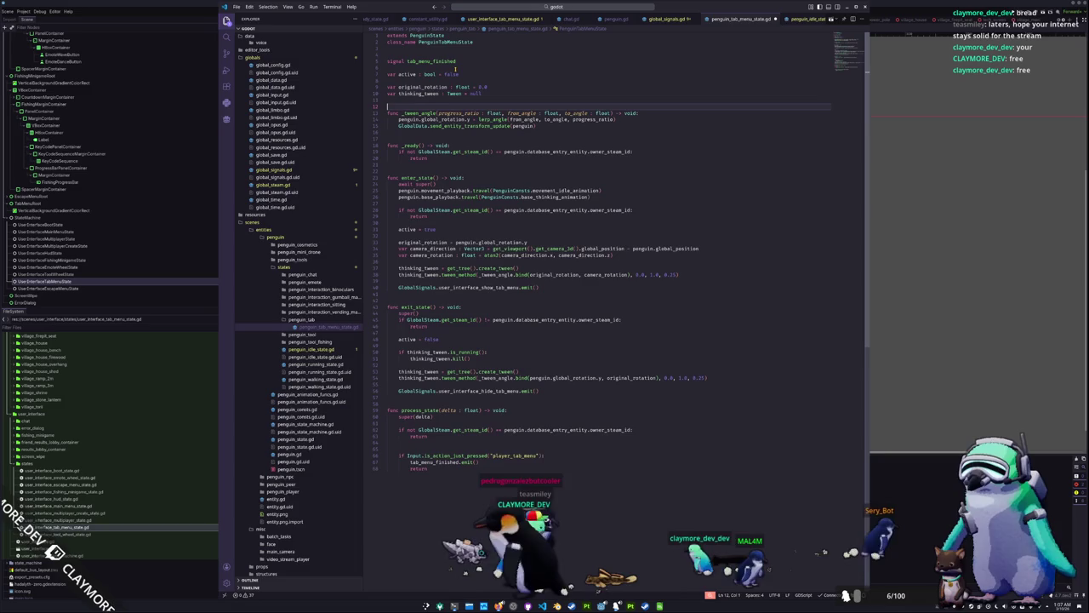
In Godot, open the penguin scene and select the PenguinStateMachine node.
key("alt+Tab")
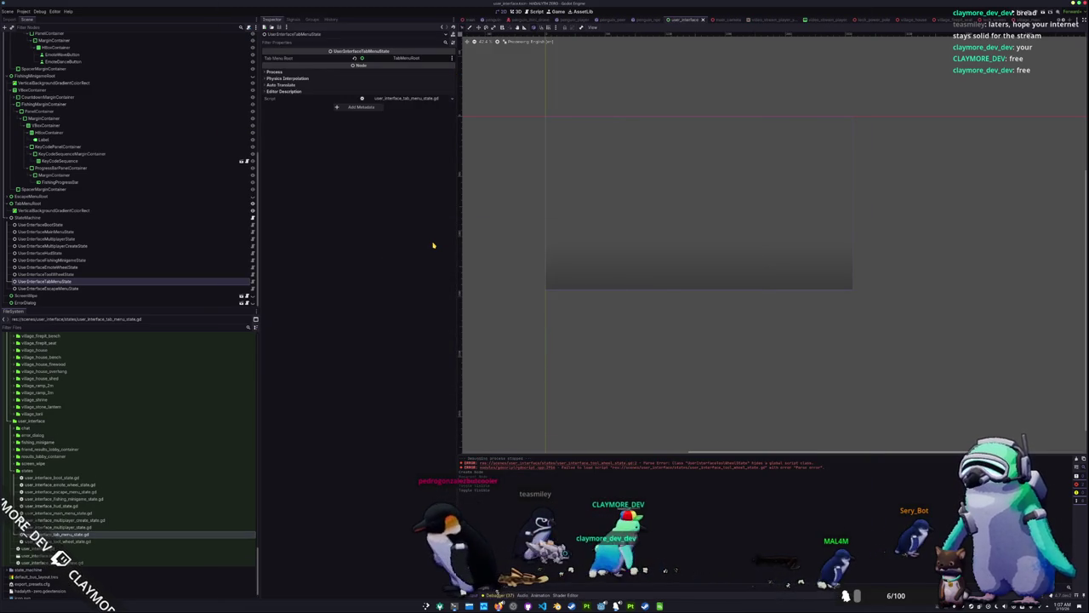
key("shift+alt+o")
type("peng")
key("Down")
key("Down")
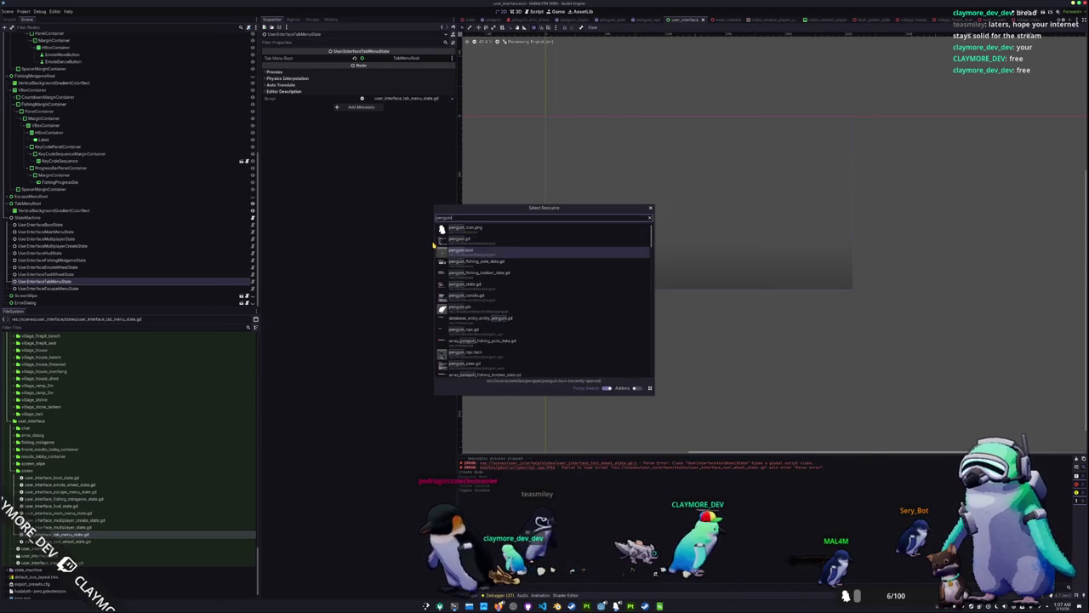
key("Return")
scroll(85, 132, "up", 2)
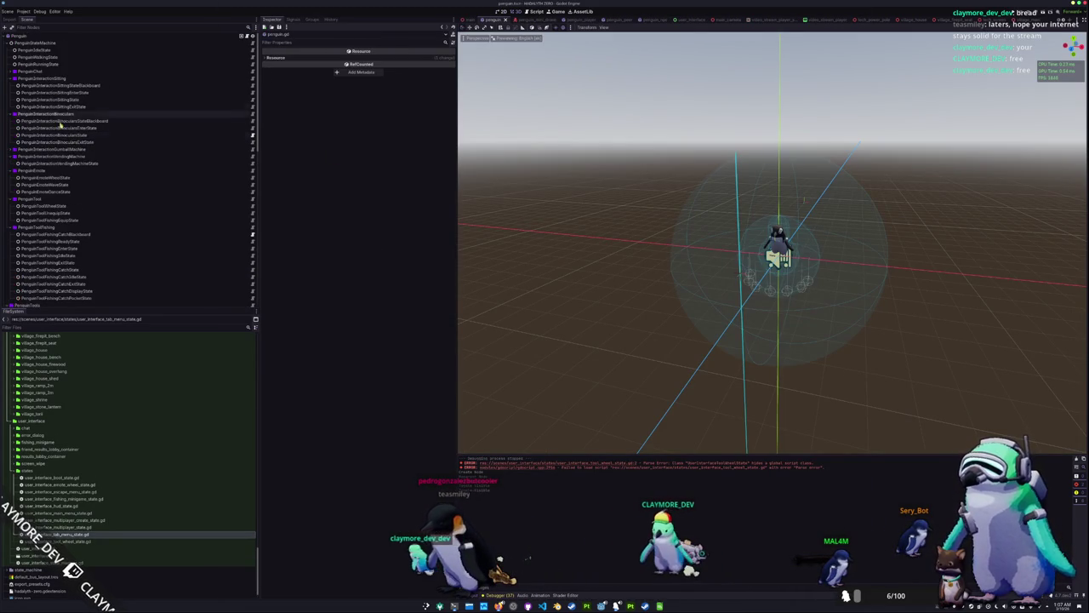
left_click(39, 43)
right_click(39, 43)
left_click(58, 49)
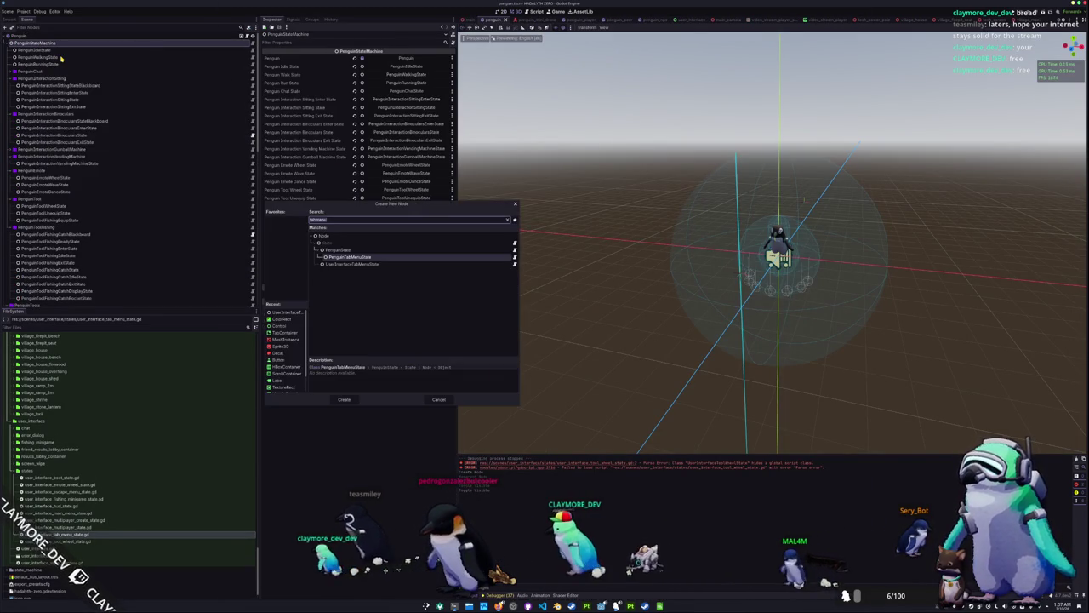
Add a NodeFolder among the tool states, name it PenguinTab, and save the scene.
type("nodefolder")
key("Return")
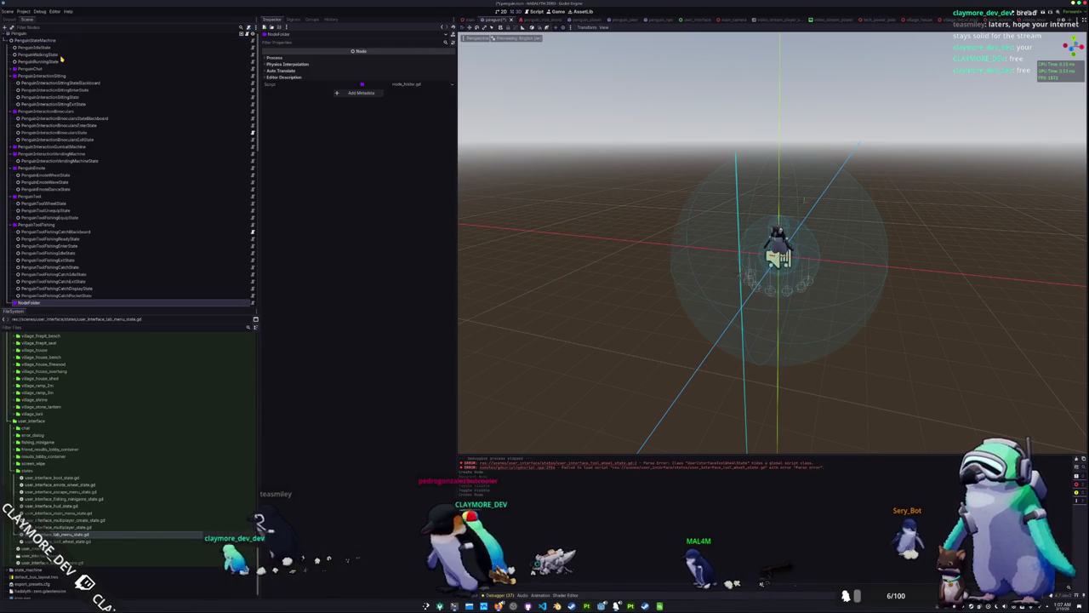
scroll(32, 234, "down", 4)
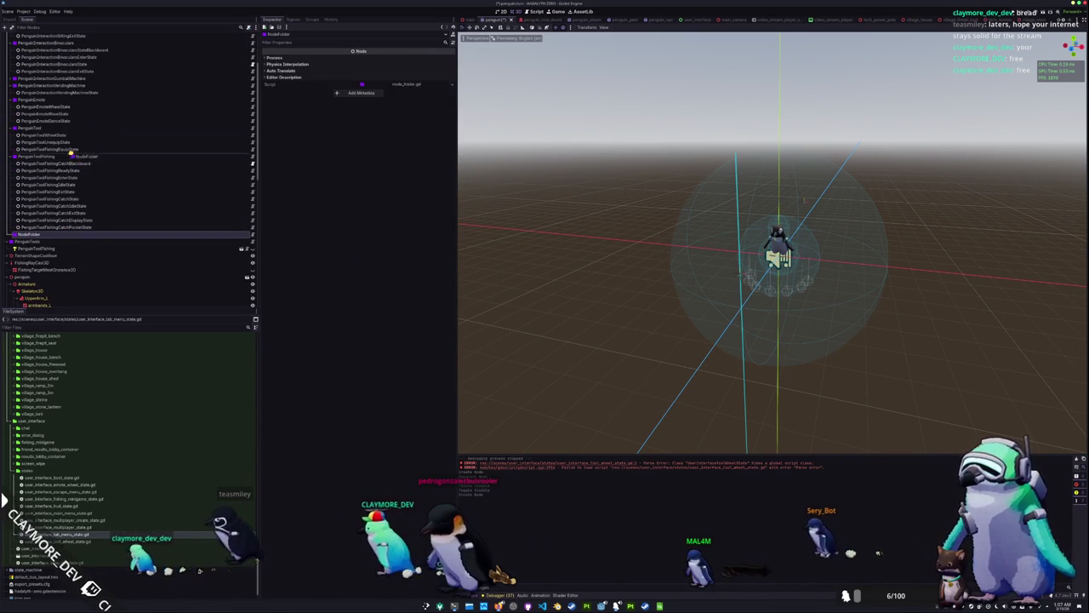
left_click_drag(60, 102, 53, 154)
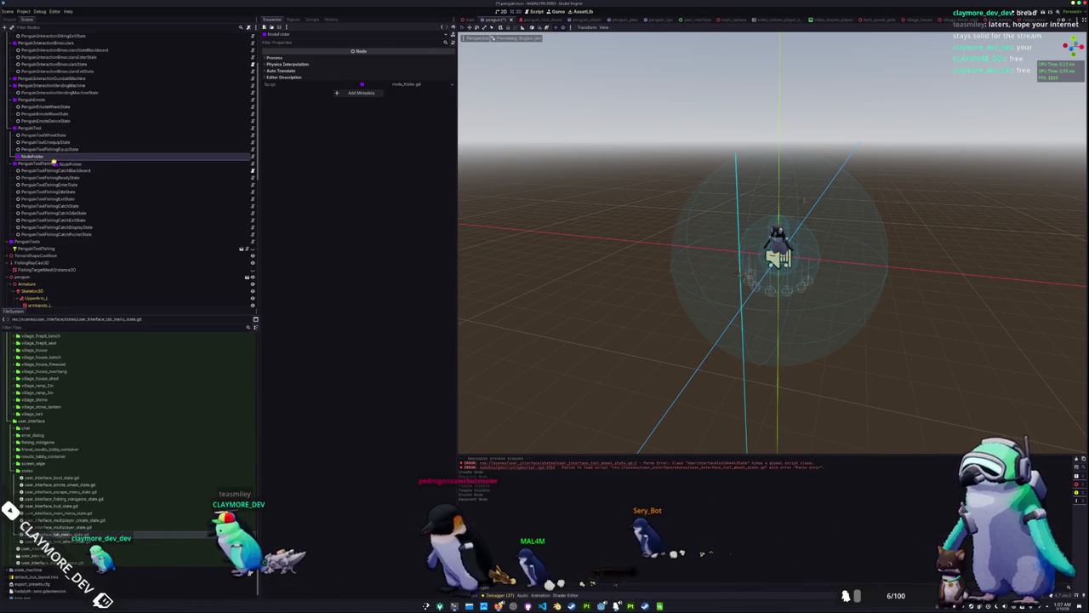
left_click(14, 163)
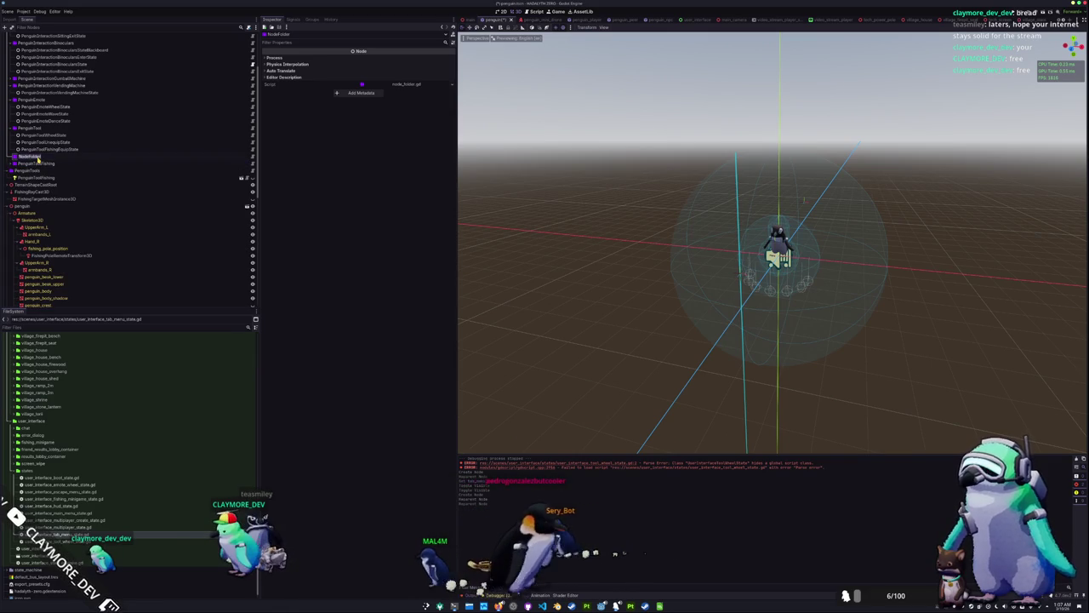
type("PenguinTool")
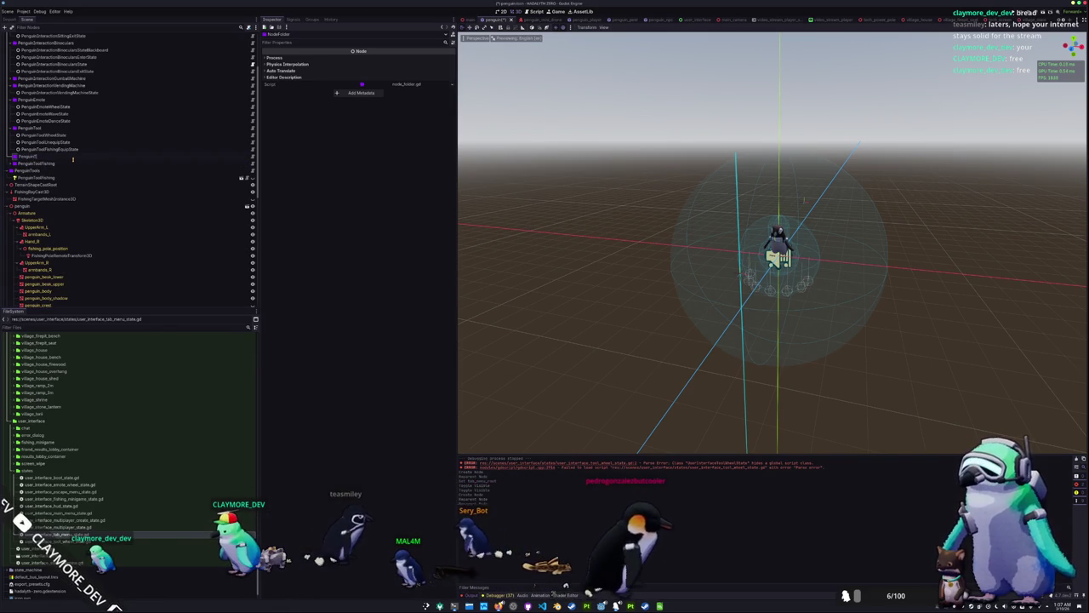
type("Menu")
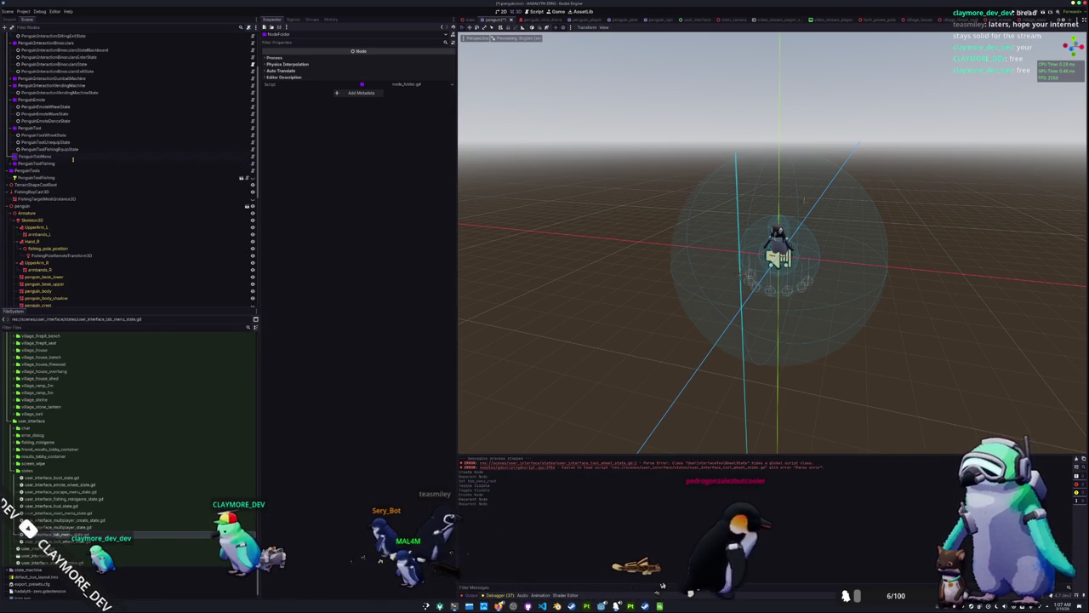
key("Return")
key("ctrl+s")
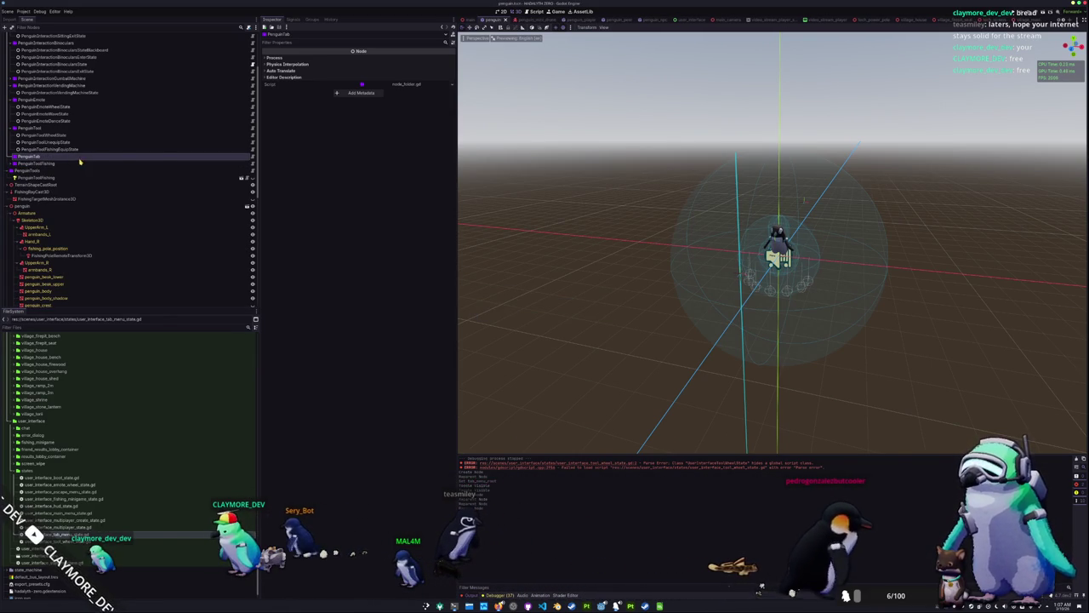
Add a PenguinTabMenuState child under PenguinTab and set its Penguin property to the Penguin root.
right_click(81, 159)
left_click(102, 171)
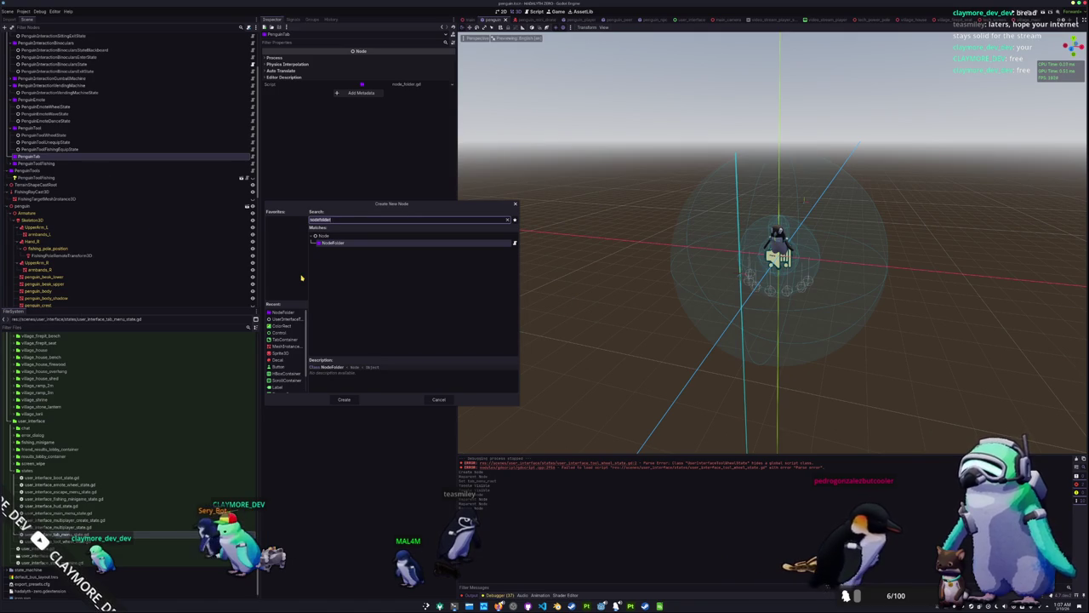
type("penguintab")
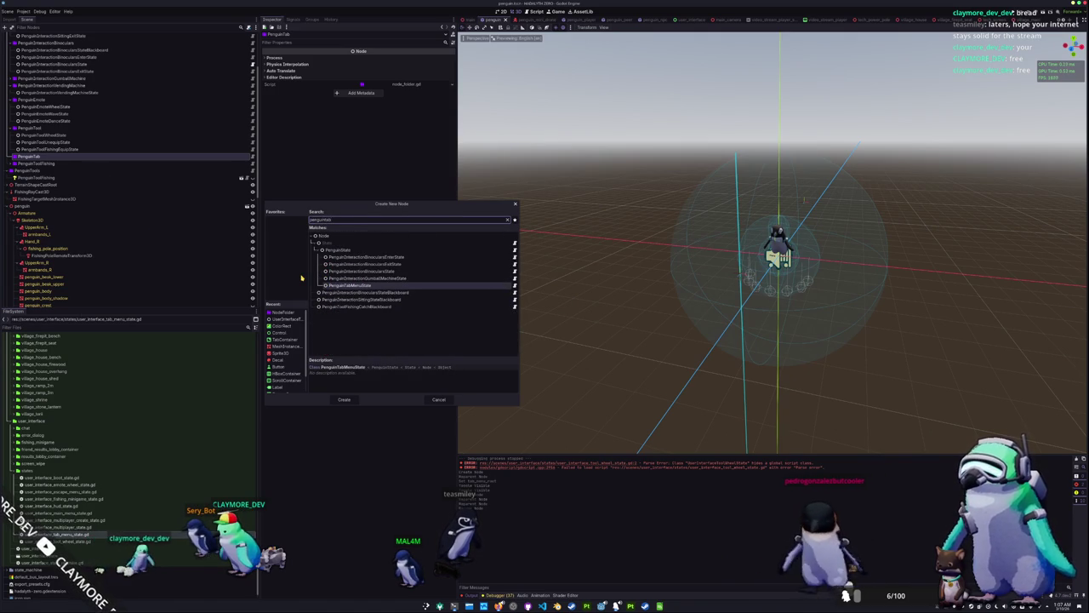
key("Return")
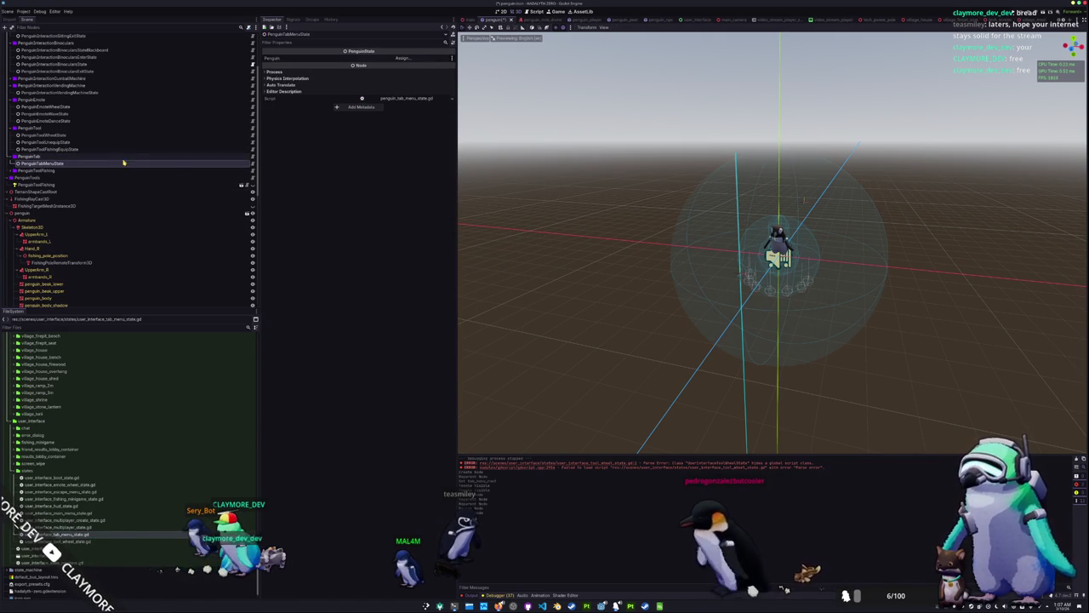
scroll(128, 174, "up", 3)
left_click(402, 57)
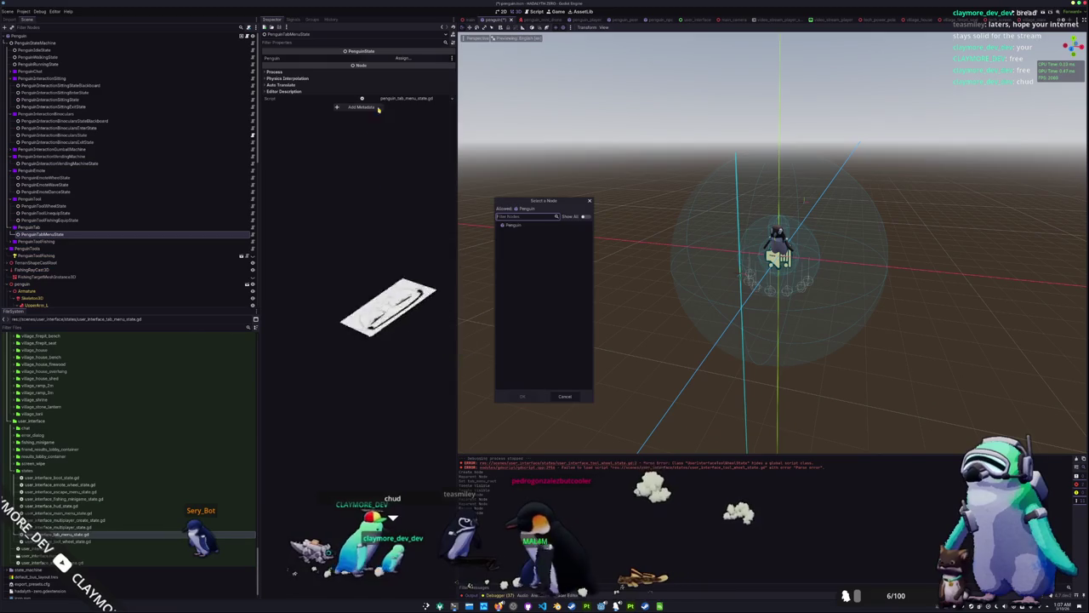
double_click(513, 225)
left_click(78, 44)
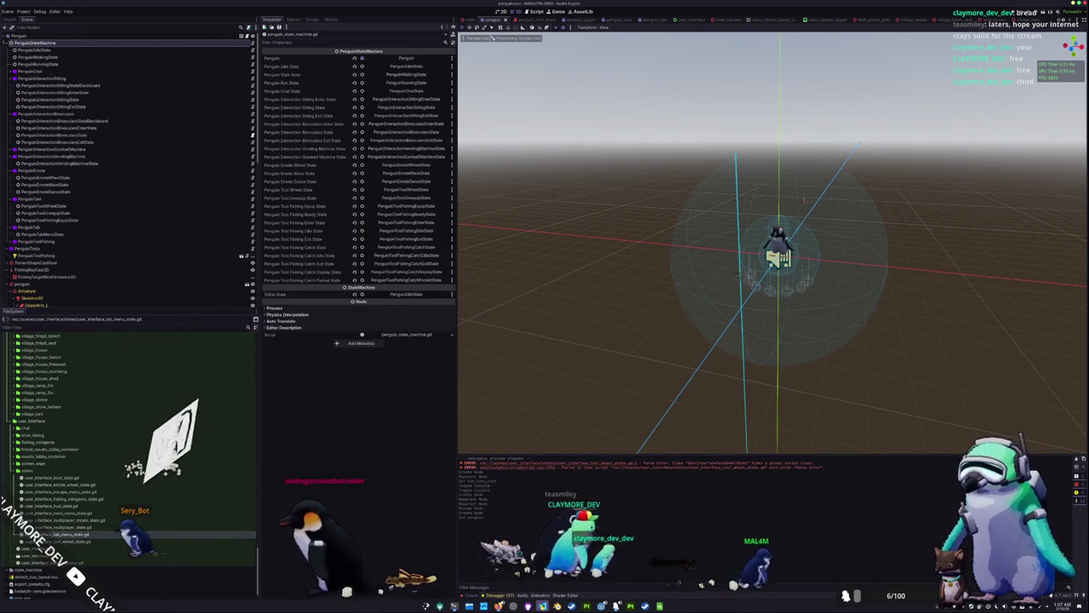
left_click(406, 334)
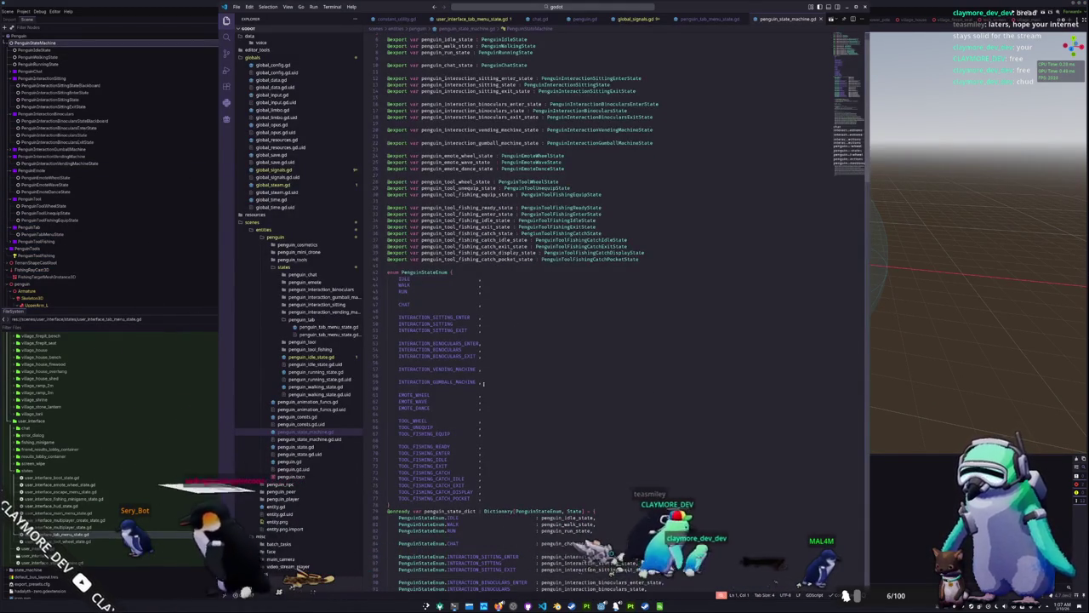
Add a TAB_MENU entry after the gumball machine entry in PenguinStateEnum.
left_click(489, 438)
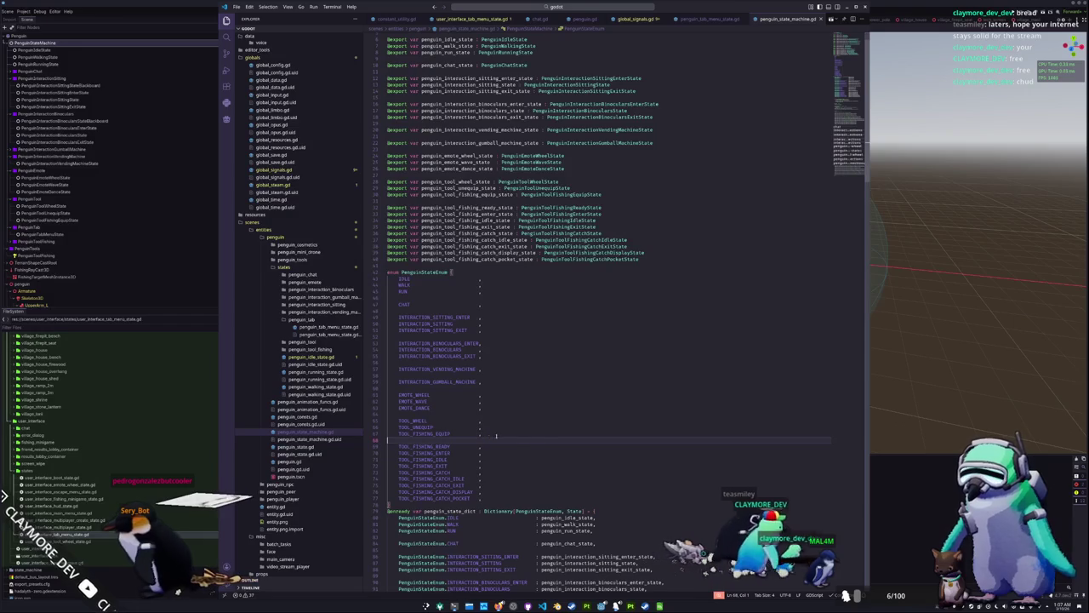
key("Up")
key("Up")
key("Up")
key("Return")
key("Return")
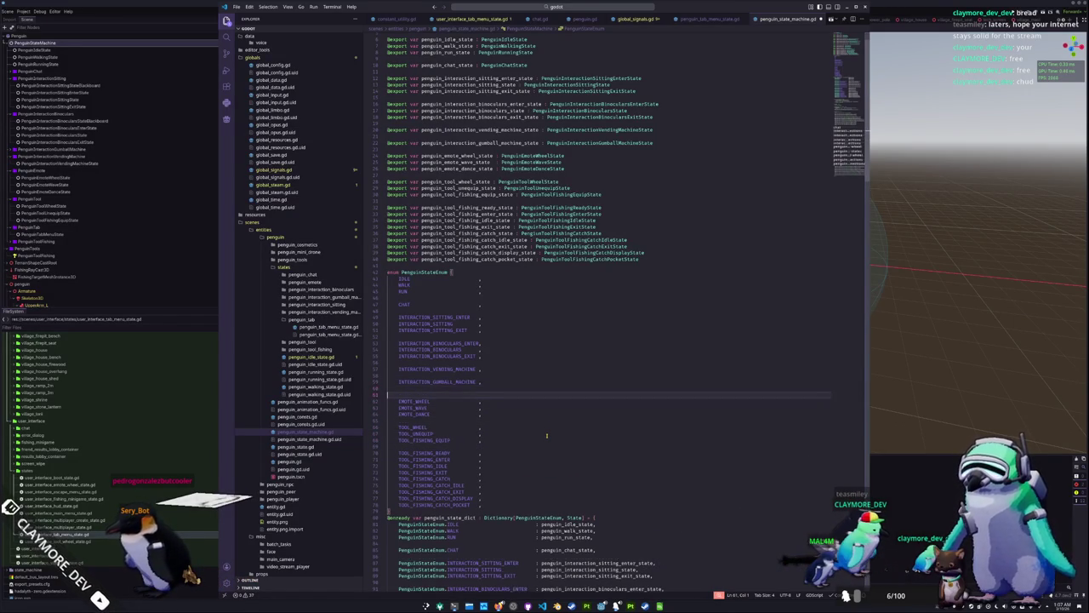
type("TAB_MENU")
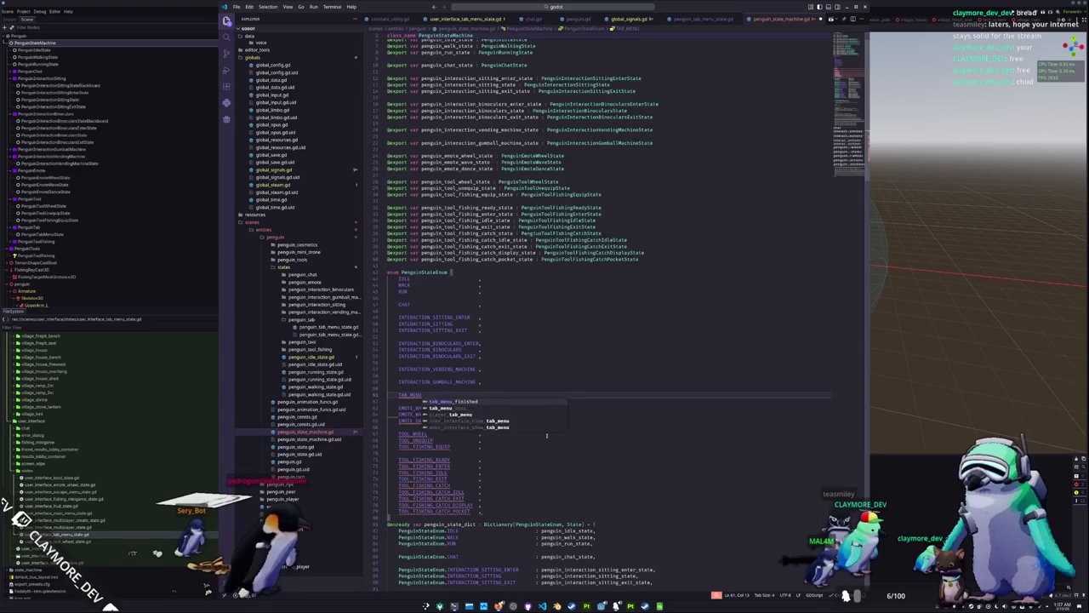
key("Return")
key("ctrl+z")
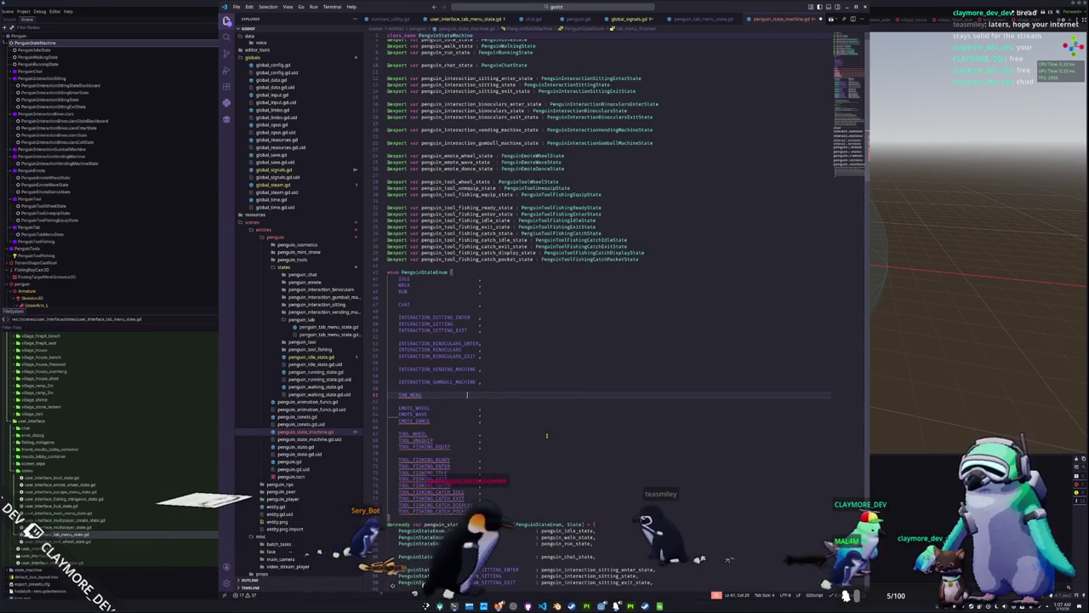
type(",")
key("Up")
key("Up")
key("Up")
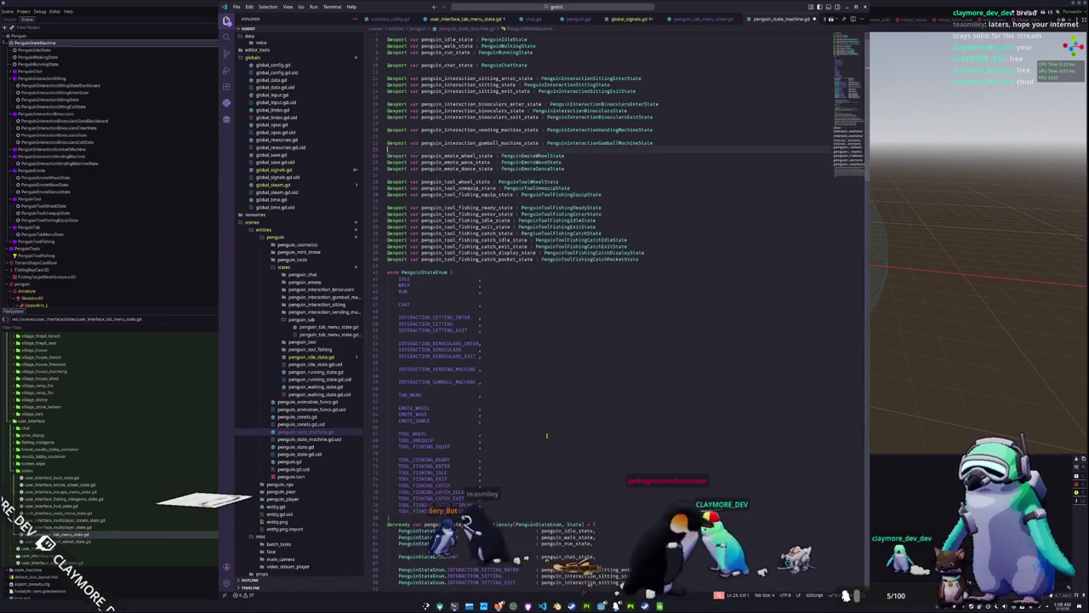
key("Return")
key("Return")
type("@export var")
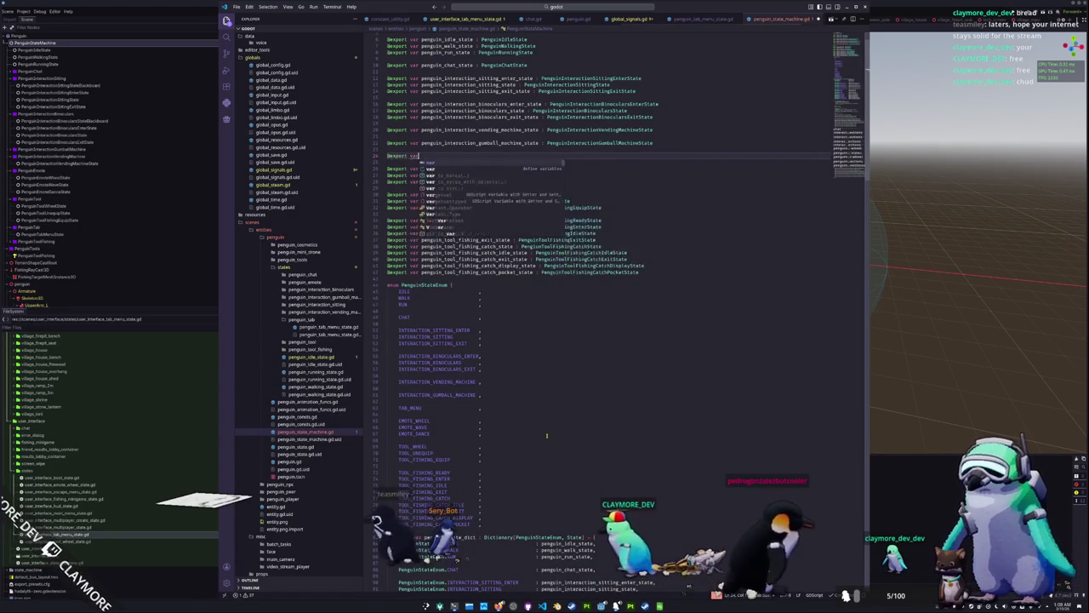
type(" penguin_")
type("tab_menu_state :")
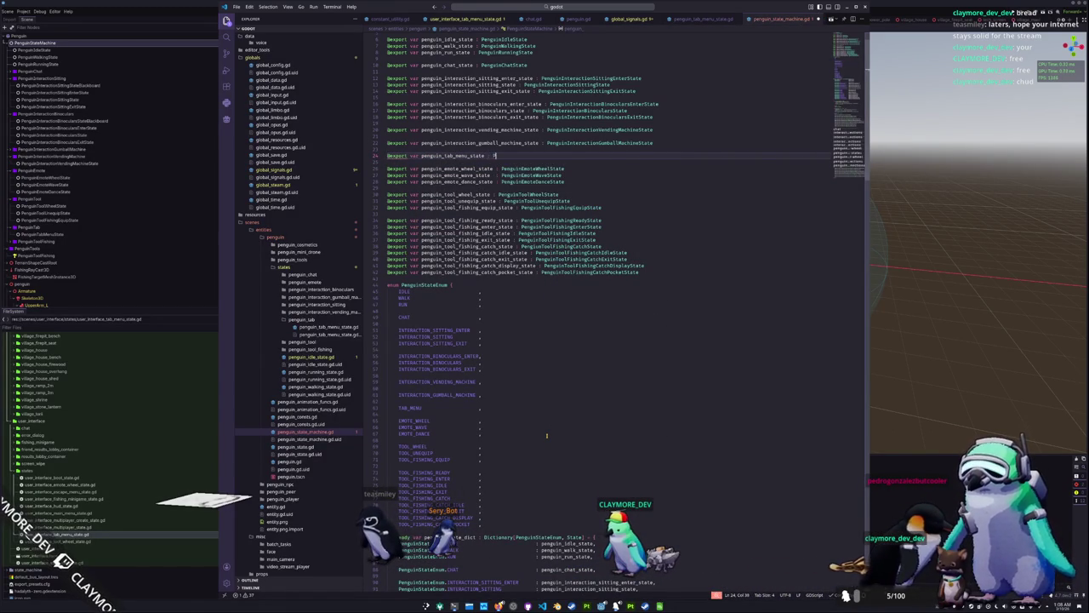
type("PenguinTabM")
key("Return")
key("Down")
key("Up")
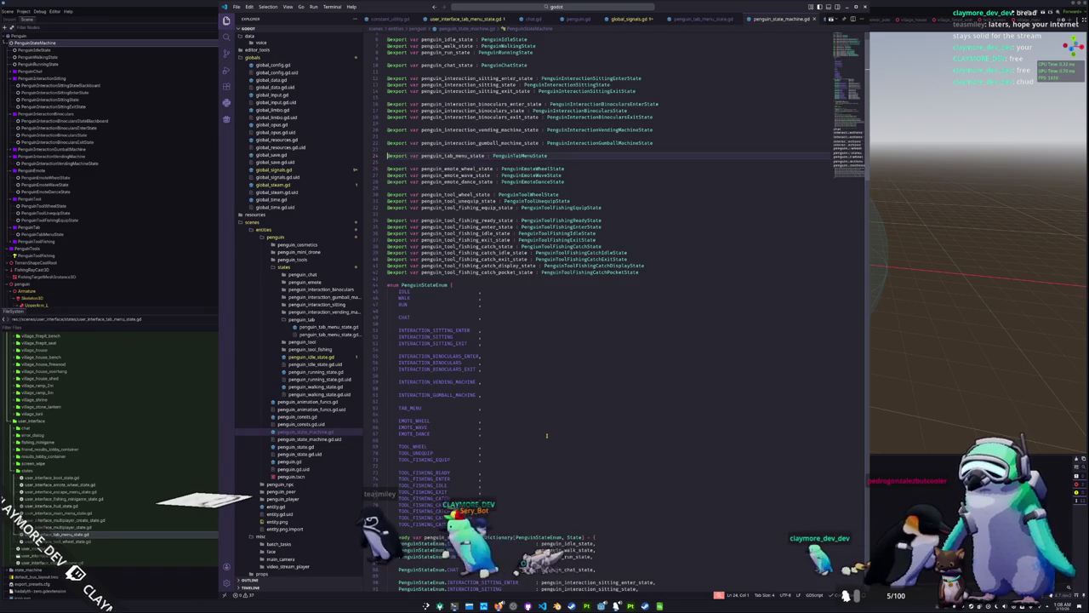
key("ctrl+shift+Right")
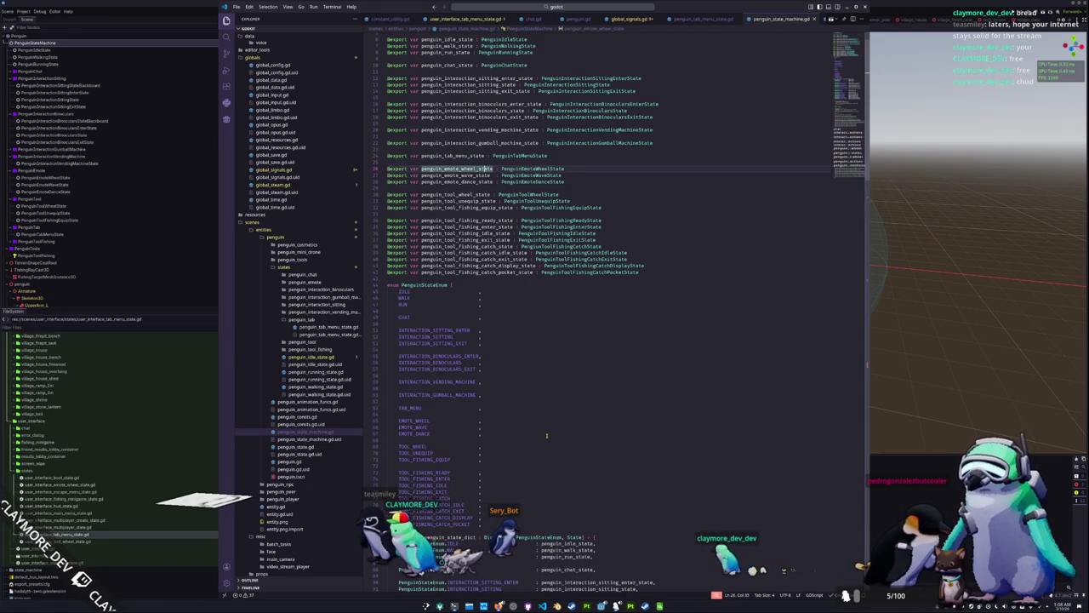
key("Down")
key("Down")
key("Down")
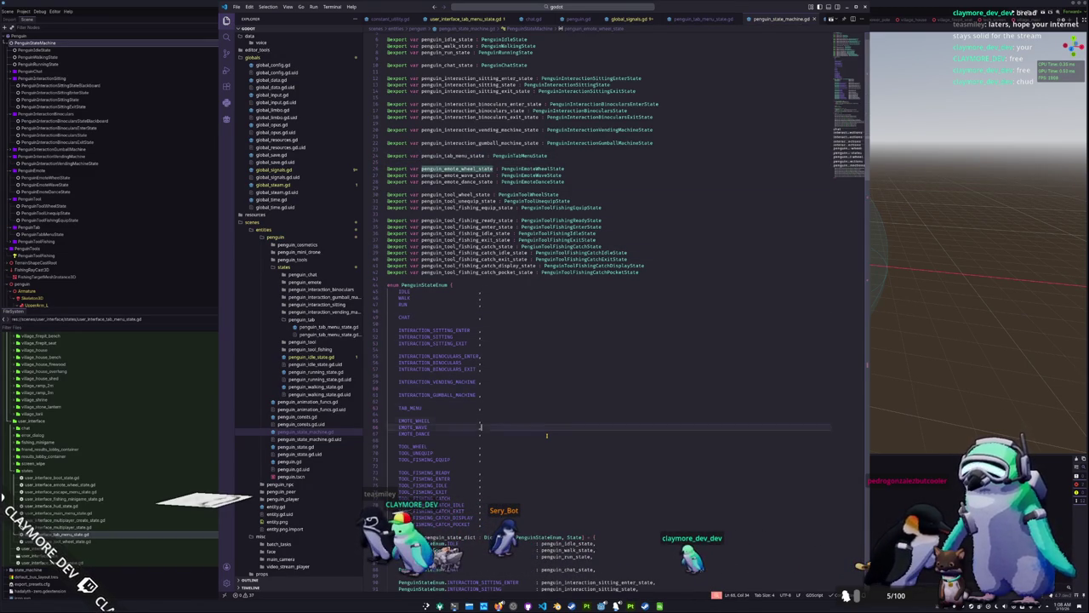
scroll(547, 435, "down", 5)
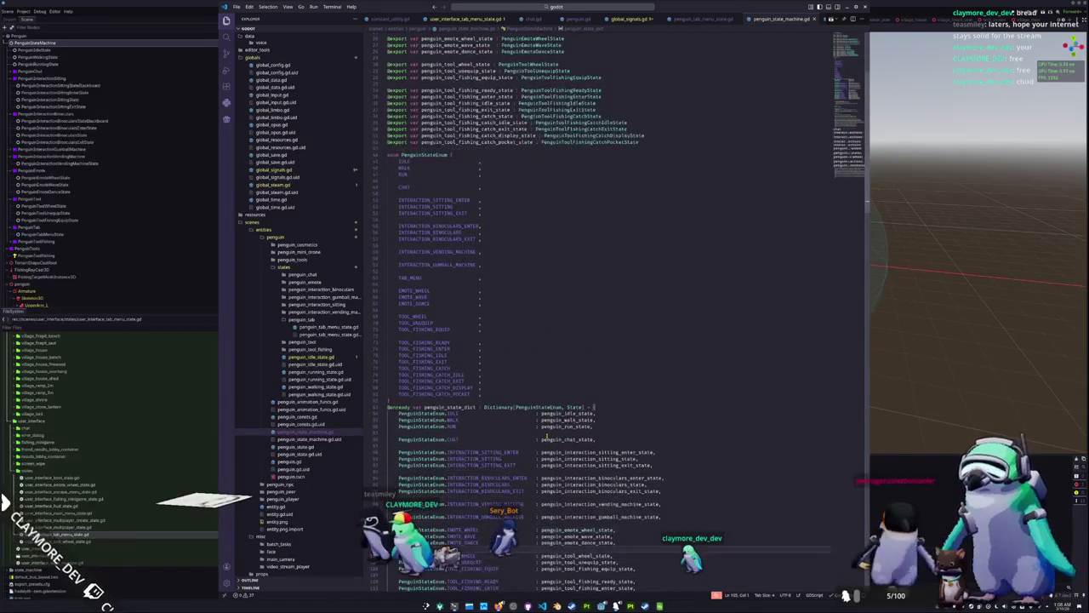
Add 'PenguinStateEnum.TAB_MENU : penguin_tab_menu_state' after the gumball entry in penguin_state_dict.
key("Up")
key("Up")
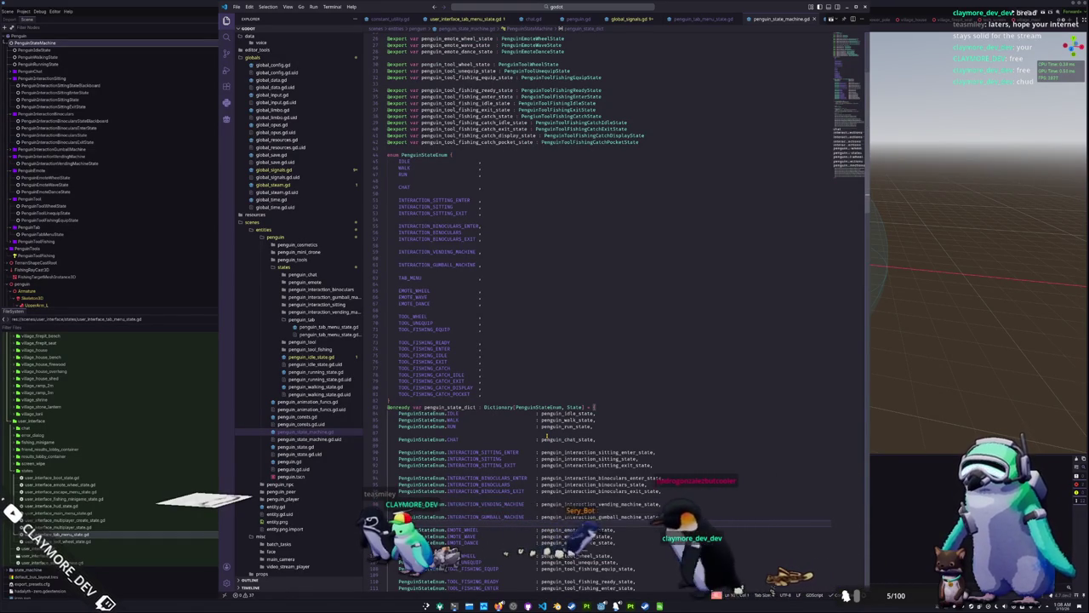
key("Return")
type("Pengui")
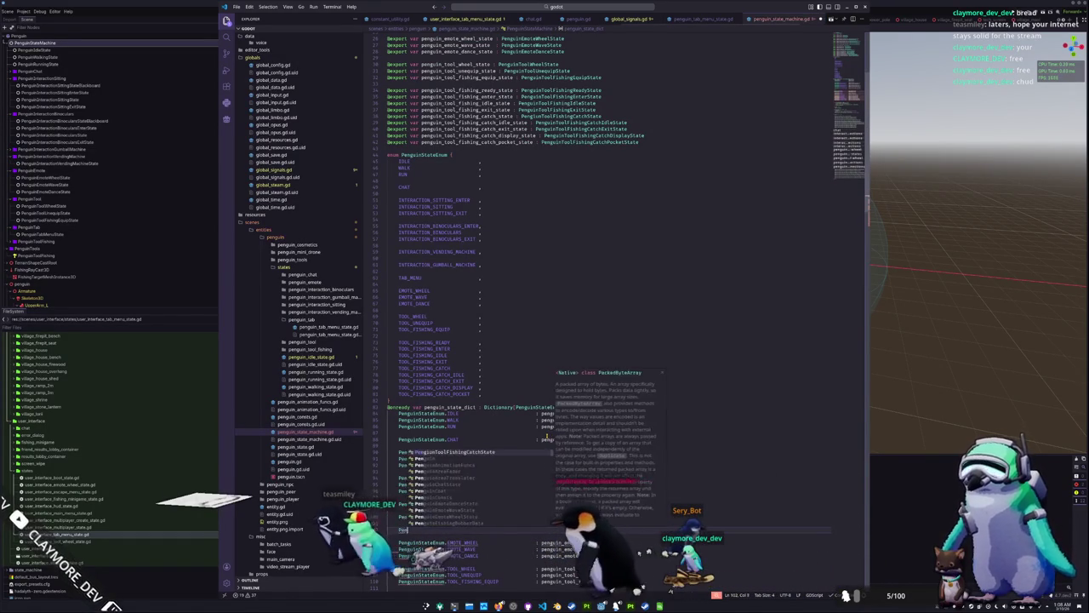
type("nStateEnum.TA")
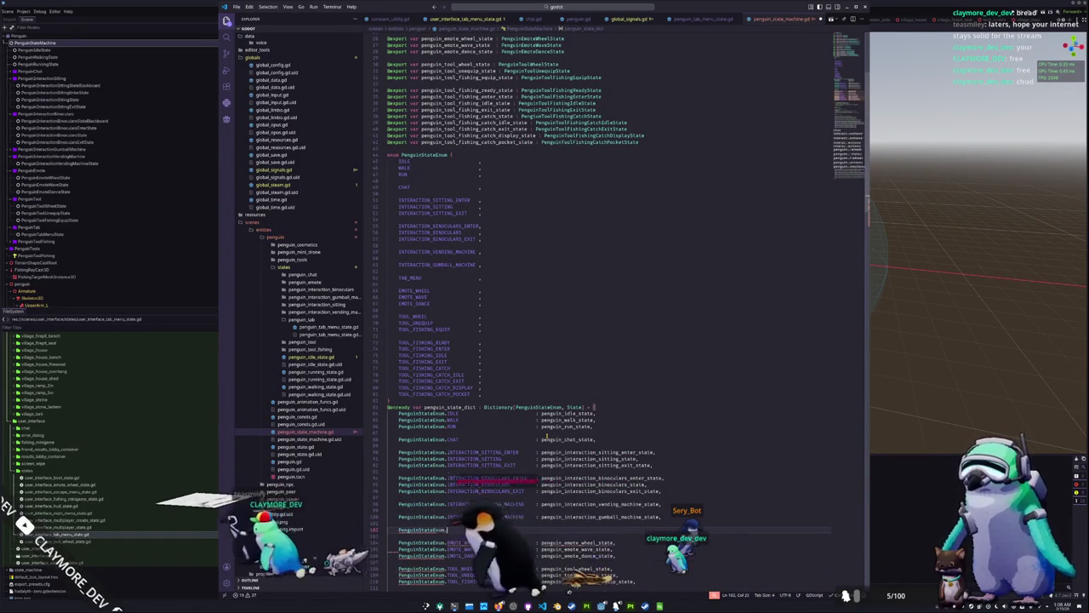
key("Return")
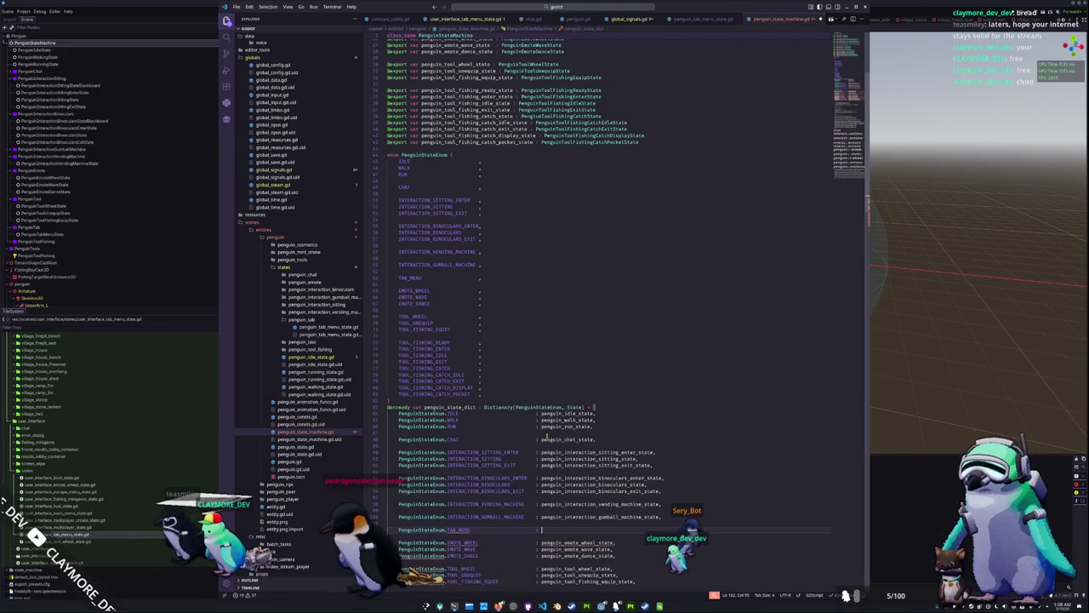
type("penguin_tab_menu_state,")
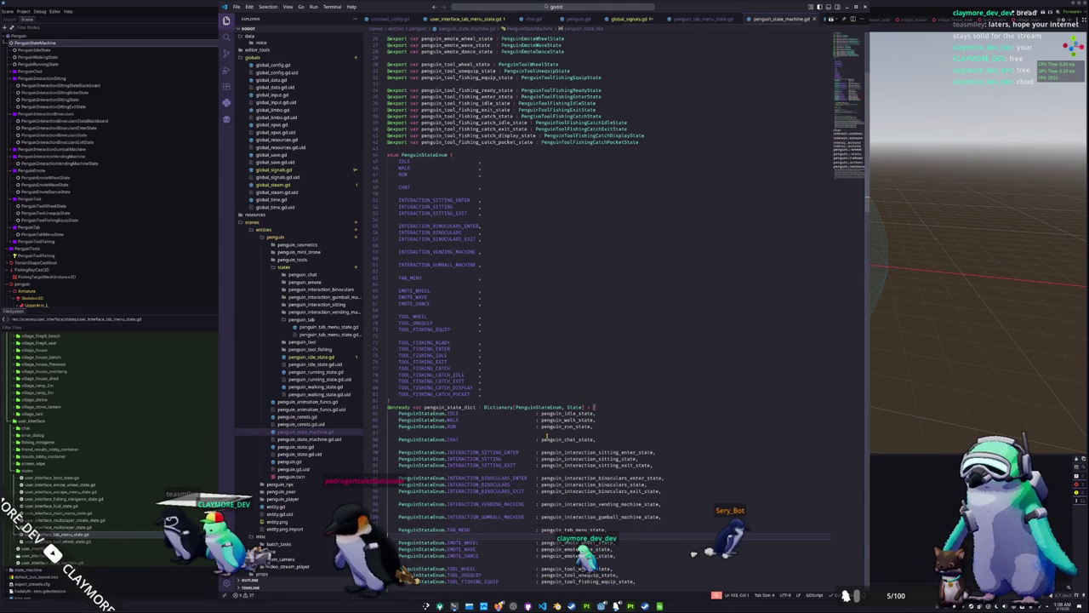
scroll(547, 436, "down", 10)
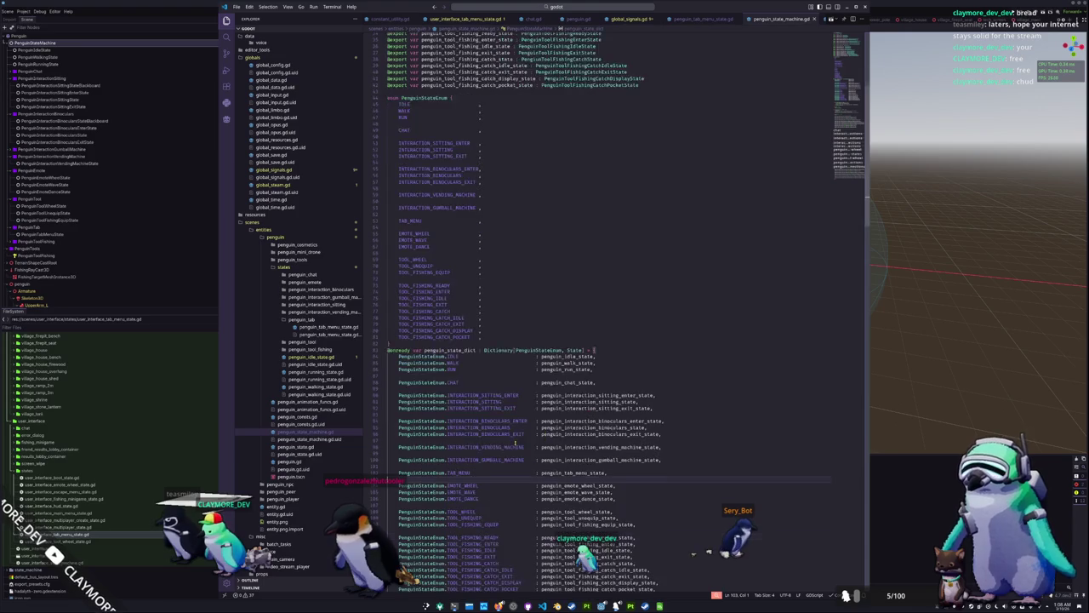
scroll(407, 432, "down", 10)
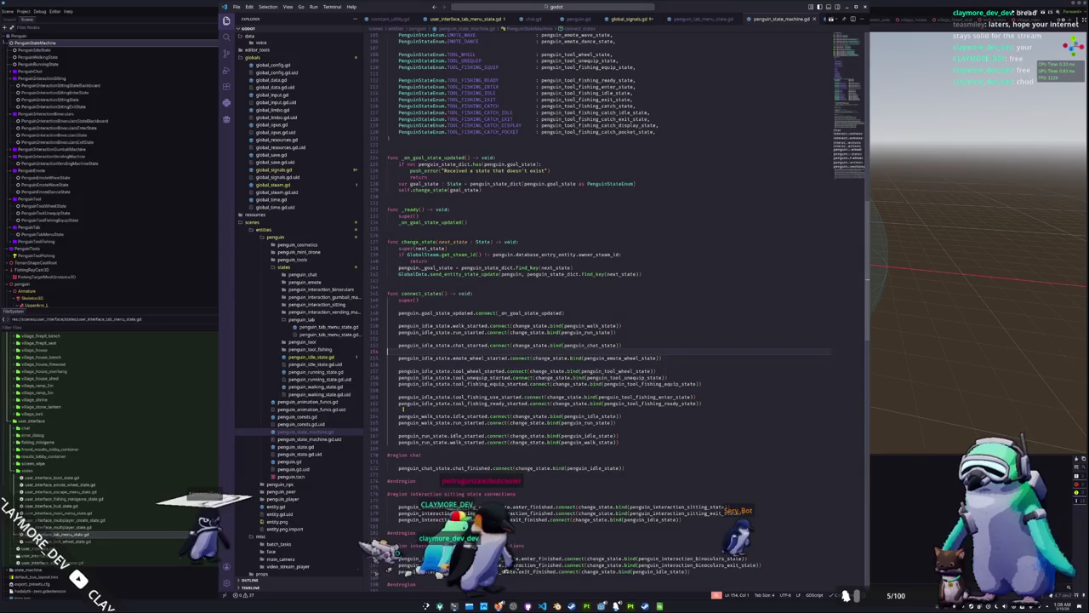
Start a penguin_idle_state.tab connection line in connect_states, then jump to the PenguinIdleState script.
key("Return")
type("penguin")
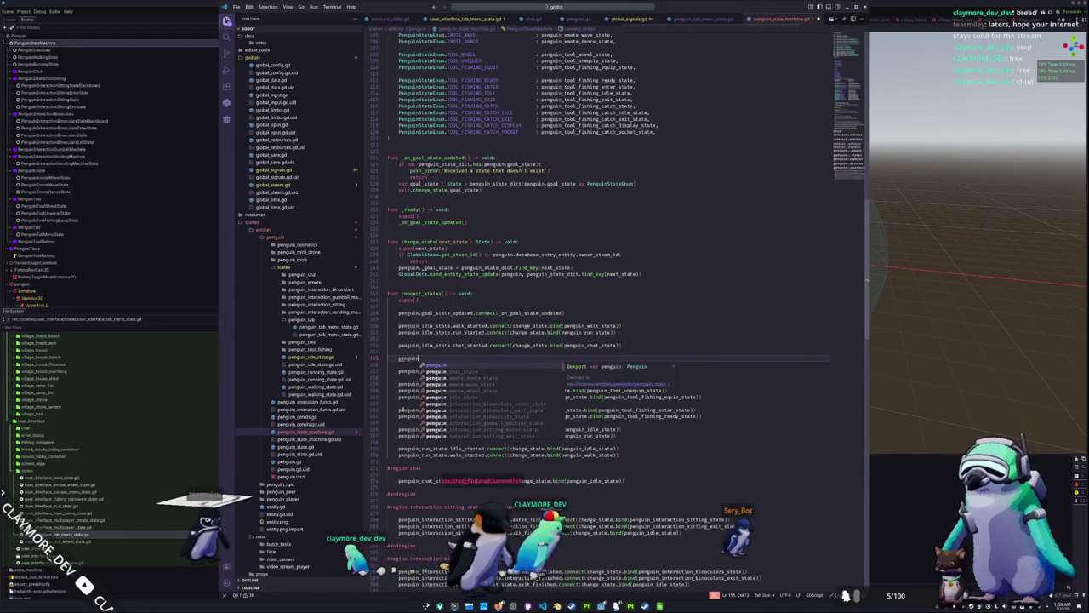
type("_idle_state.tab")
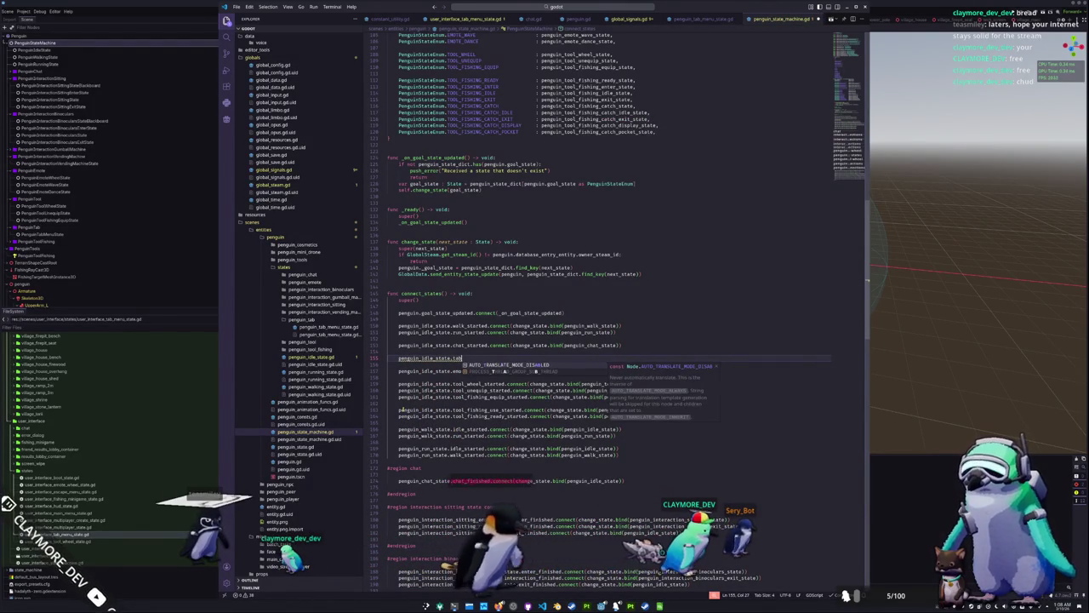
scroll(485, 330, "up", 10)
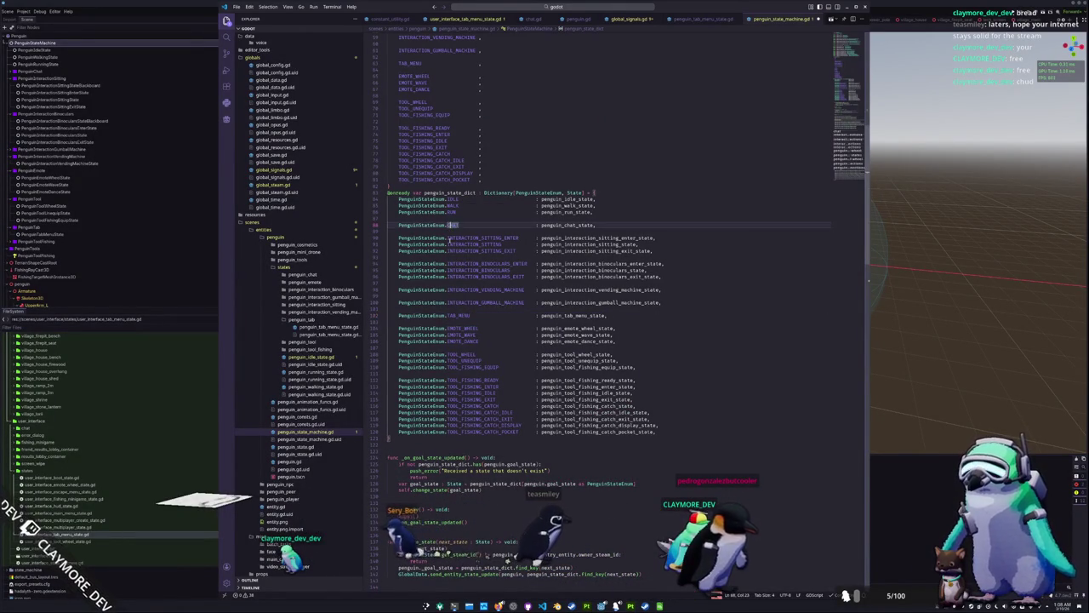
scroll(551, 239, "up", 5)
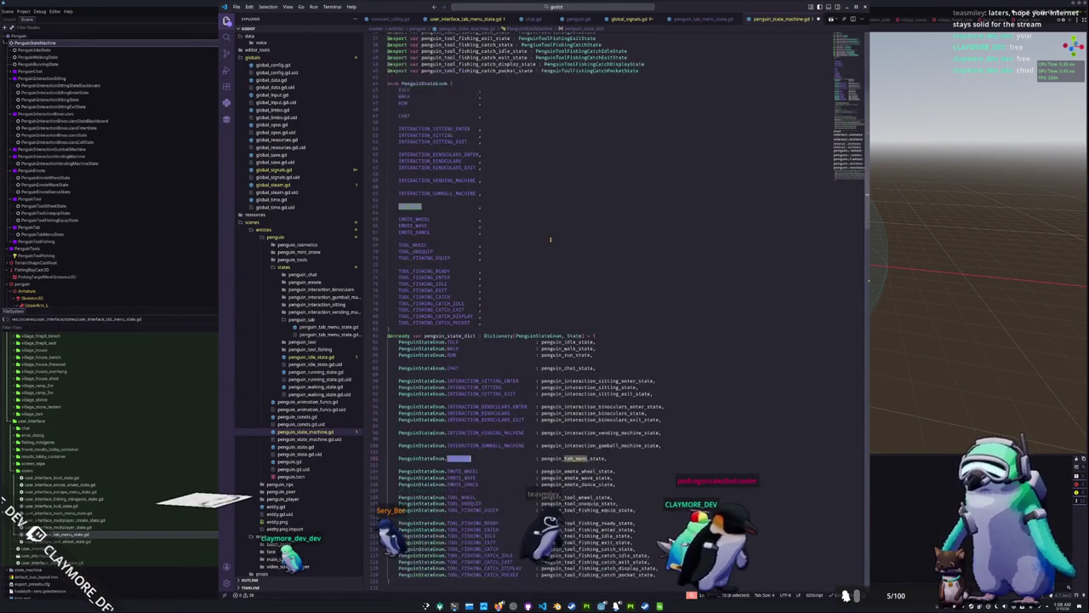
scroll(551, 239, "up", 7)
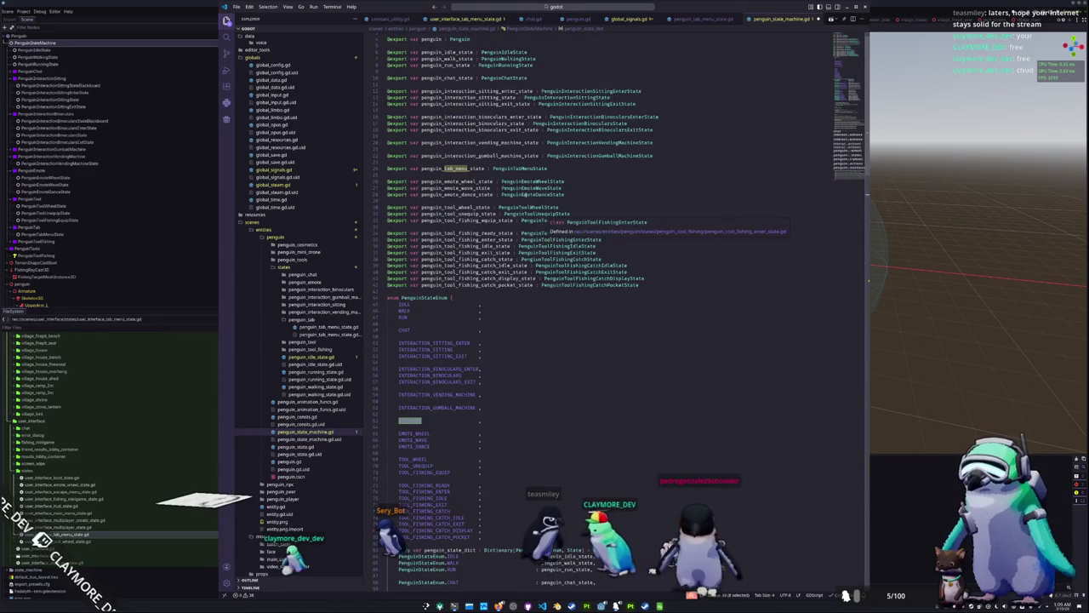
scroll(448, 182, "down", 20)
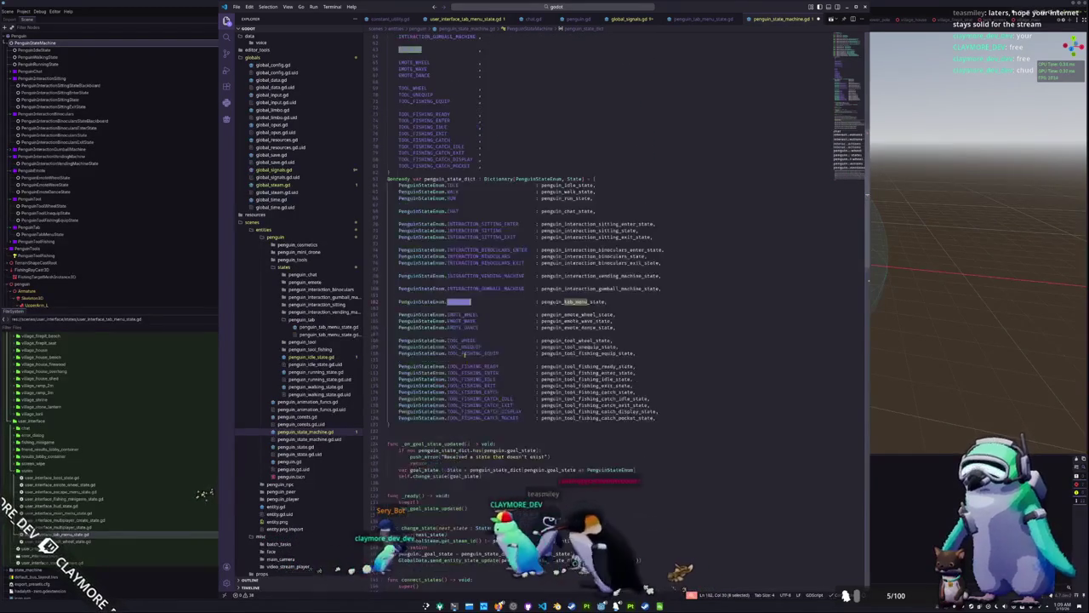
left_click(426, 344, "ctrl")
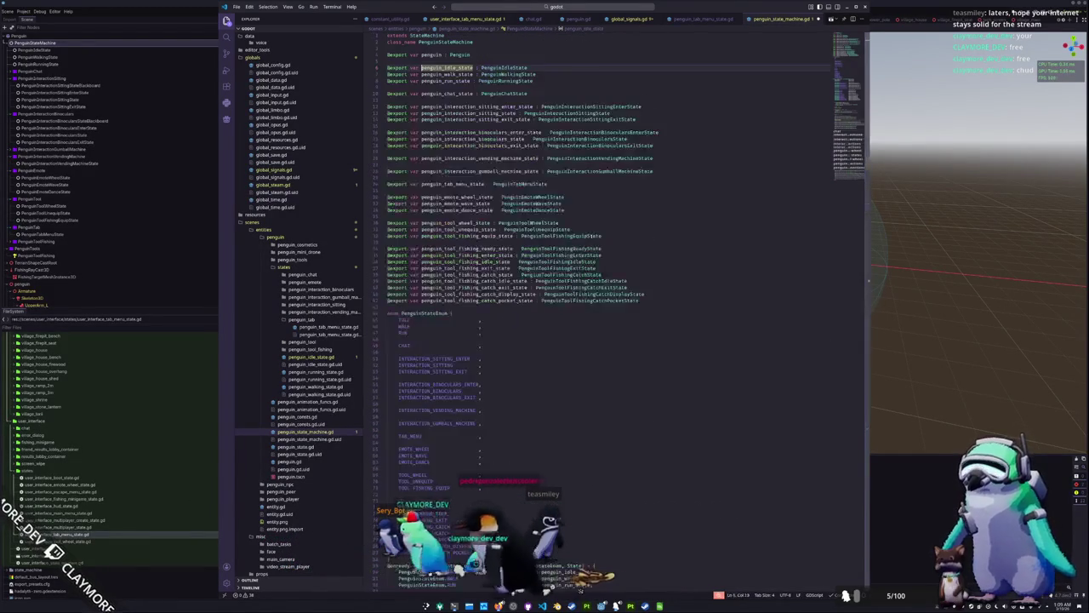
left_click(503, 68, "ctrl")
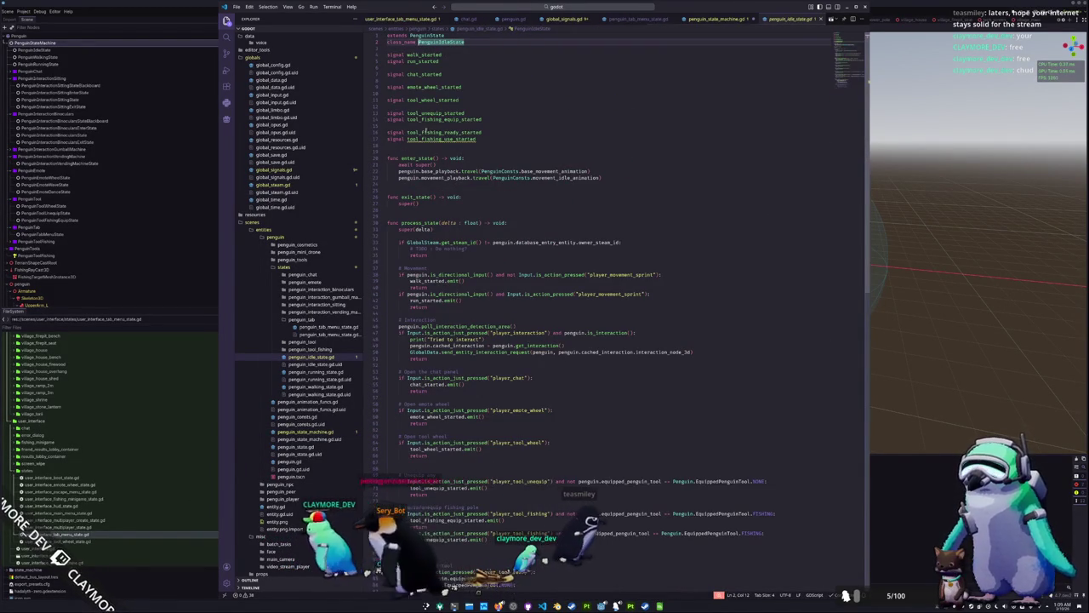
Declare a tab_started signal below the chat_started signal in penguin_idle_state.gd.
left_click(442, 74)
key("Return")
key("Return")
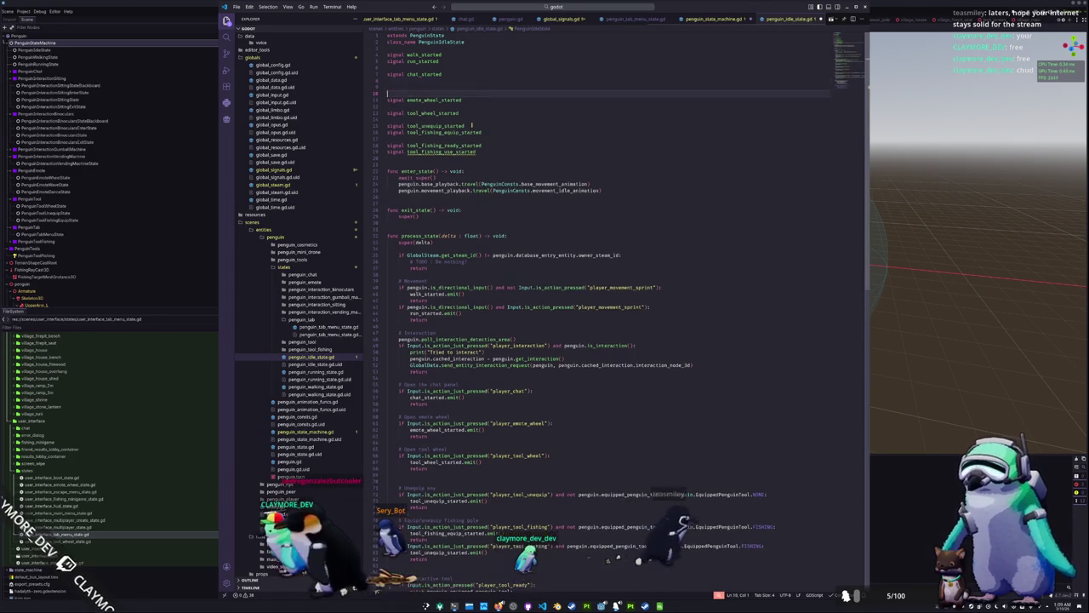
type("signal tab_starte")
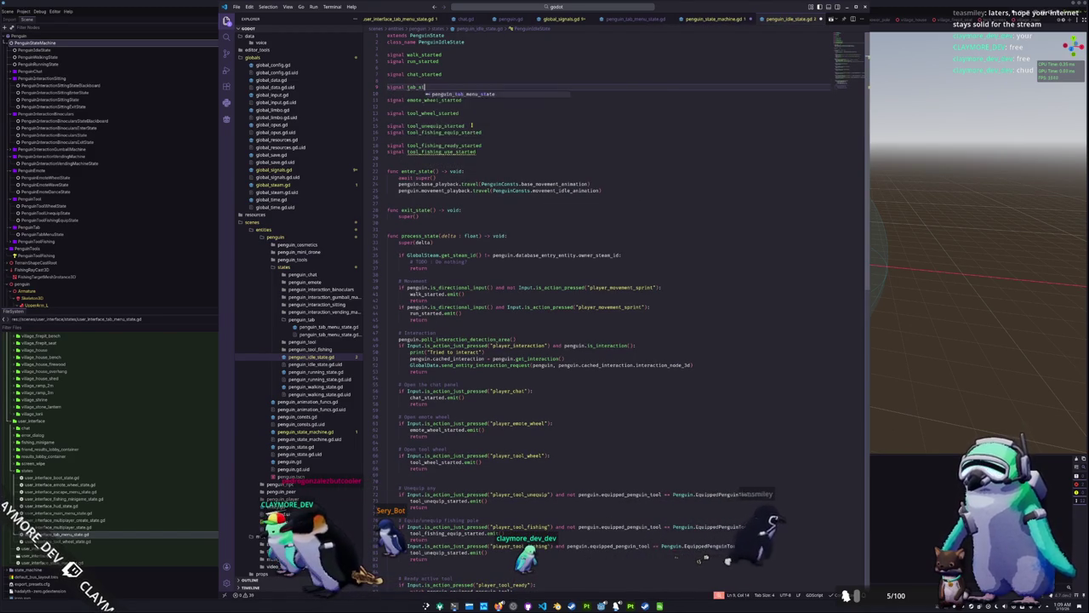
key("Down")
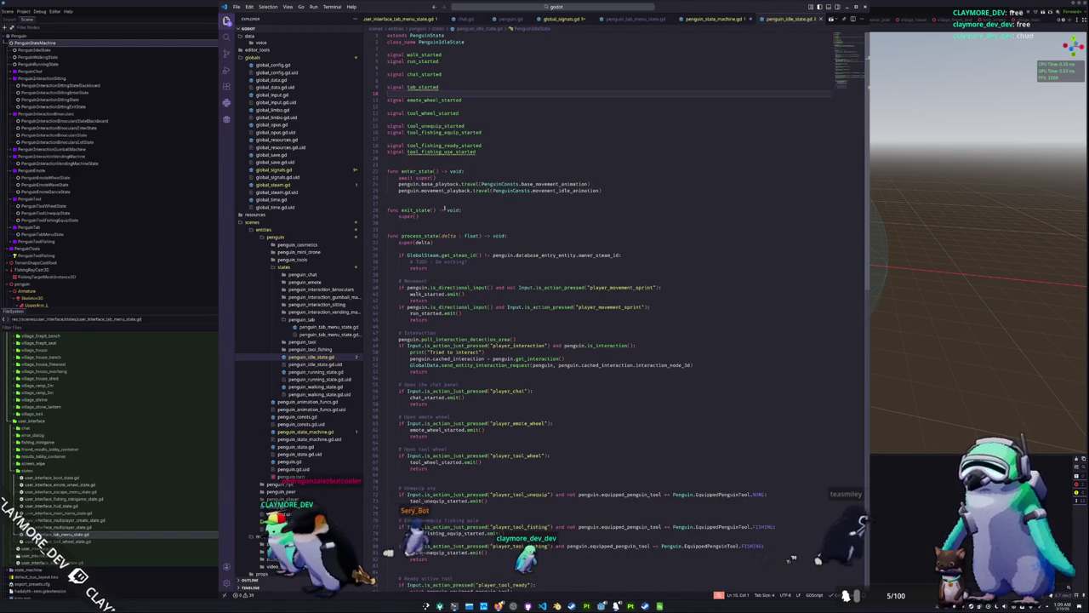
Add a '# Open the tab menu' block: if player_tab is just pressed, emit tab_started and return.
scroll(437, 324, "down", 10)
scroll(436, 337, "up", 3)
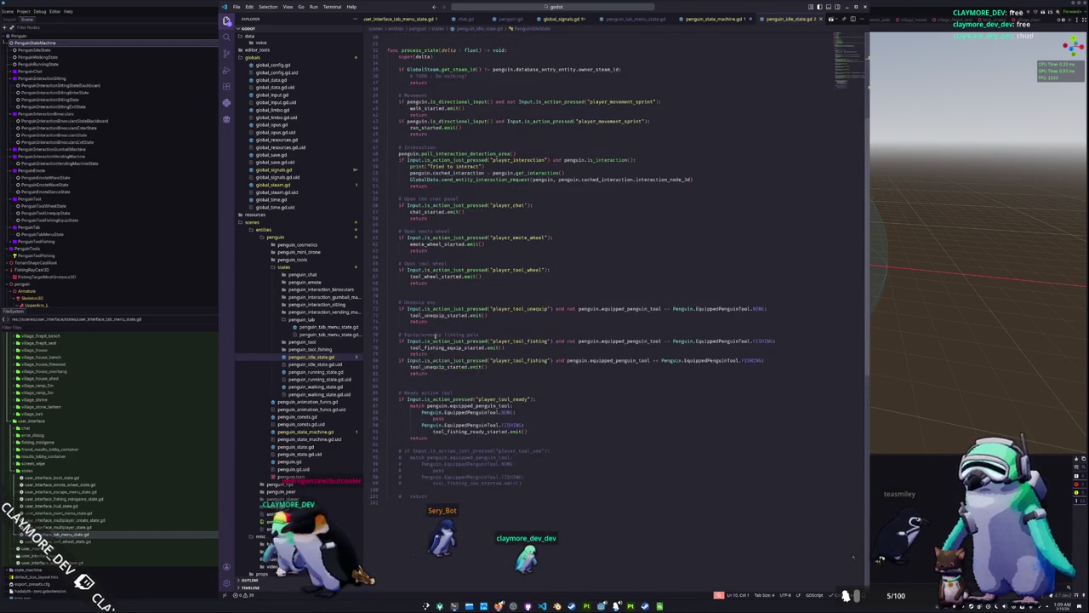
left_click(413, 224)
key("Return")
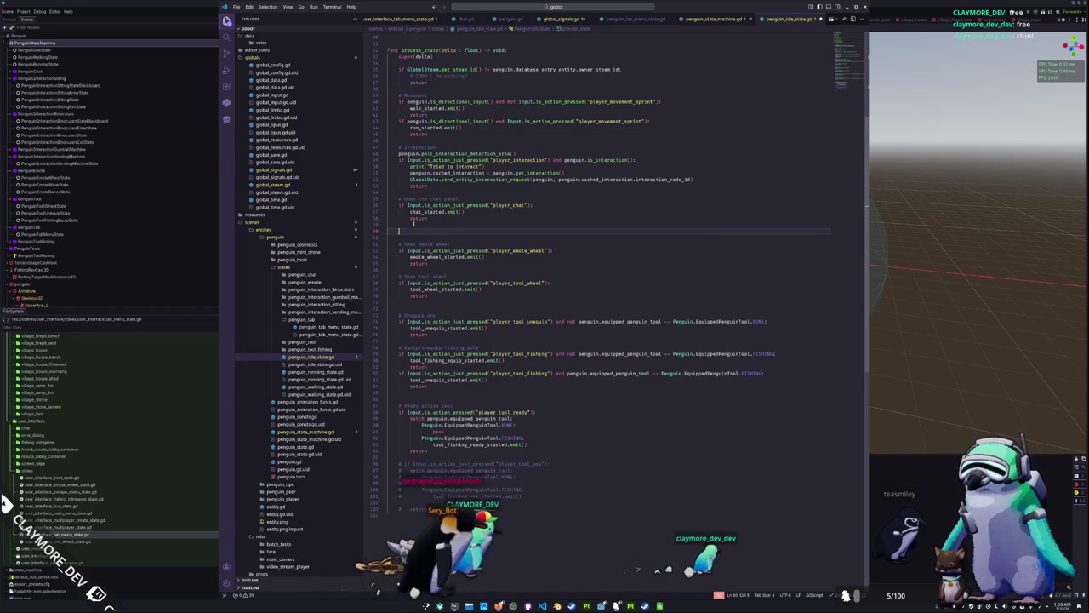
type("tab menu")
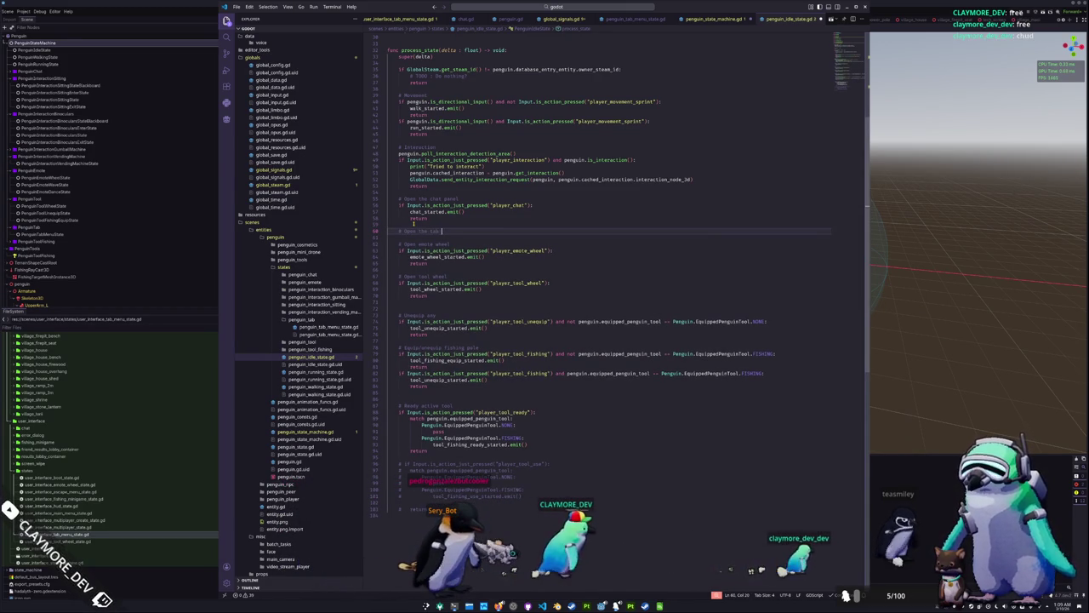
key("Return")
type("if Input.is_action")
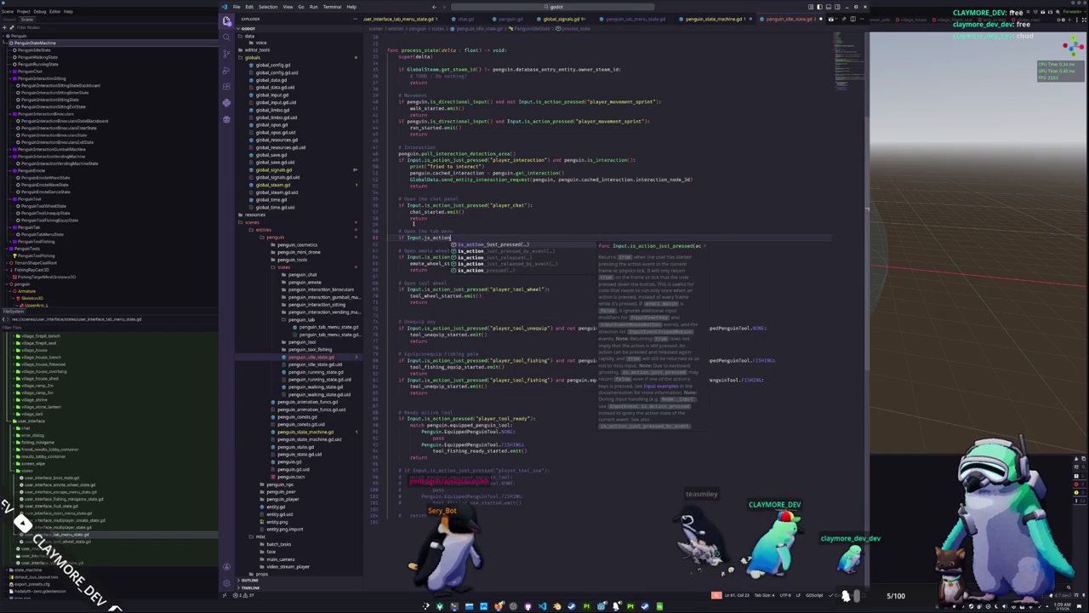
key("Return")
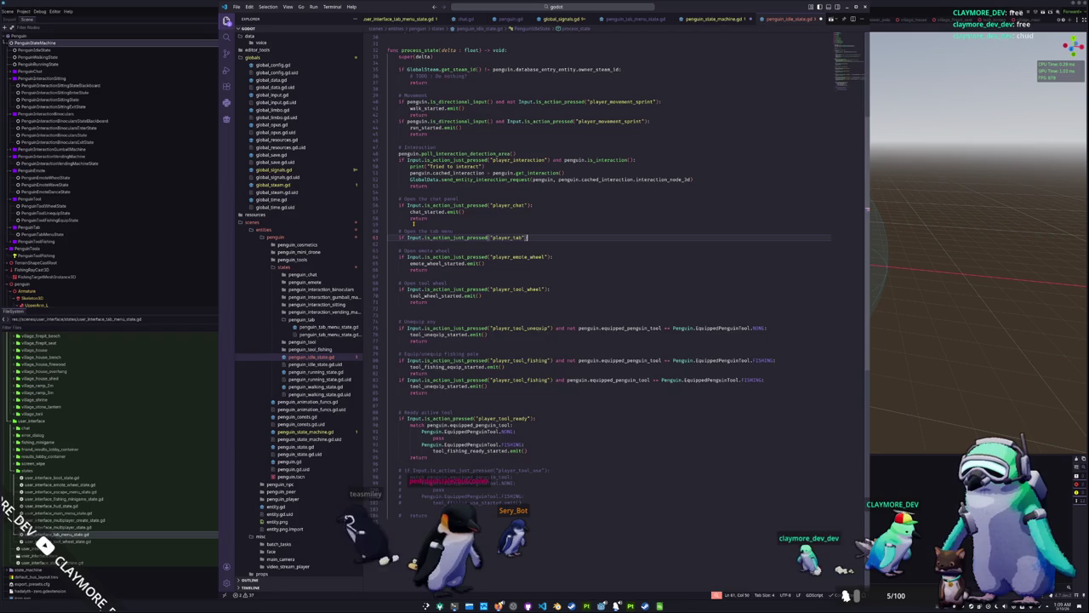
key("Return")
type("tab")
key("Return")
type(".emit(")
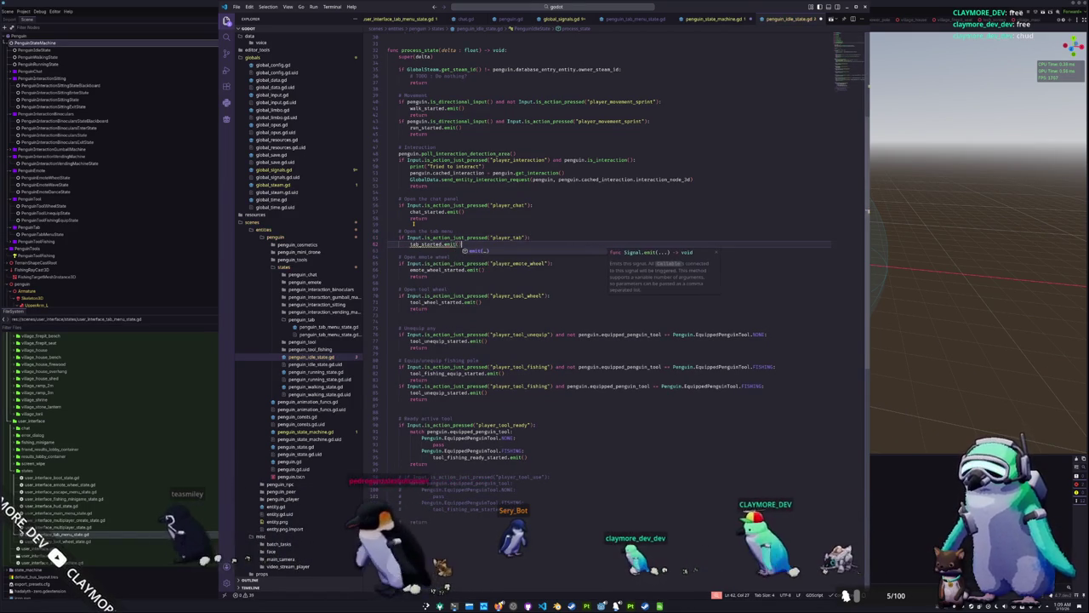
key("Return")
type("return")
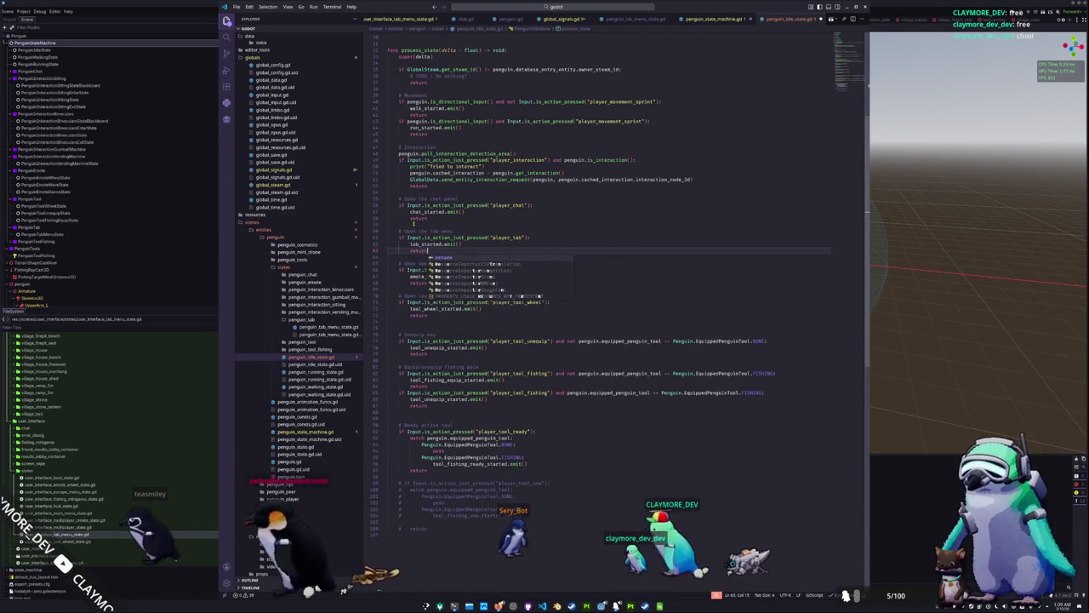
key("Return")
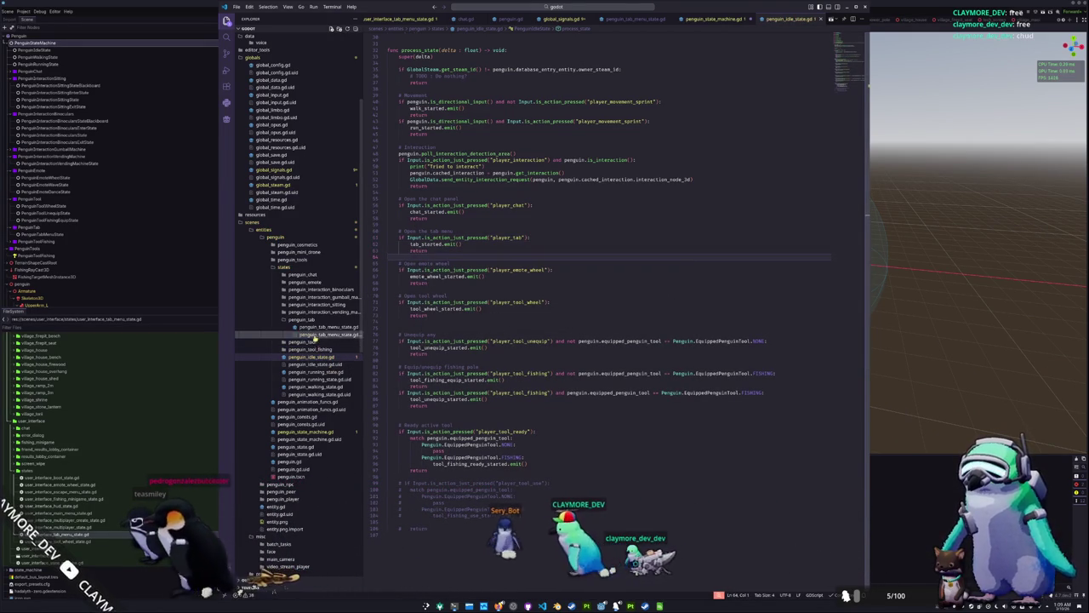
left_click(313, 327)
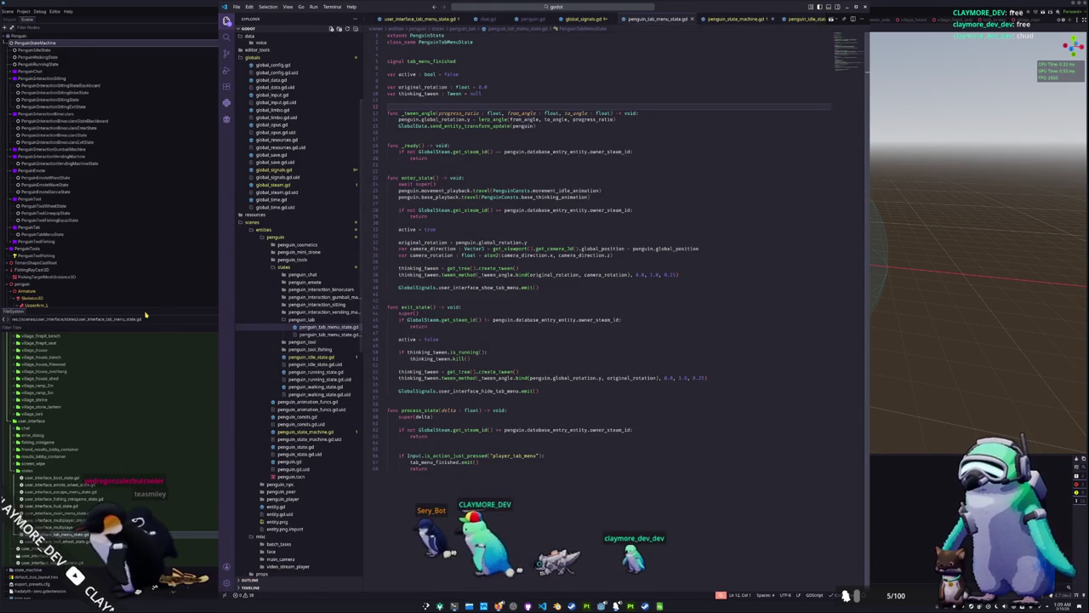
Inspect the PenguinTabMenuState node in the Godot scene tree.
left_click(145, 315)
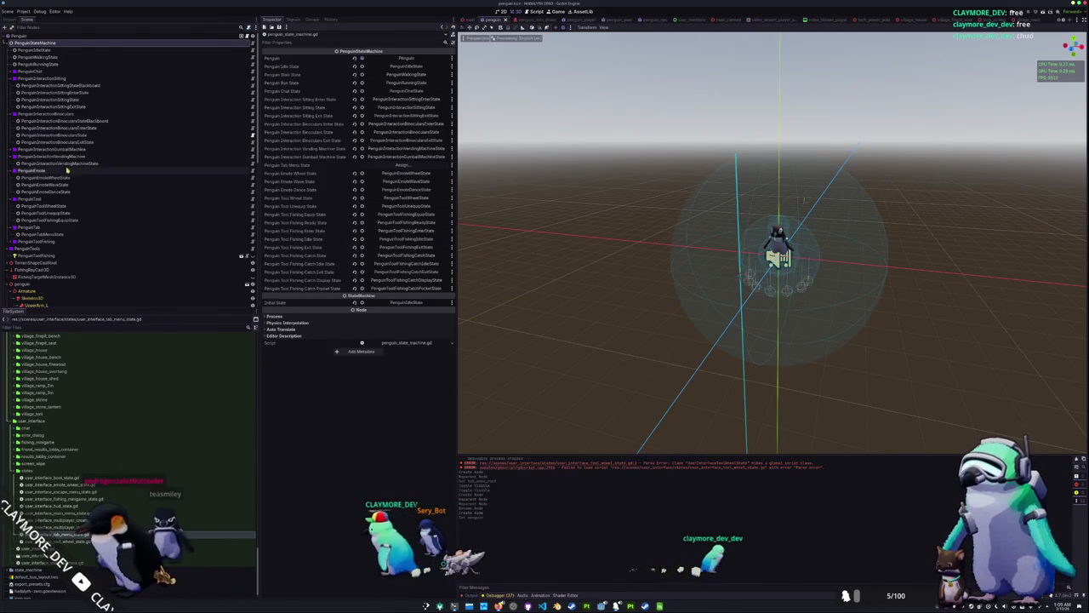
left_click(51, 233)
key("alt+Tab")
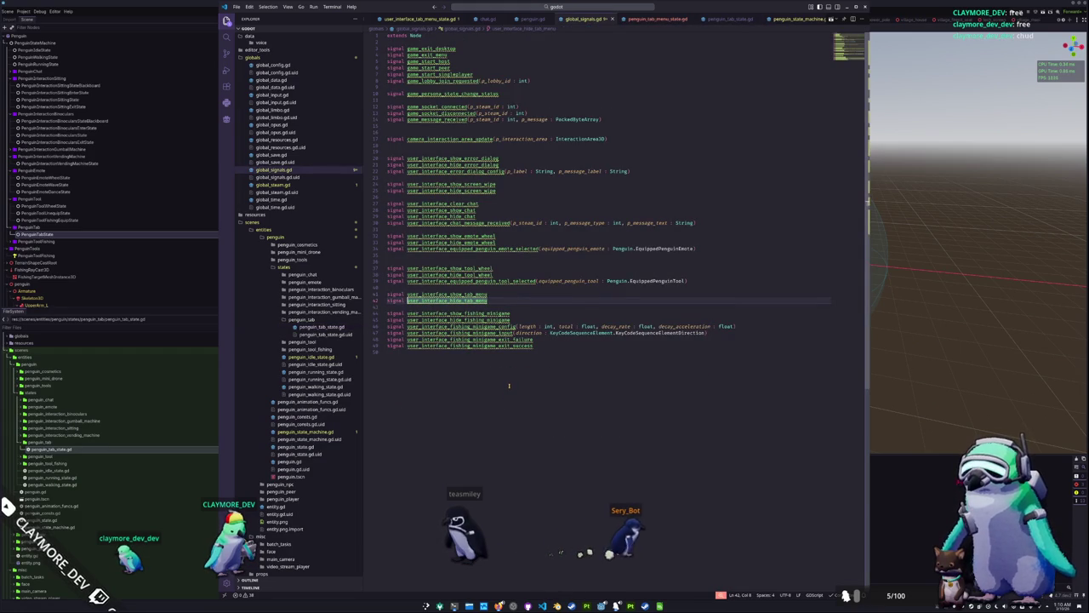
In penguin_state_machine.gd line 24, change the tab menu state's type to PenguinTabState.
left_click(499, 297)
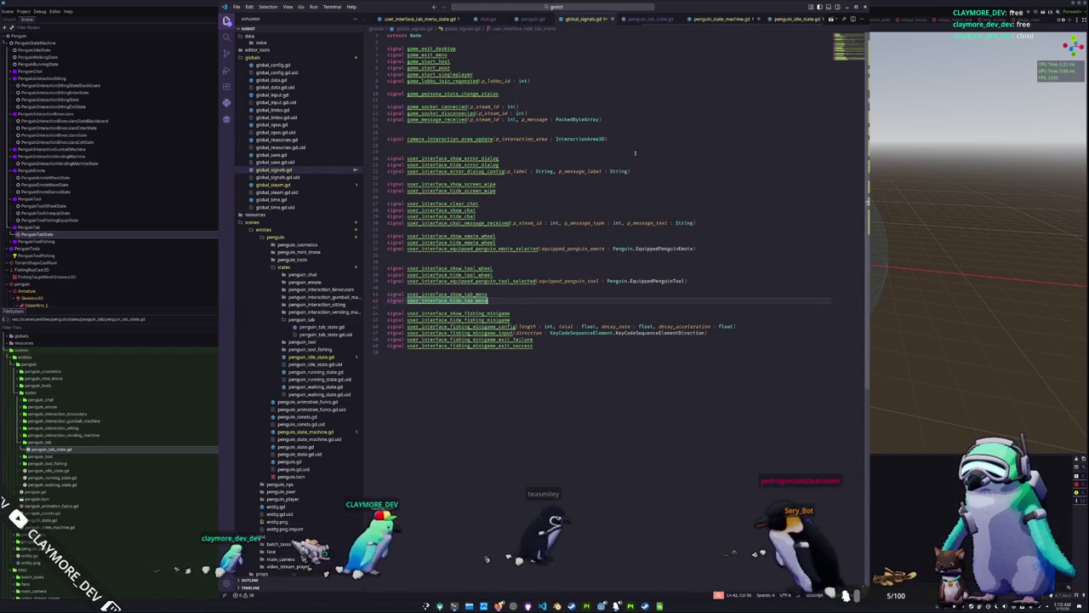
left_click(730, 20)
double_click(532, 209)
left_click(533, 184)
key("BackSpace")
key("BackSpace")
key("BackSpace")
mouse_move(518, 184)
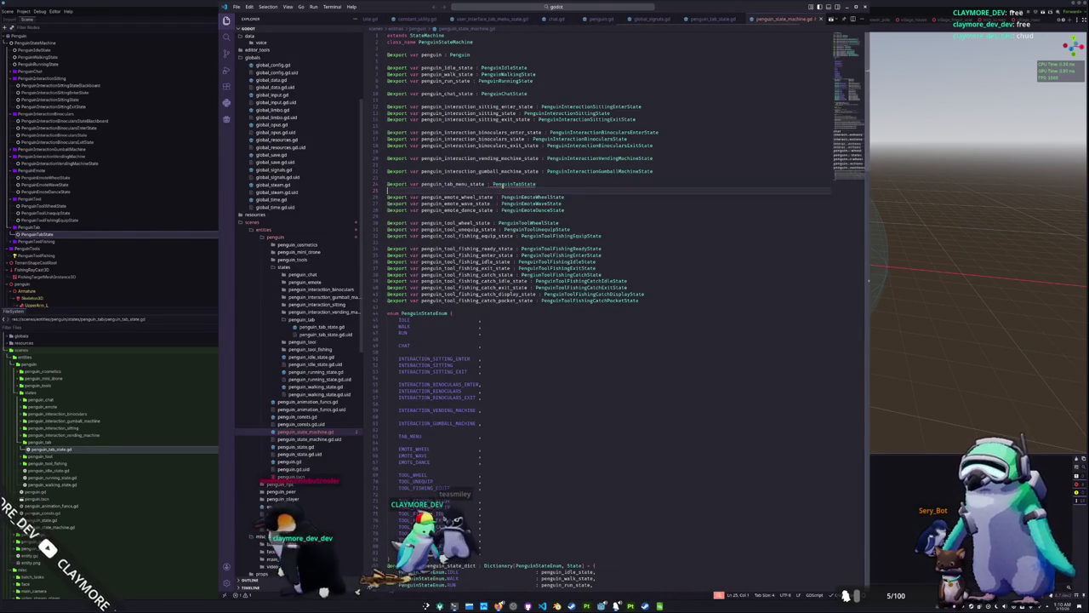
Rename the exported penguin_tab_menu_state variable to penguin_tab_state.
key("alt+Tab")
key("alt+Tab")
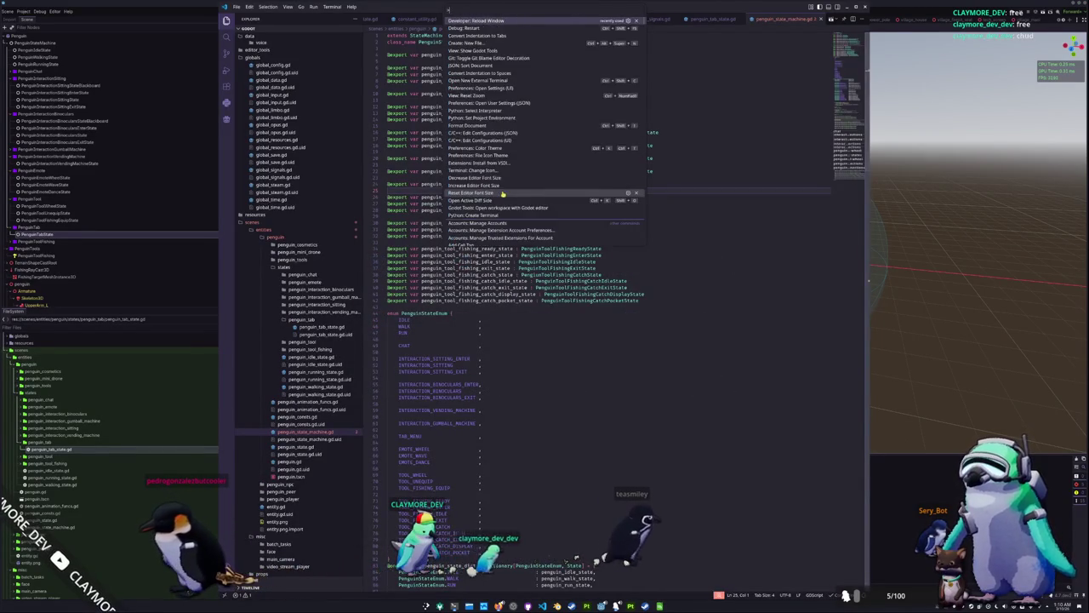
double_click(453, 183)
scroll(482, 177, "down", 4)
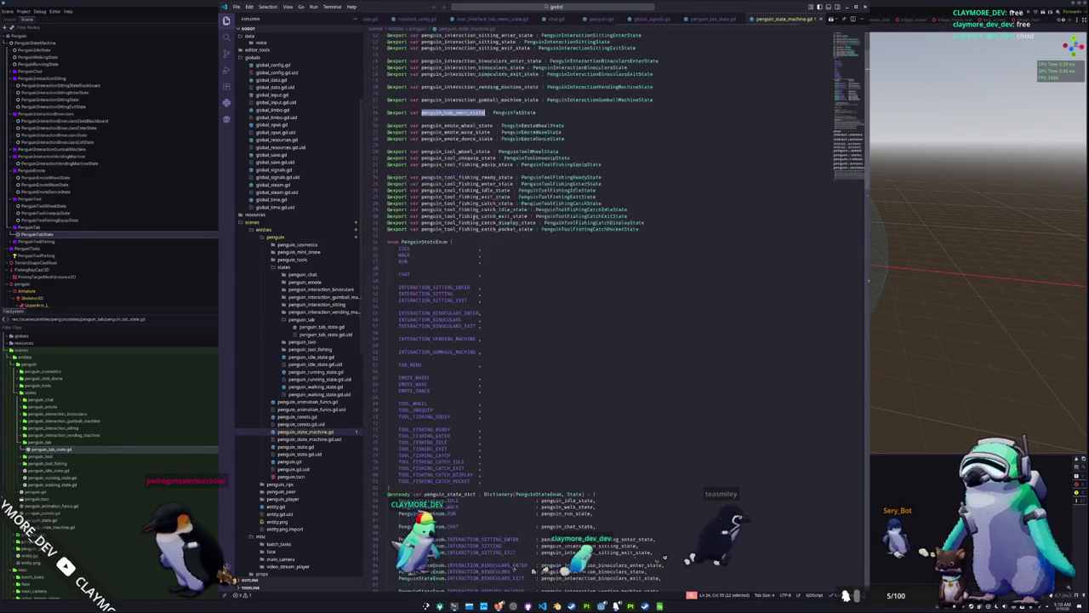
left_click(471, 113)
key("BackSpace")
key("BackSpace")
key("BackSpace")
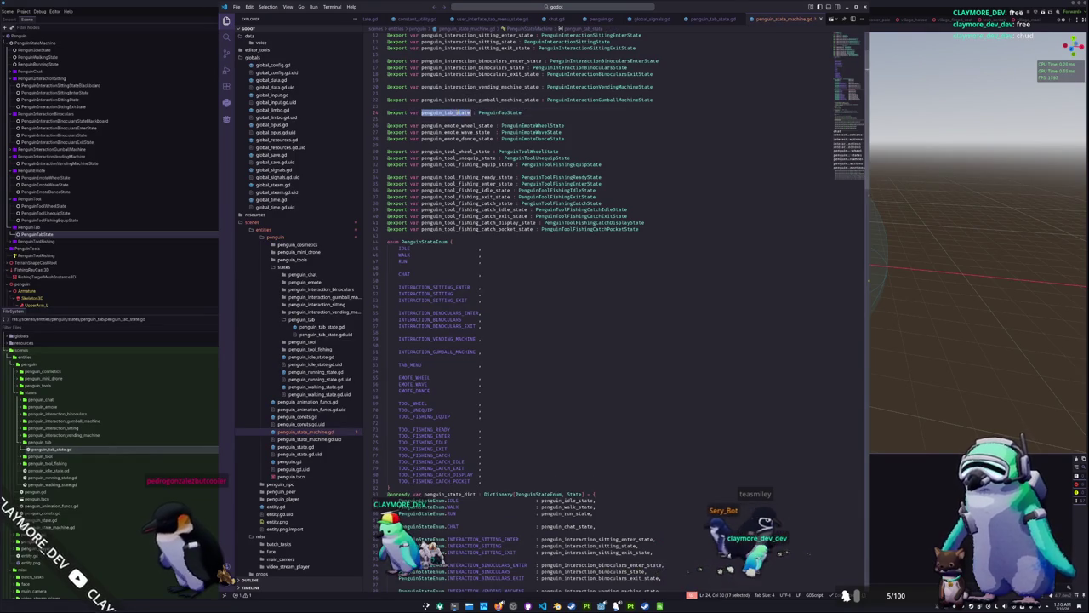
Change the TAB_MENU entry in penguin_state_dict to map to penguin_tab_state.
scroll(570, 464, "down", 7)
left_click(575, 473)
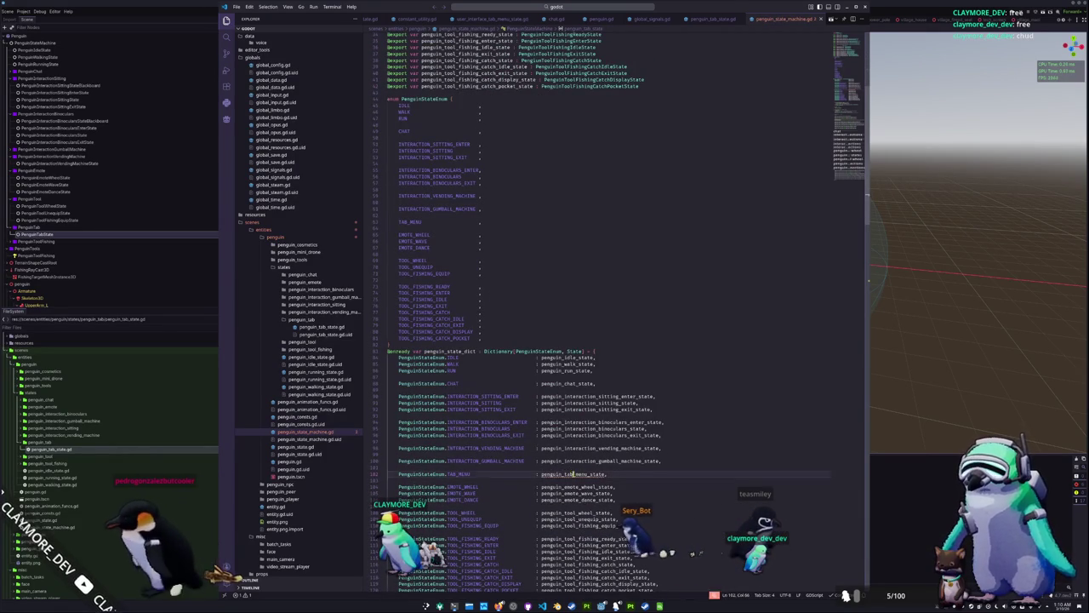
key("Delete")
key("Delete")
key("Delete")
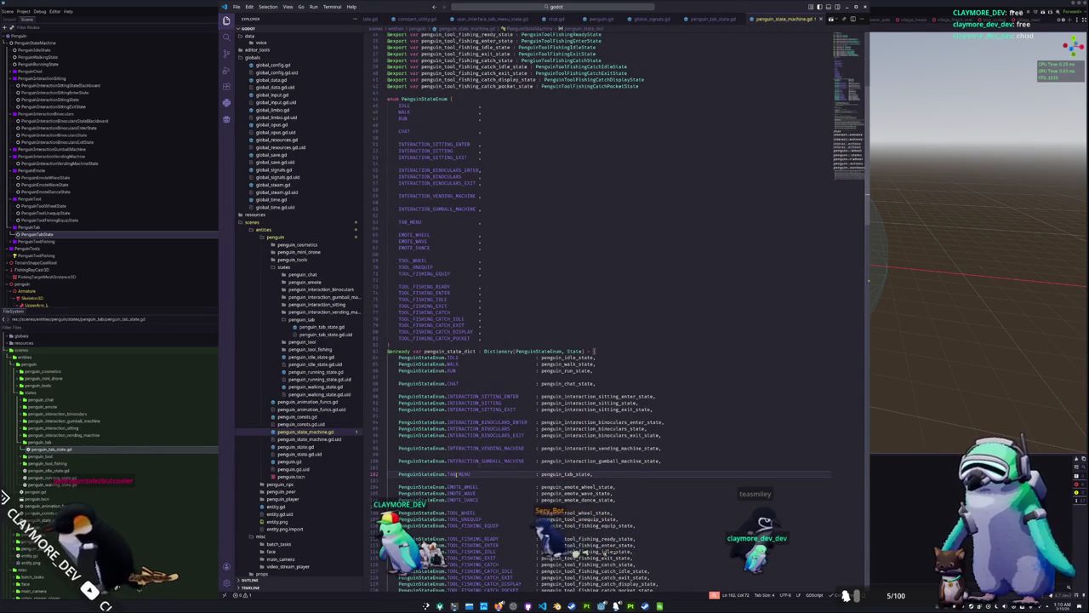
double_click(457, 474)
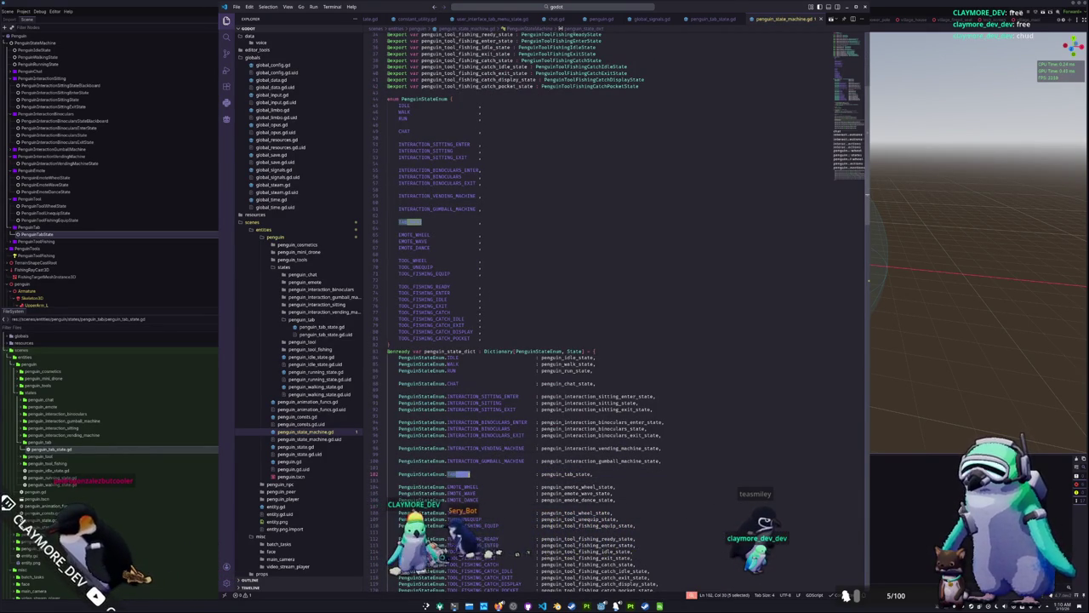
scroll(491, 440, "down", 20)
type("penguin_idle_state.tab")
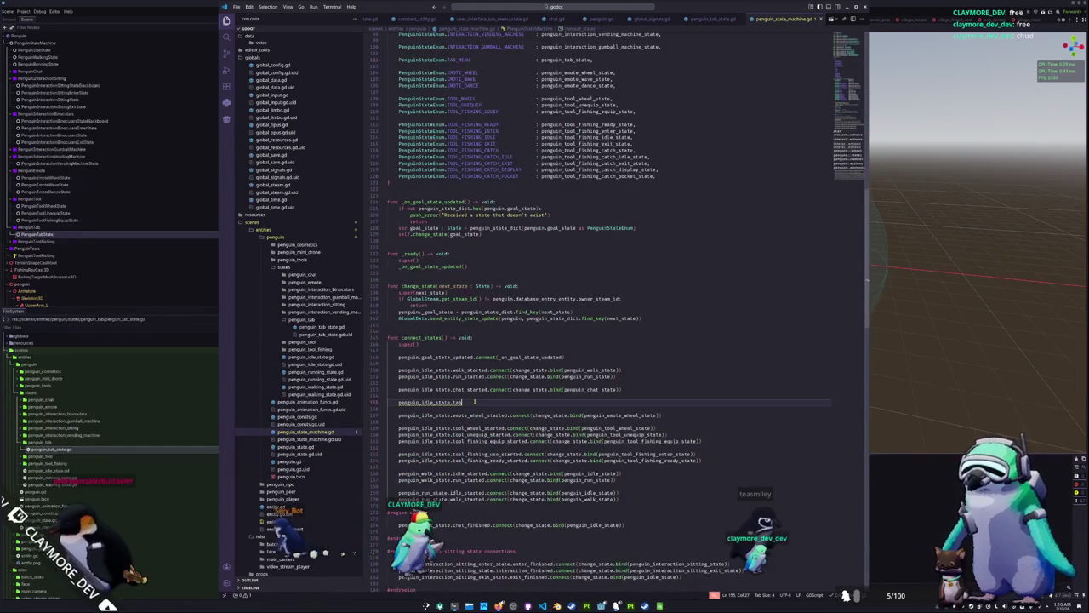
Complete the line as penguin_idle_state.tab_started.connect(change_state.bind(penguin_tab_state)).
type("_started.connec")
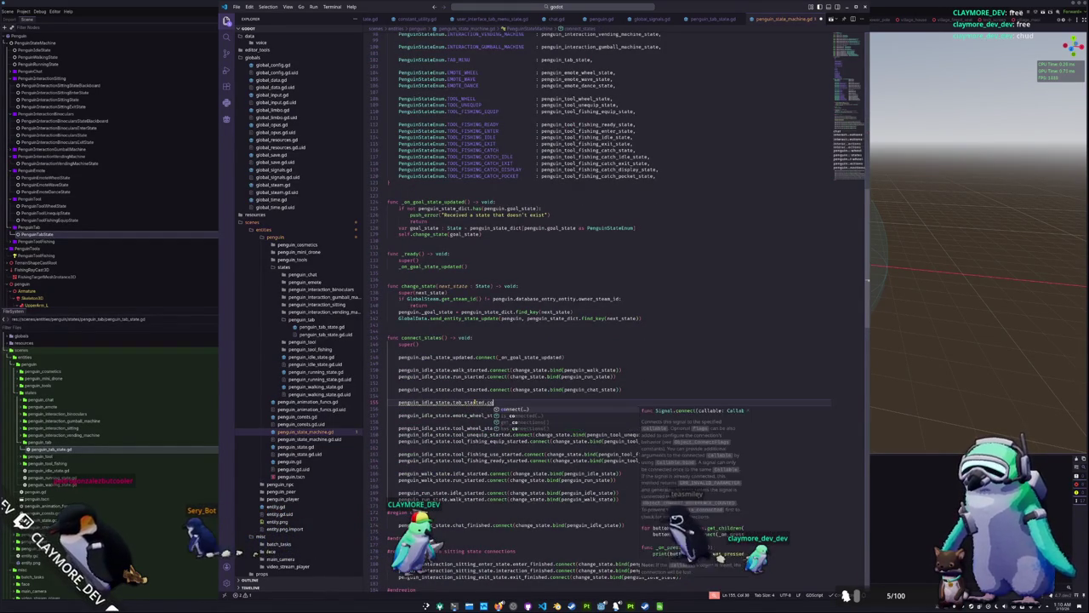
type("t(change_state.b")
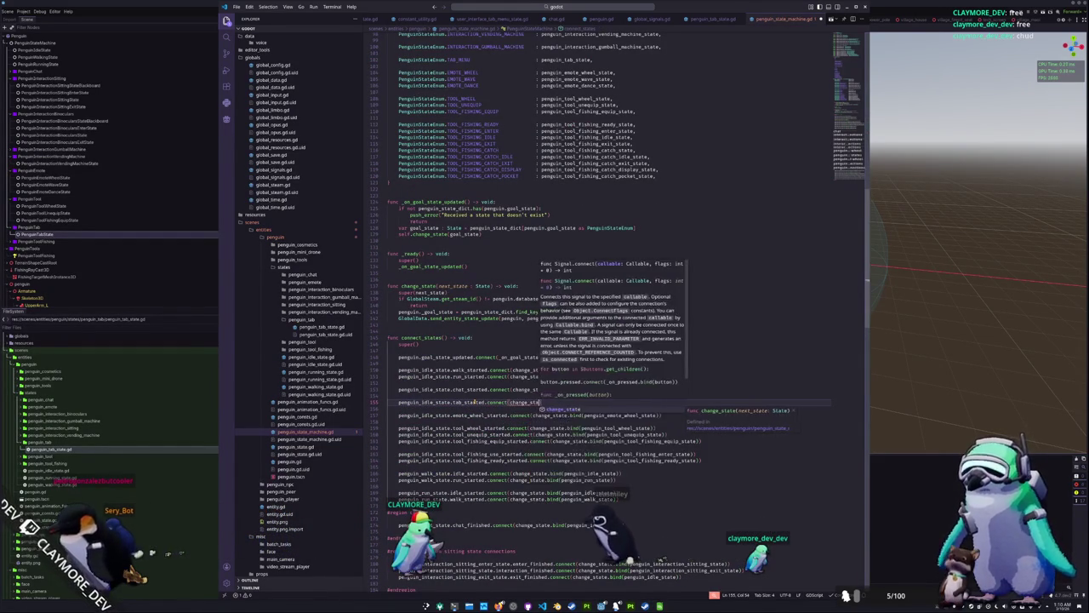
type("ind(penguin_tab")
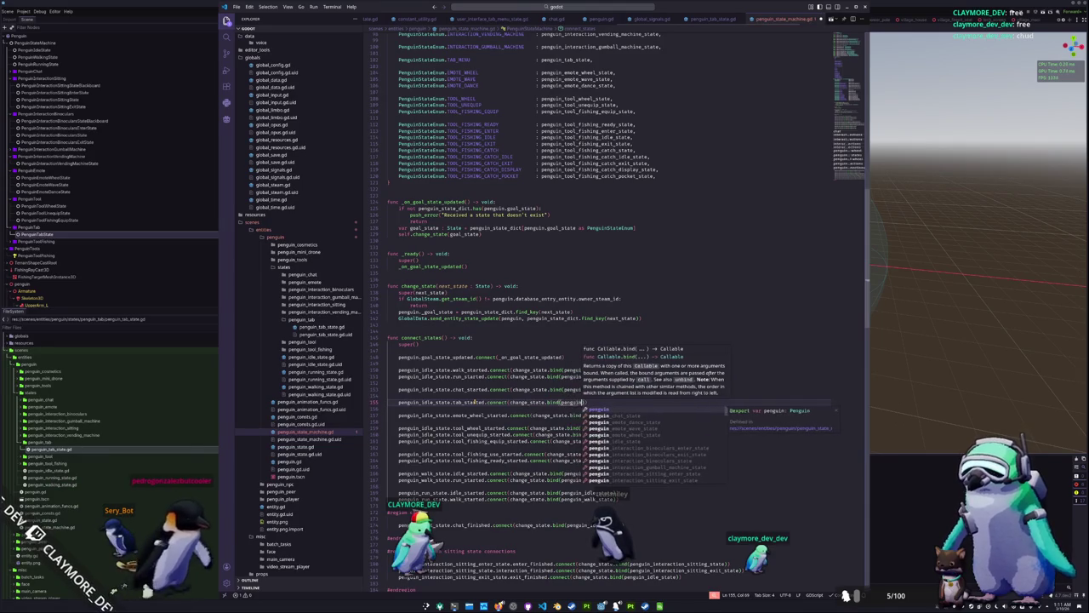
key("Return")
type("))")
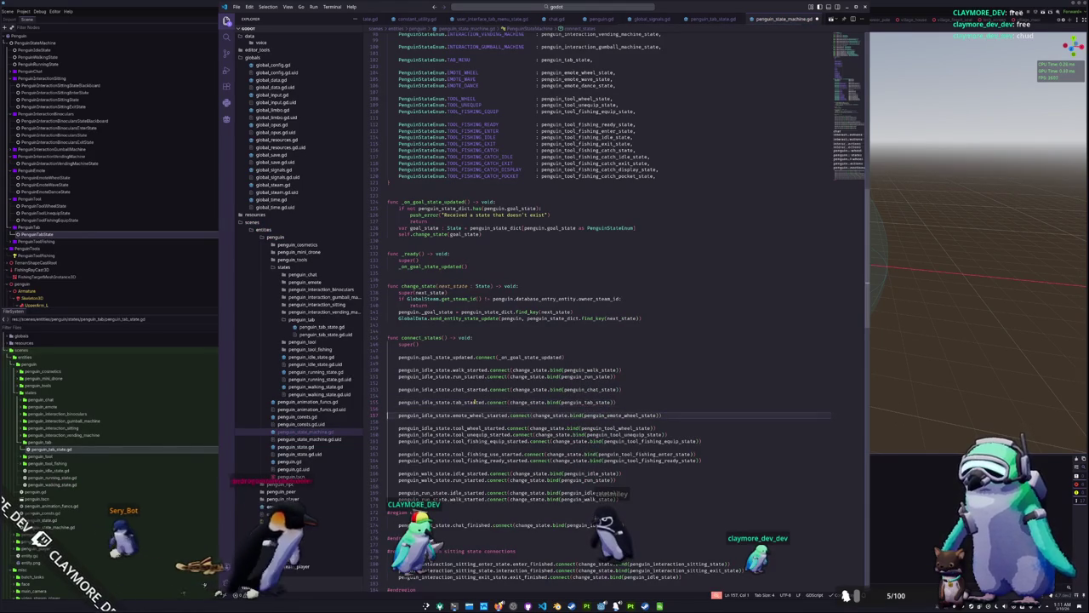
Insert a blank line after the gumball region's #endregion.
left_click(400, 545)
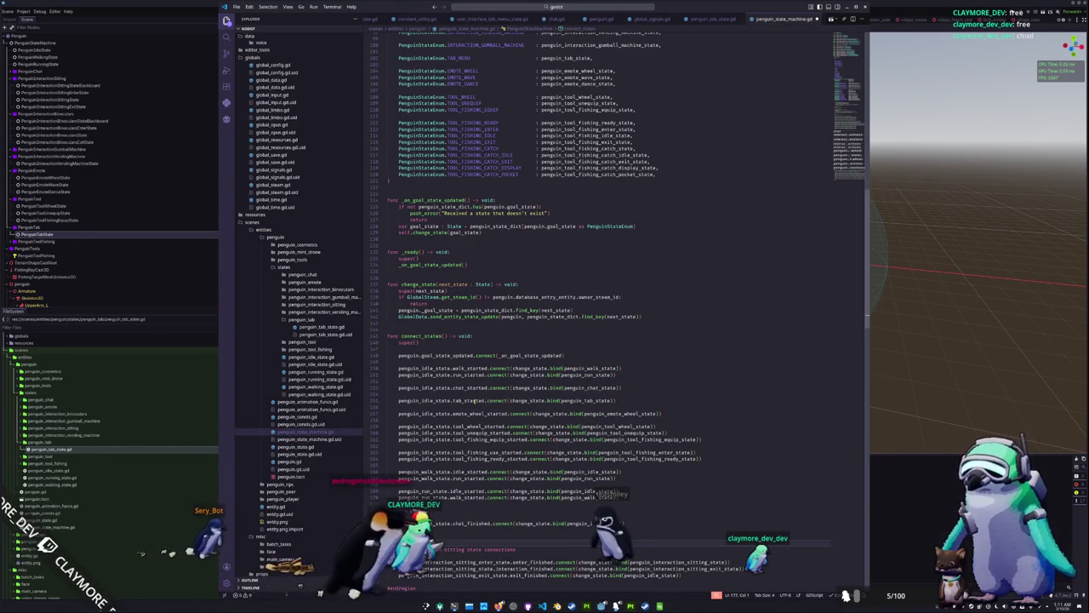
scroll(451, 425, "down", 9)
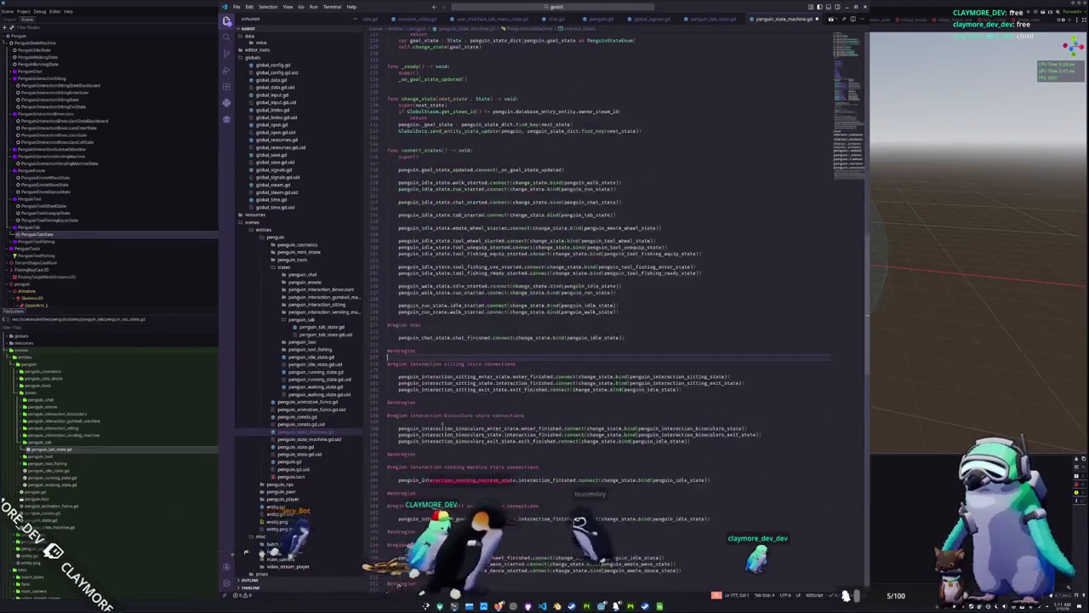
left_click(428, 460)
scroll(417, 468, "down", 3)
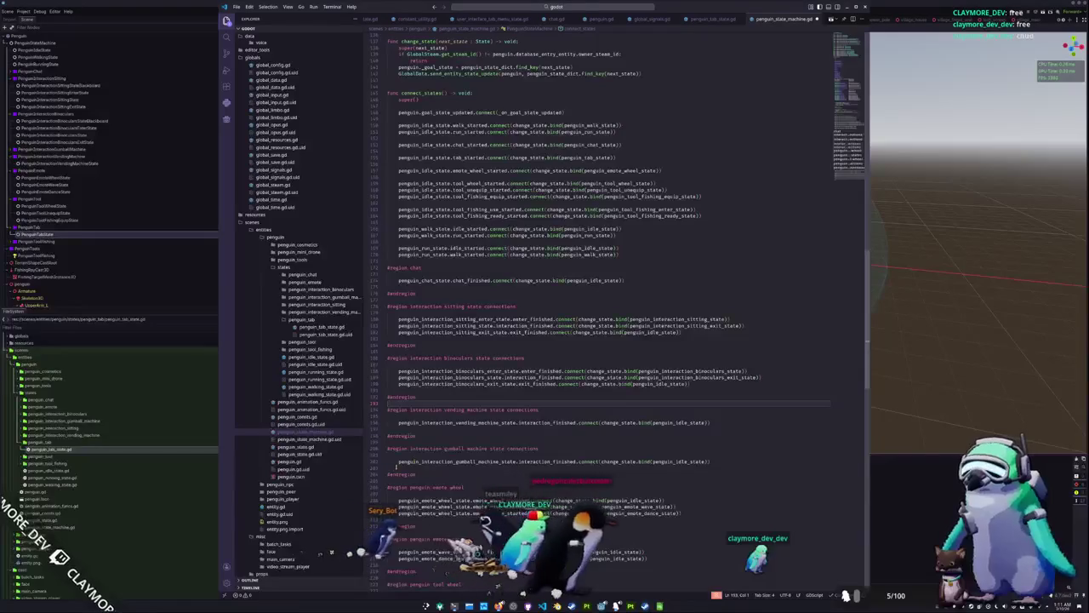
left_click(395, 482)
scroll(395, 482, "down", 4)
key("Return")
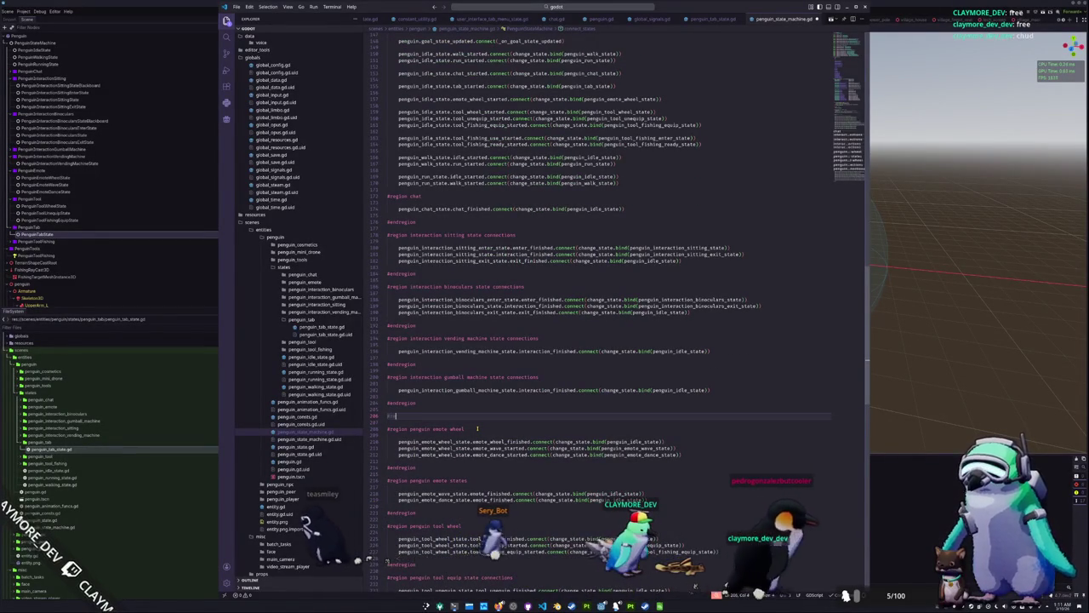
Start a new '#region penguin tab' section.
type("#region intera")
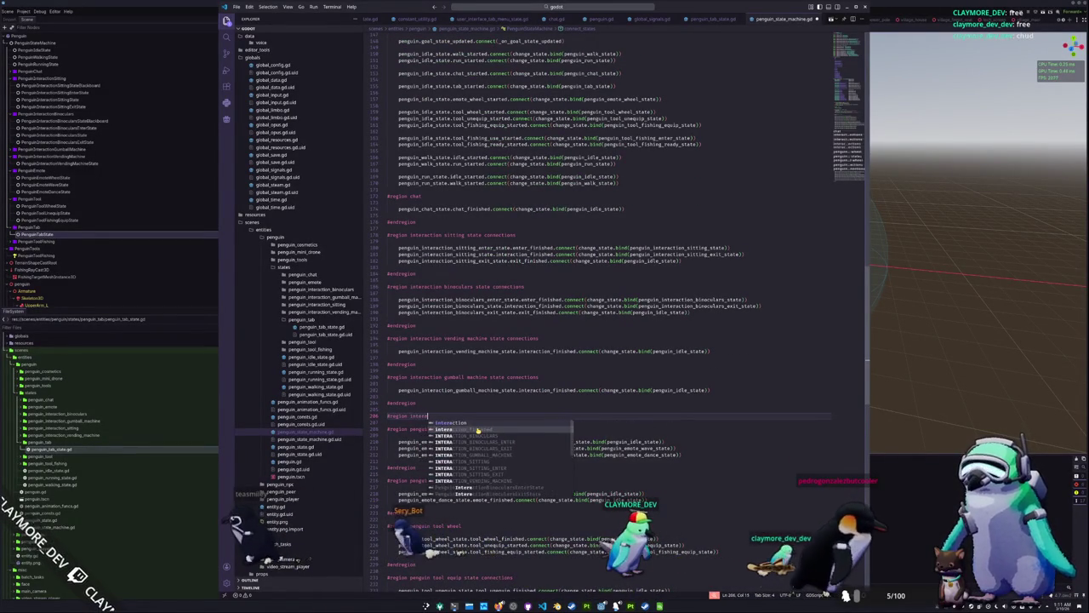
key("BackSpace")
key("BackSpace")
key("BackSpace")
type("penguin tab")
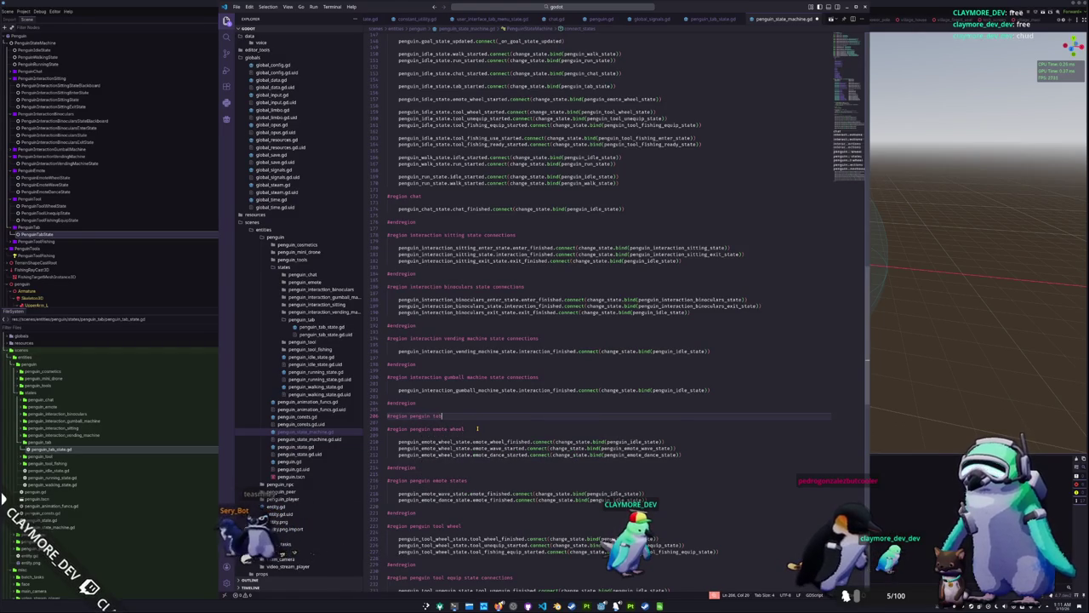
key("Return")
key("Return")
type("#endregion")
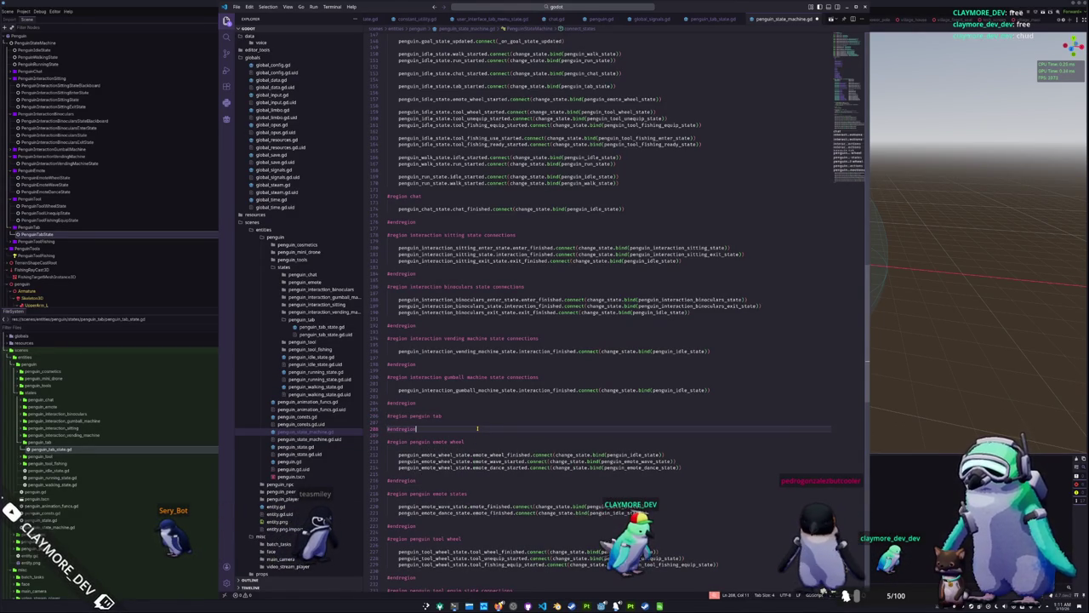
Add penguin_tab_state.tab_finished.connect(change_state.bind(penguin_idle_state)) inside the region.
key("Up")
key("Return")
key("Tab")
type("penguin")
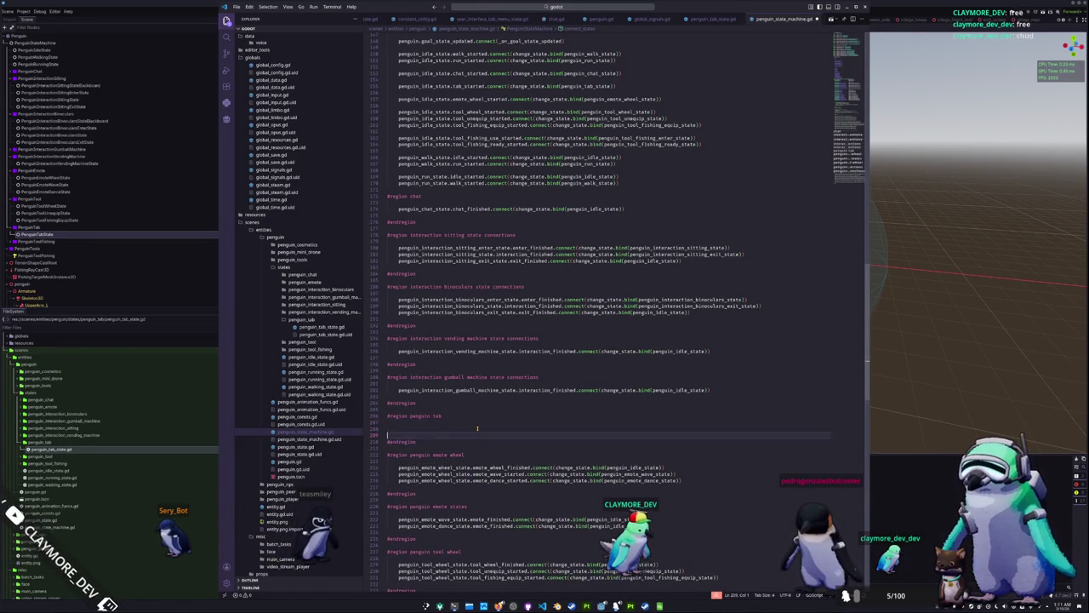
type("_tab_state.tab_finished")
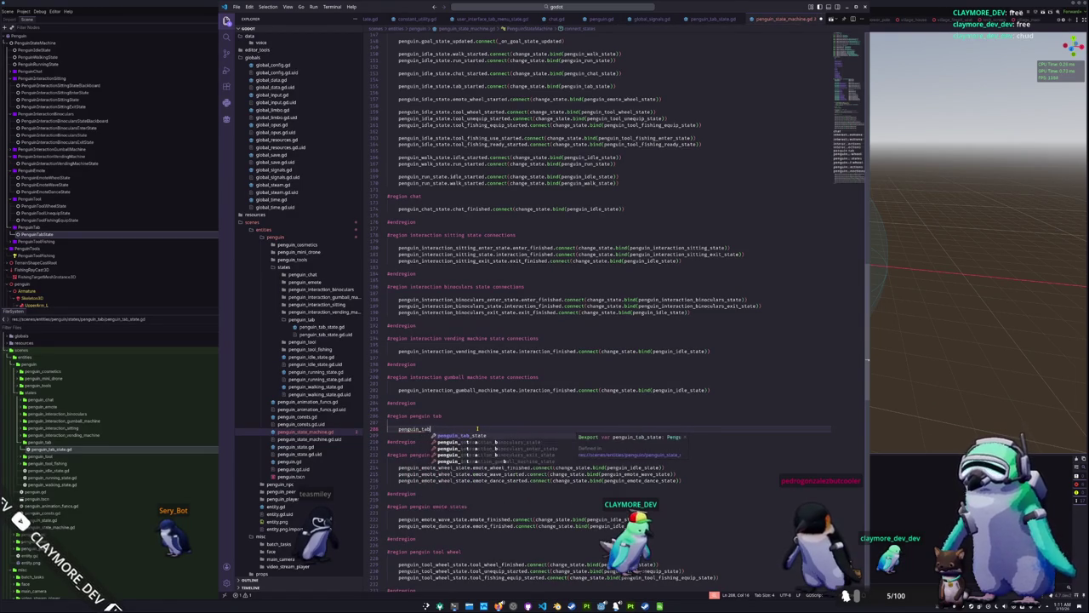
type(".connect(")
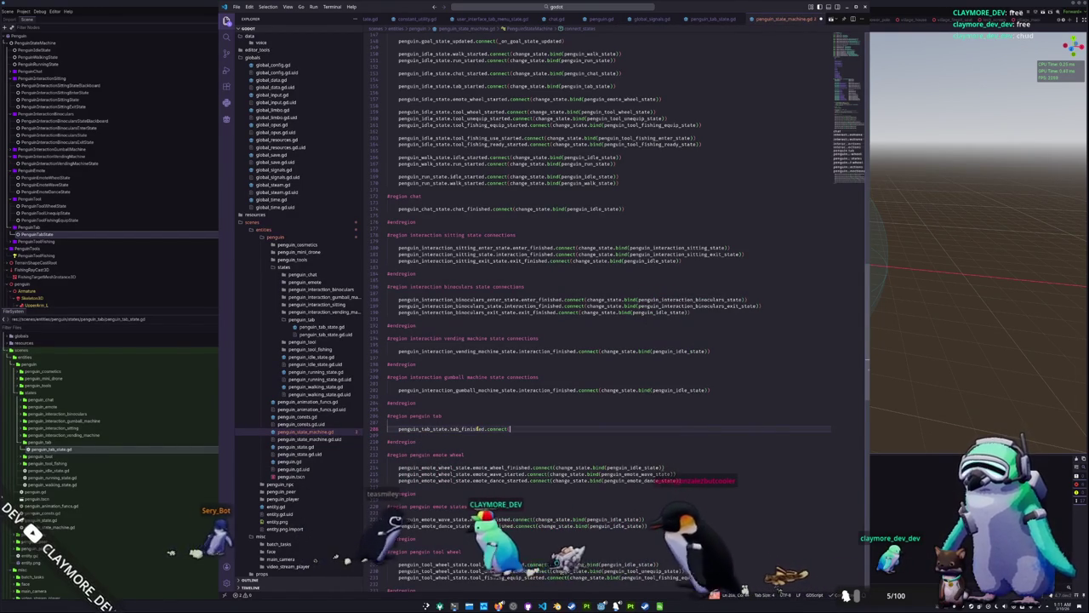
type("change_state.bind(penguin_idle_state")
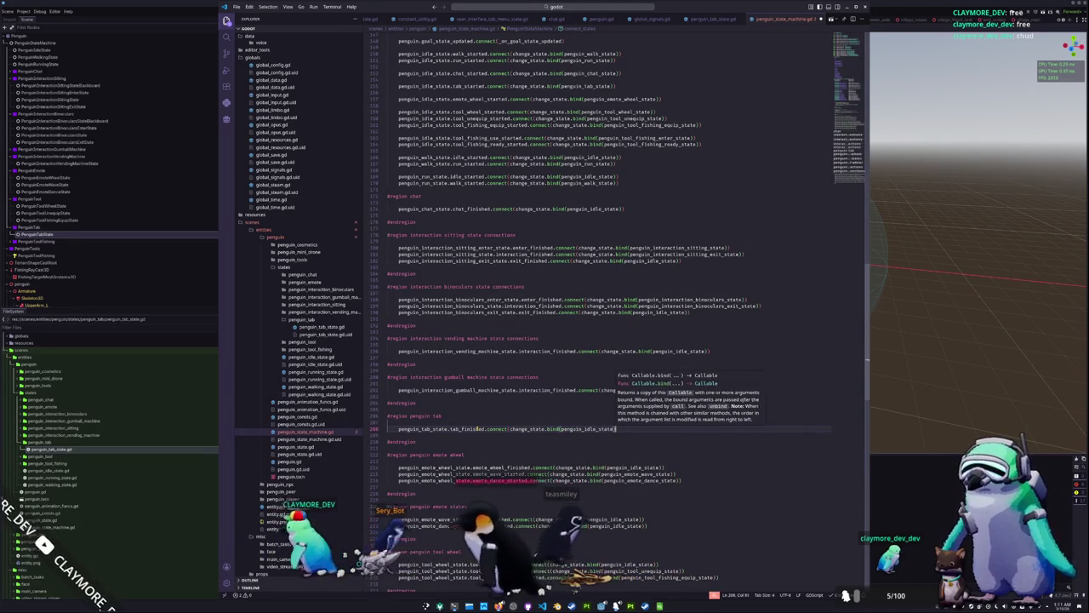
key("Return")
key("Down")
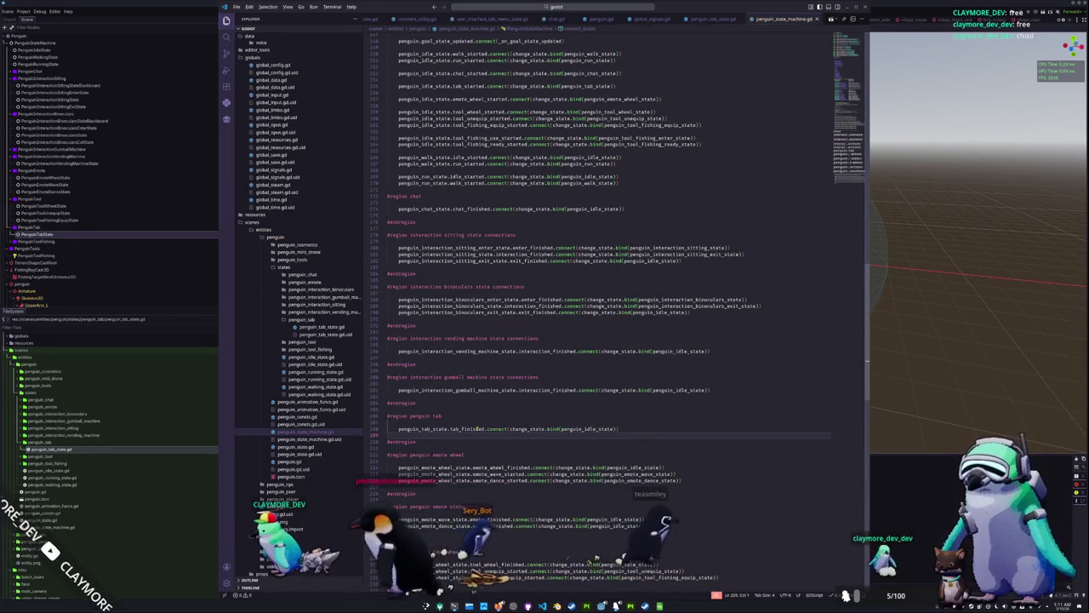
key("alt+Tab")
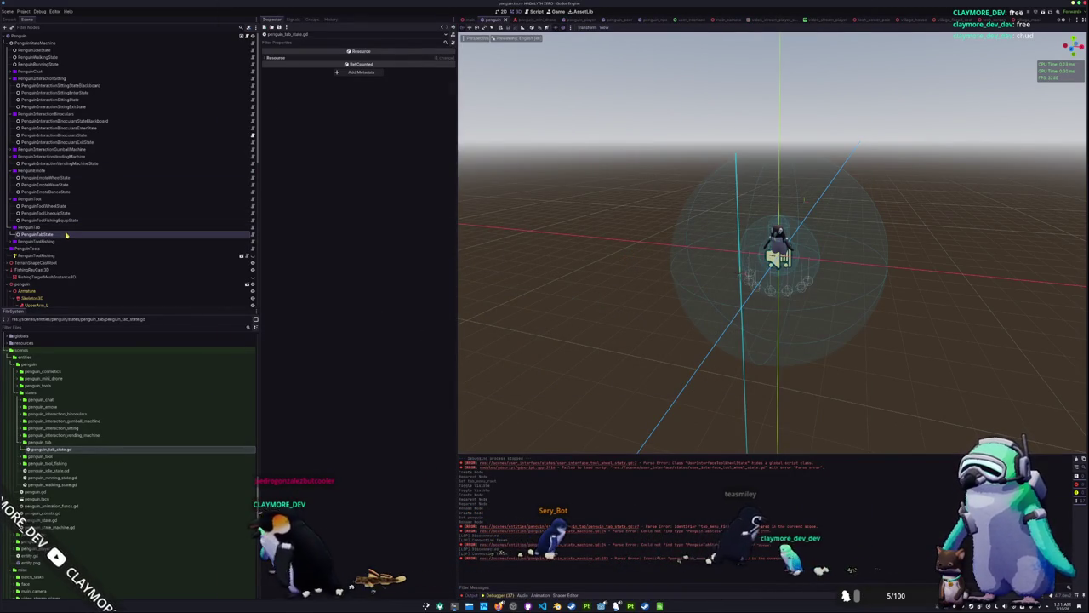
Assign the PenguinTabState node to PenguinStateMachine's Penguin Tab State slot.
left_click(39, 42)
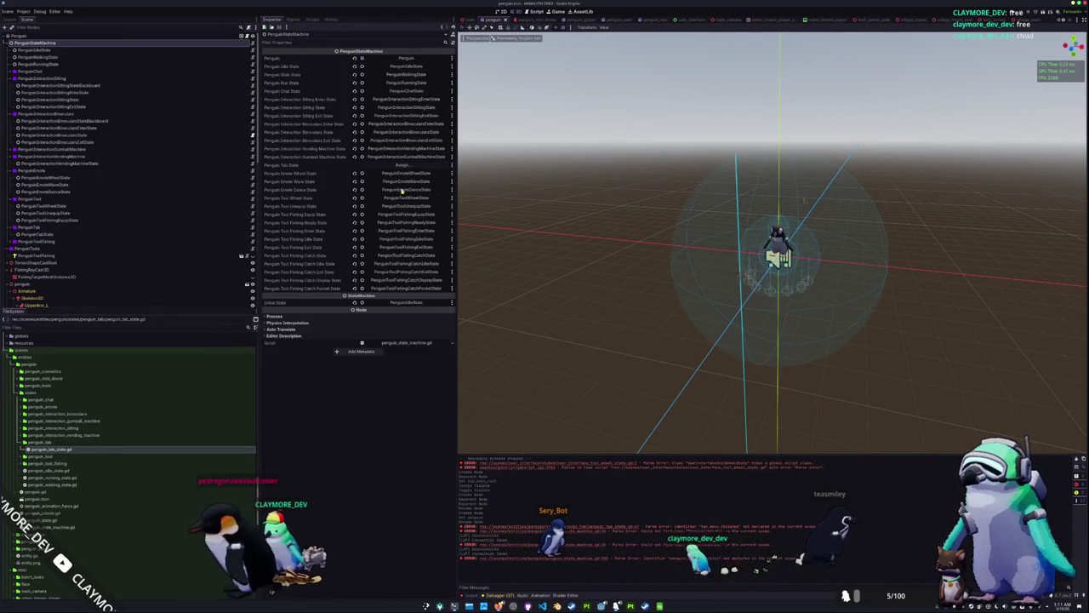
left_click(413, 168)
double_click(533, 250)
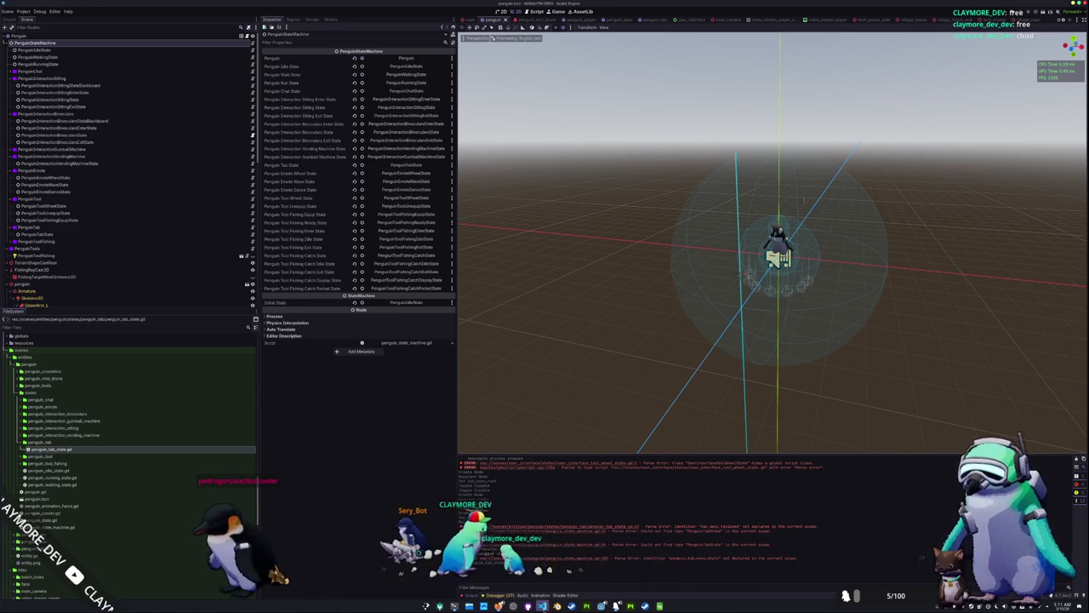
key("alt+Tab")
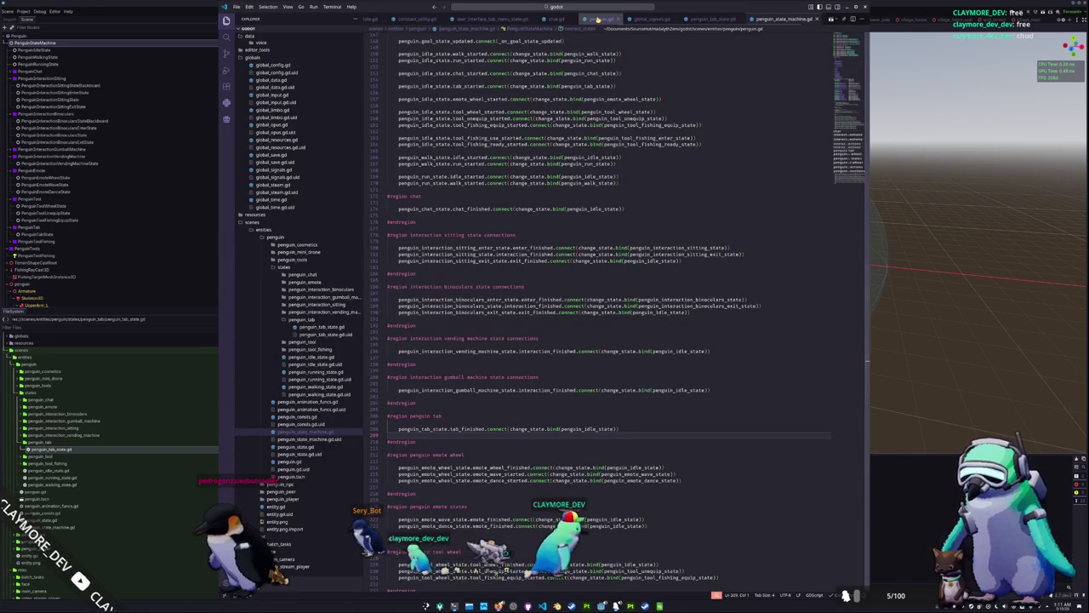
Find user_interface_show_tab_menu in penguin_tab_state.gd, then open user_interface_state_machine.gd.
left_click(713, 21)
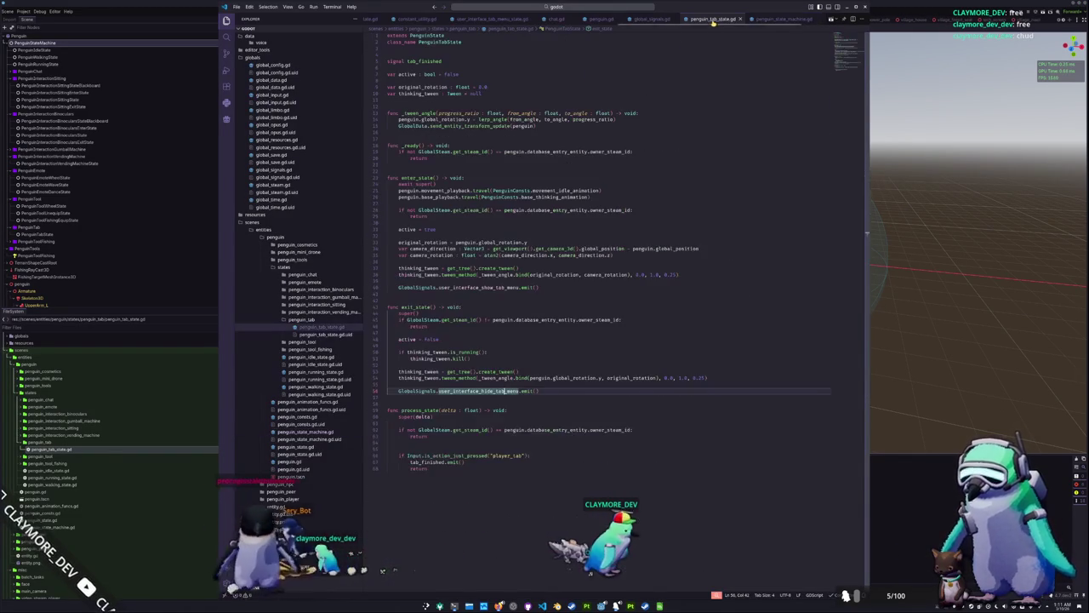
left_click(517, 134)
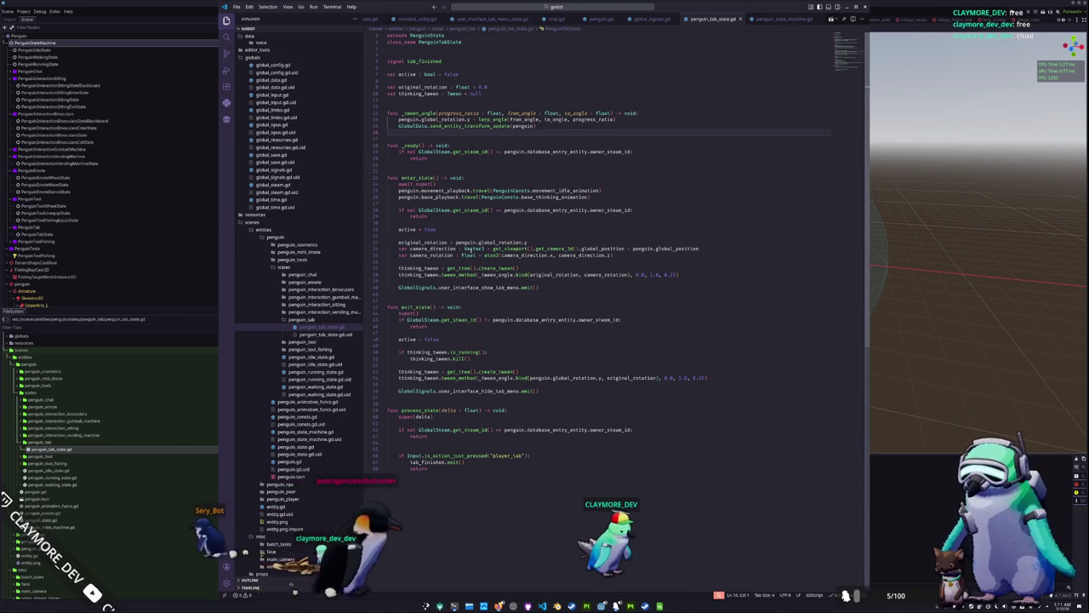
double_click(471, 288)
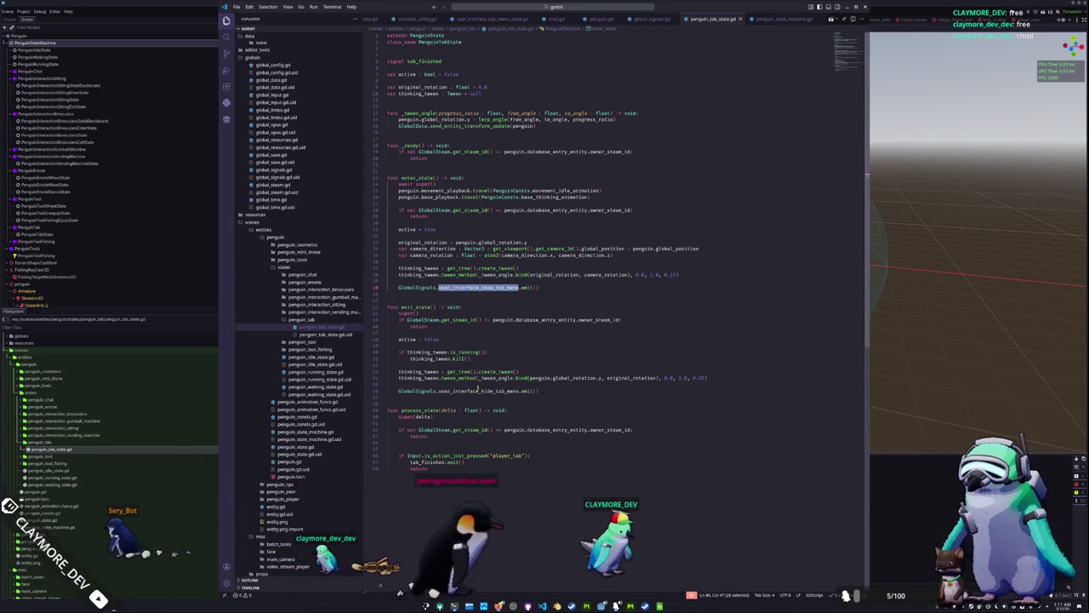
scroll(334, 361, "down", 15)
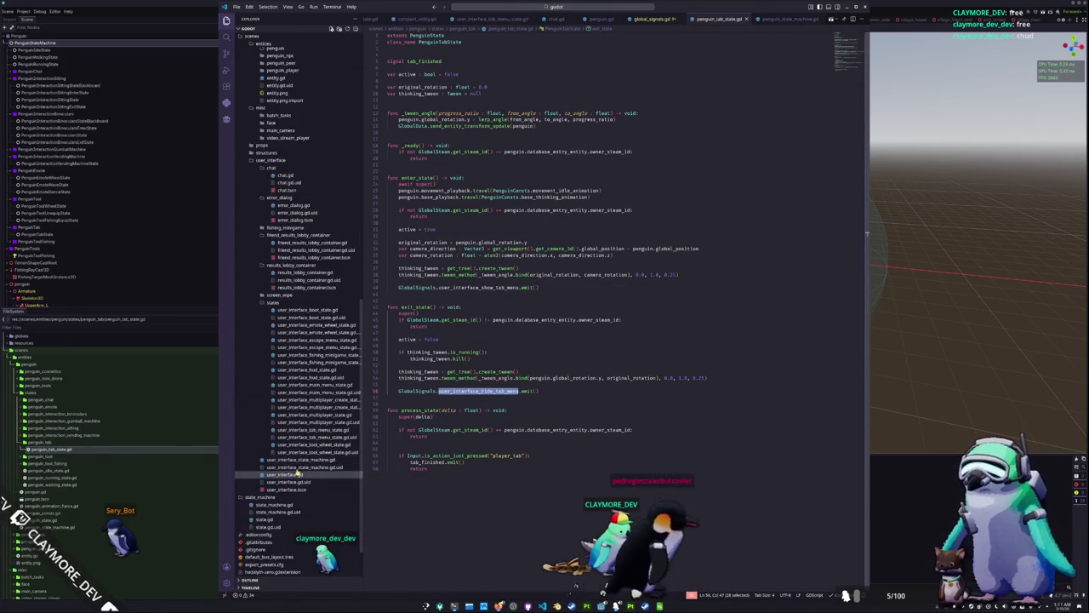
left_click(293, 475)
left_click(305, 461)
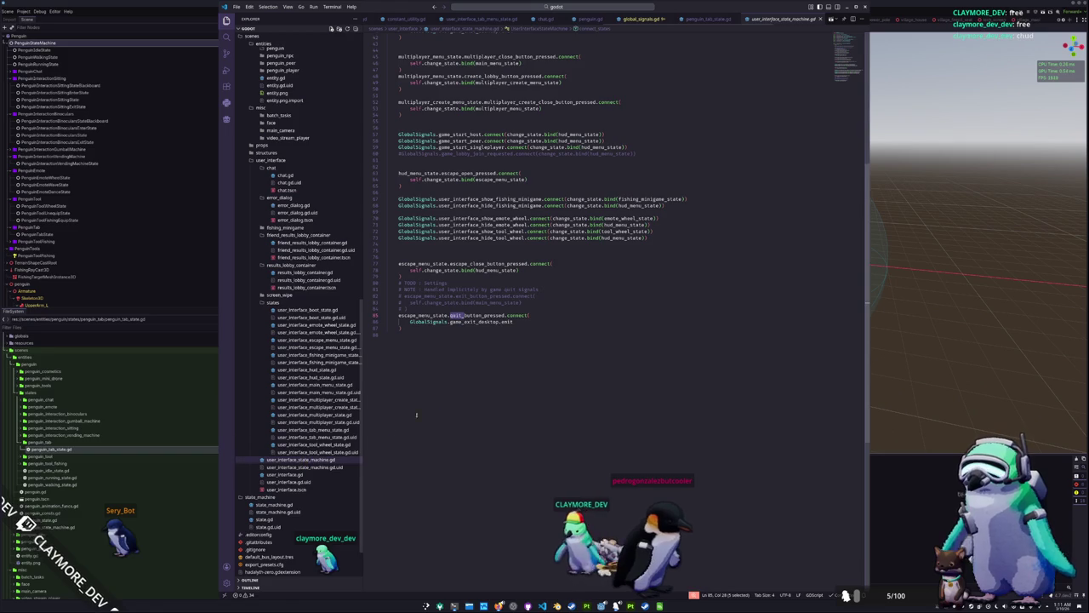
Connect the GlobalSignals show tab menu signal to change_state bound to tab_menu_state.
scroll(425, 400, "up", 1)
scroll(429, 368, "up", 5)
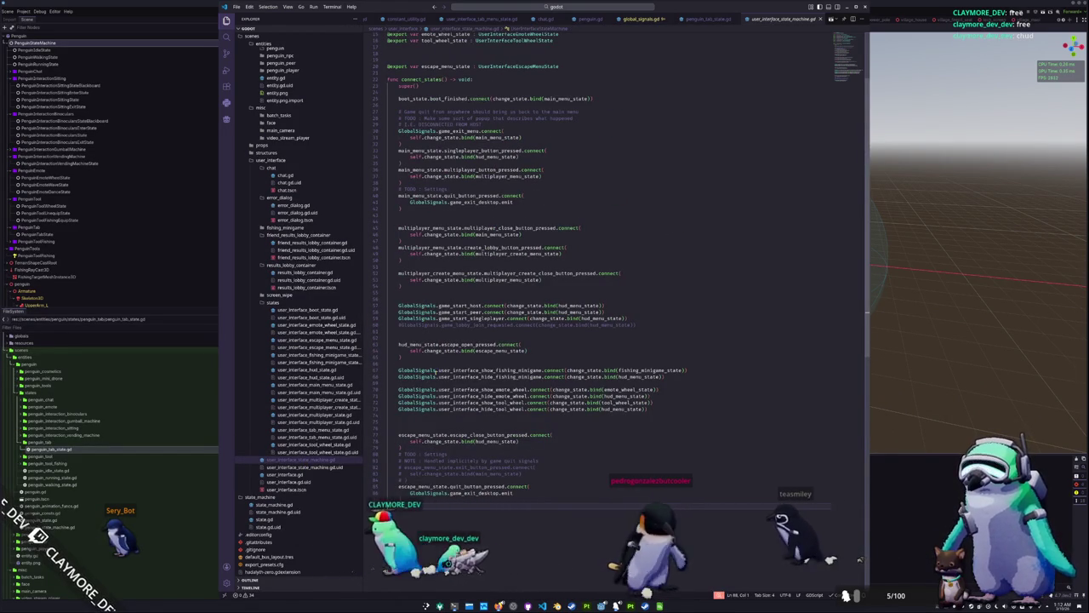
left_click(423, 383)
key("Return")
key("Return")
type("GlobalSignals.user_interface_show_tab")
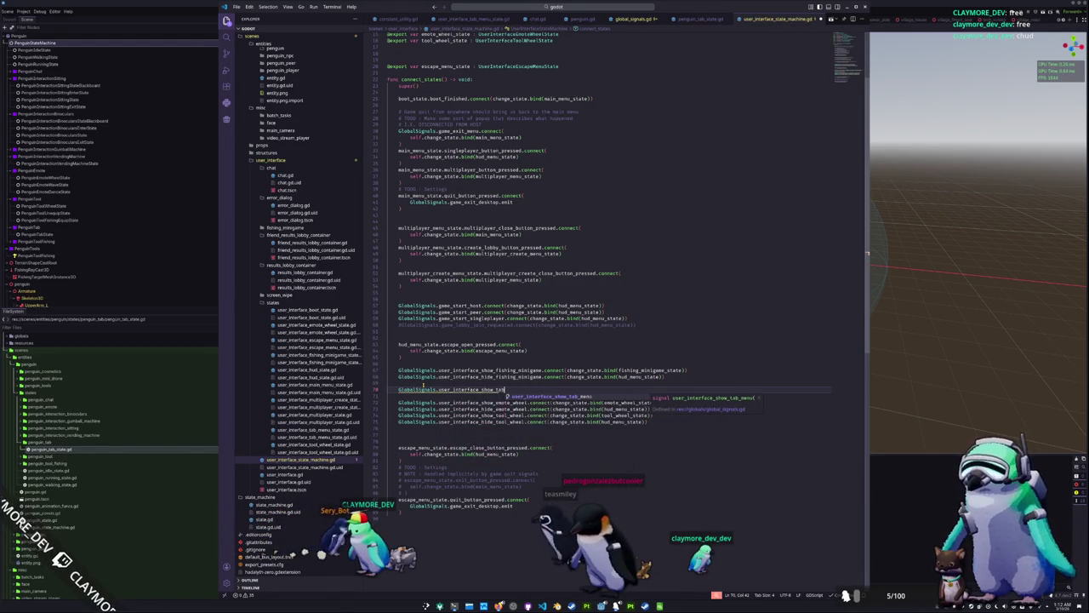
type(".connec")
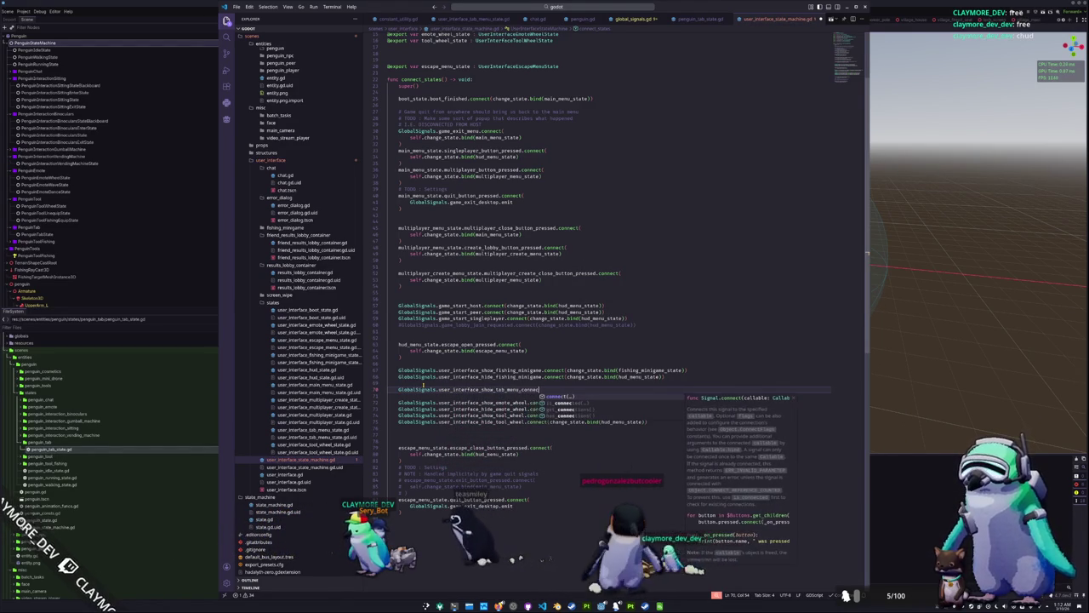
type("t(change_state.b")
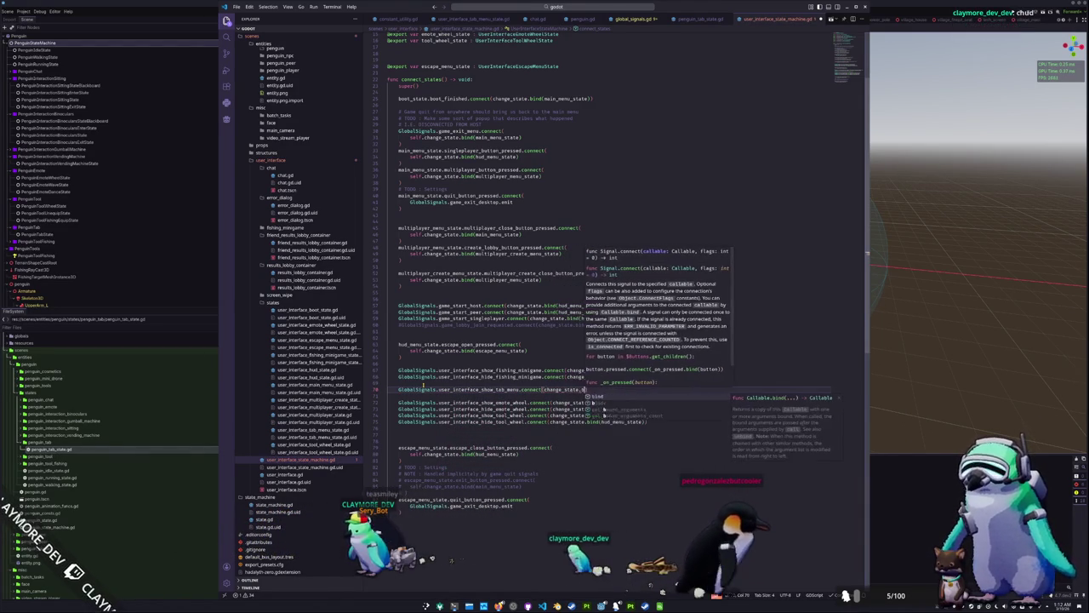
type("ind(tab")
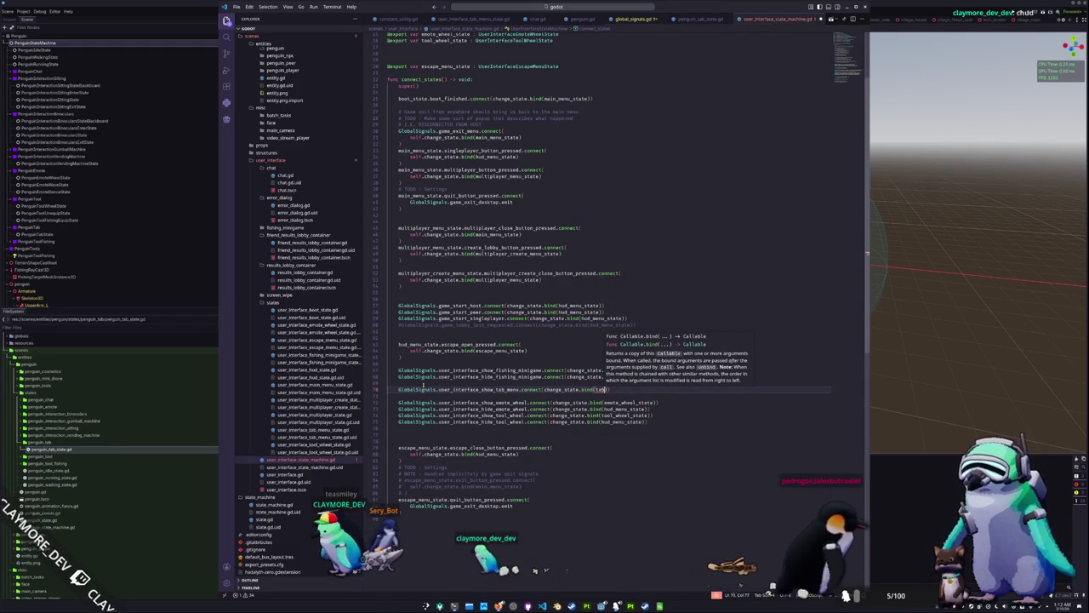
type("_menu_state")
Duplicate that line as a hide tab menu connection bound to the HUD state.
triple_click(423, 385)
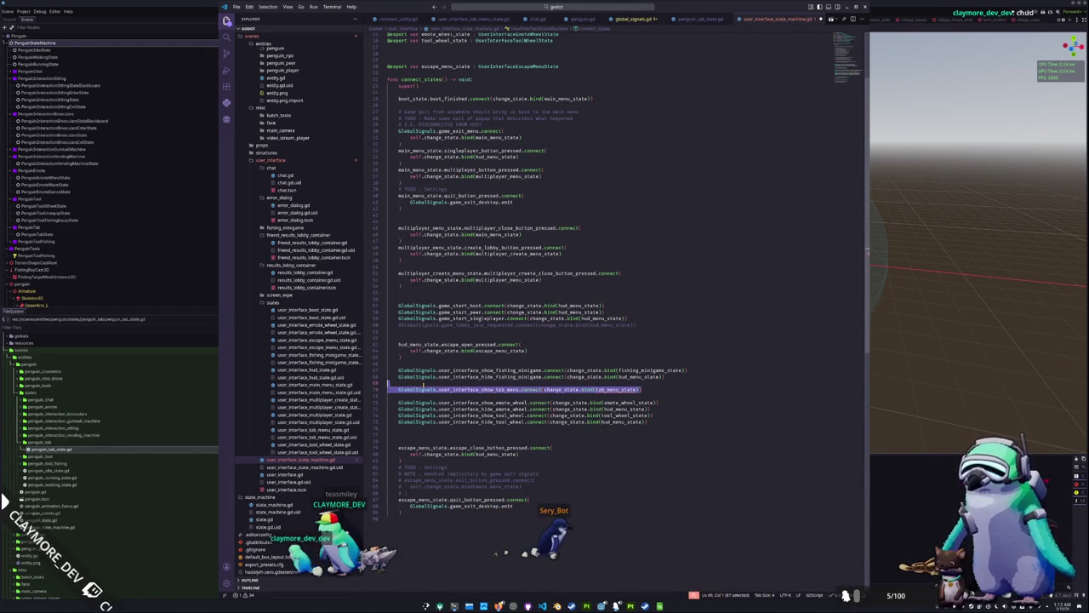
key("ctrl+c")
key("ctrl+v")
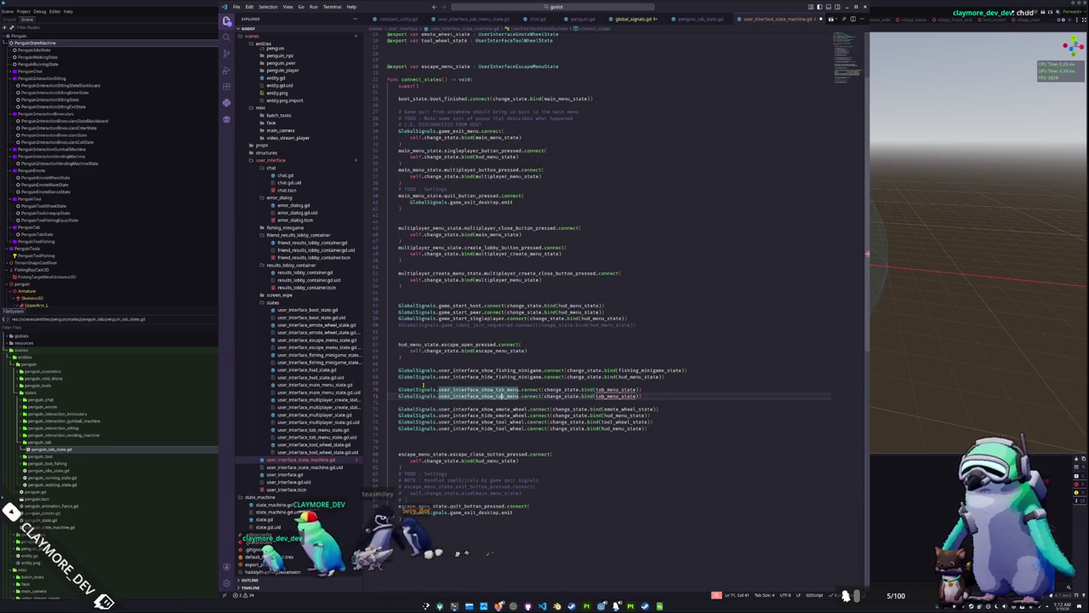
key("BackSpace")
key("BackSpace")
key("BackSpace")
type("hide")
key("ctrl+Right")
key("ctrl+Right")
key("ctrl+Right")
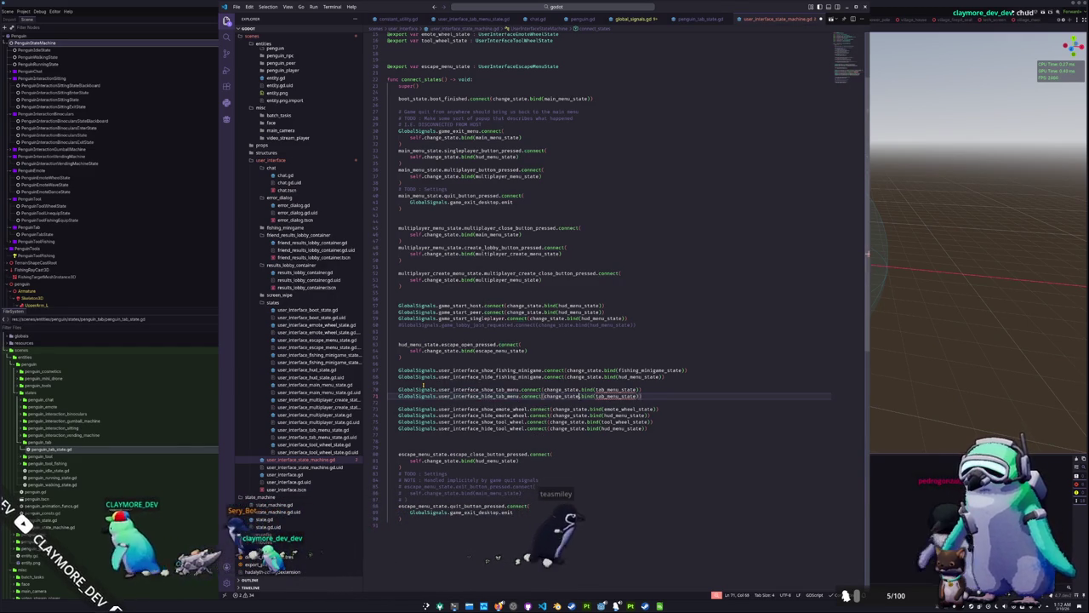
key("ctrl+shift+Right")
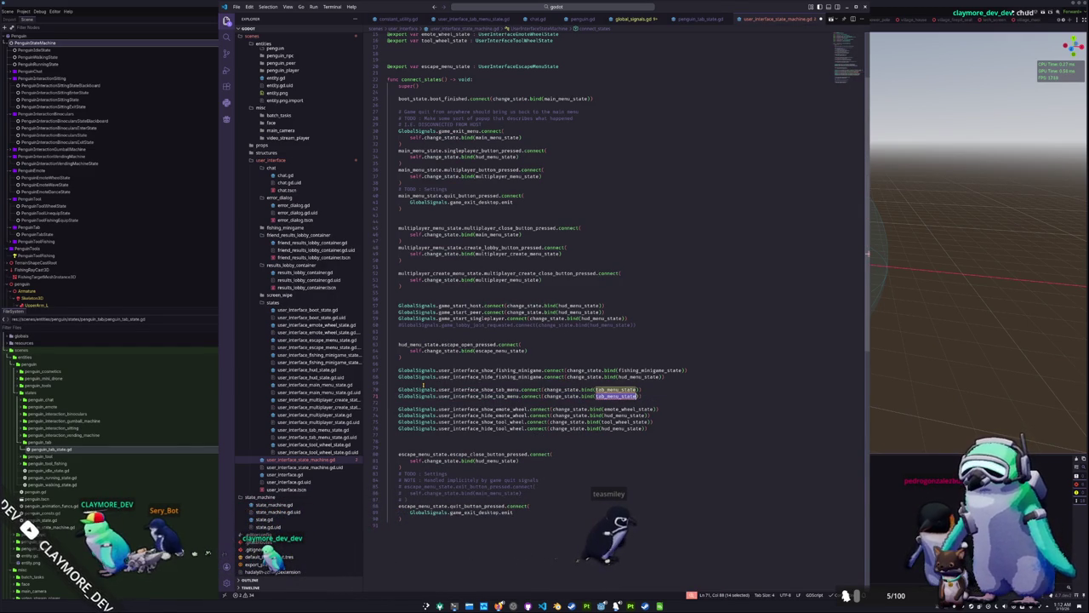
type("intera")
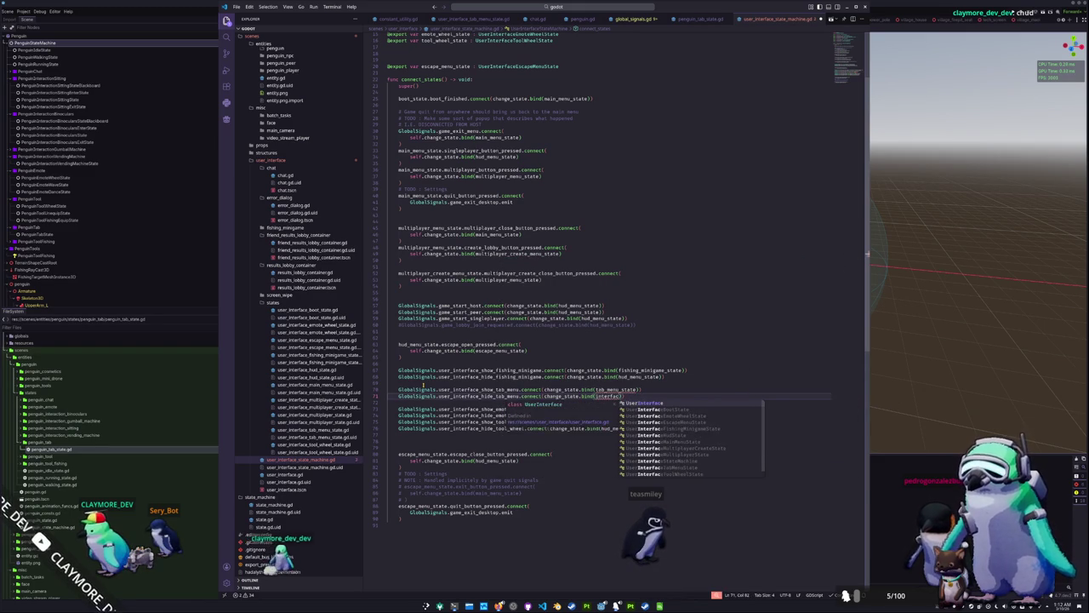
key("ctrl+BackSpace")
type("hud_menu_stat")
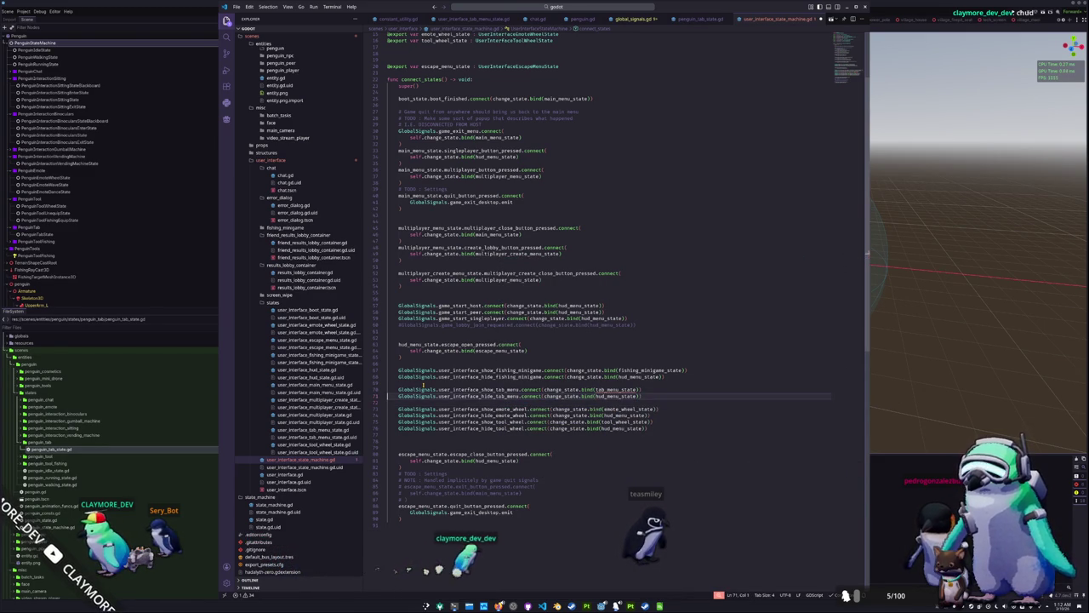
scroll(437, 350, "up", 5)
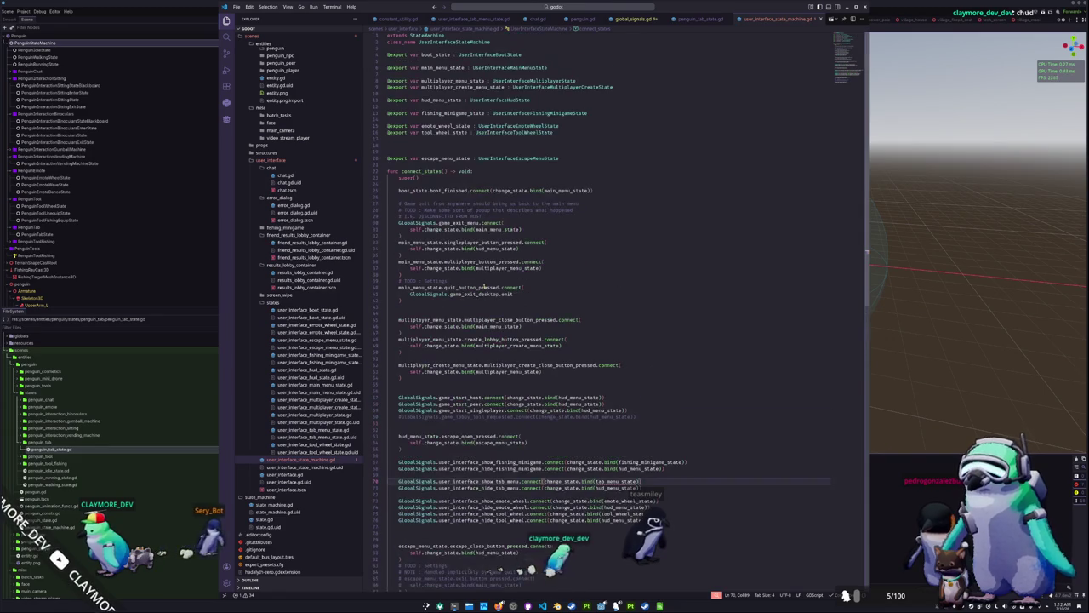
left_click(432, 120)
key("Return")
type("@export var")
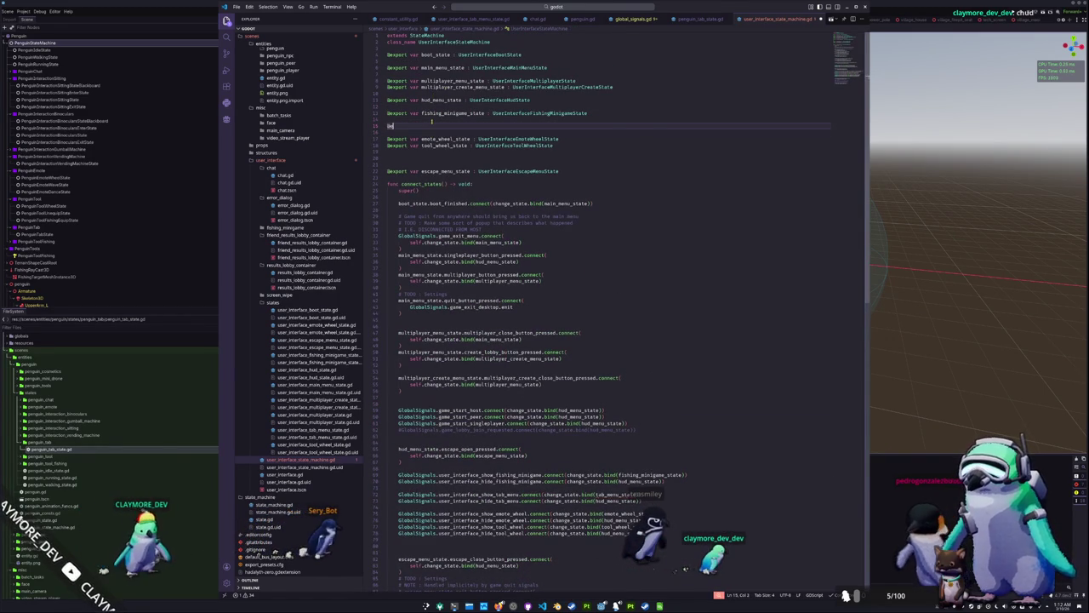
type(" tab_menu_state")
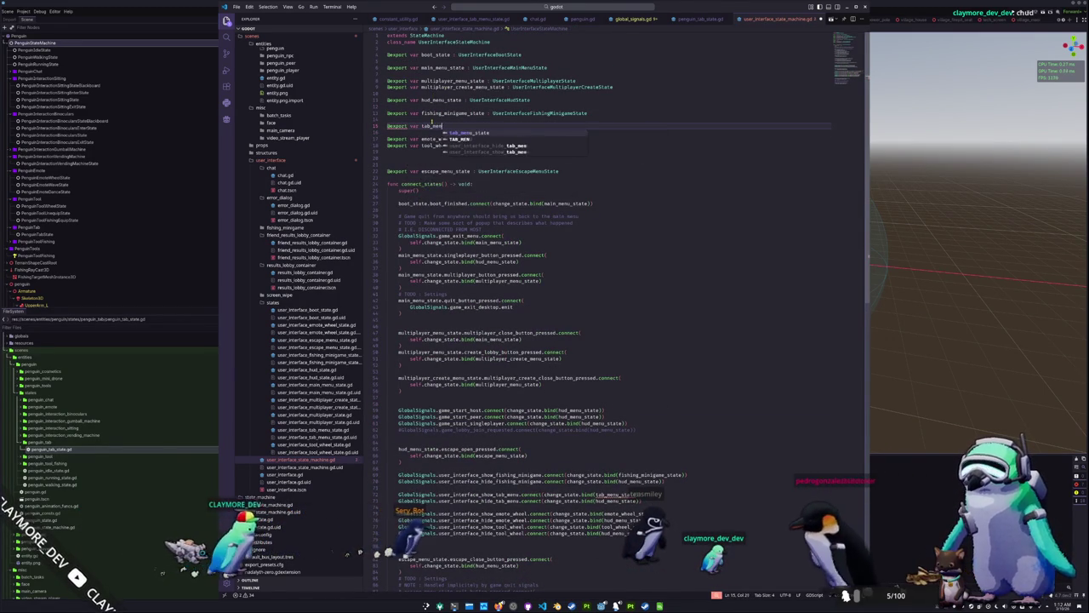
type(" : UserInte")
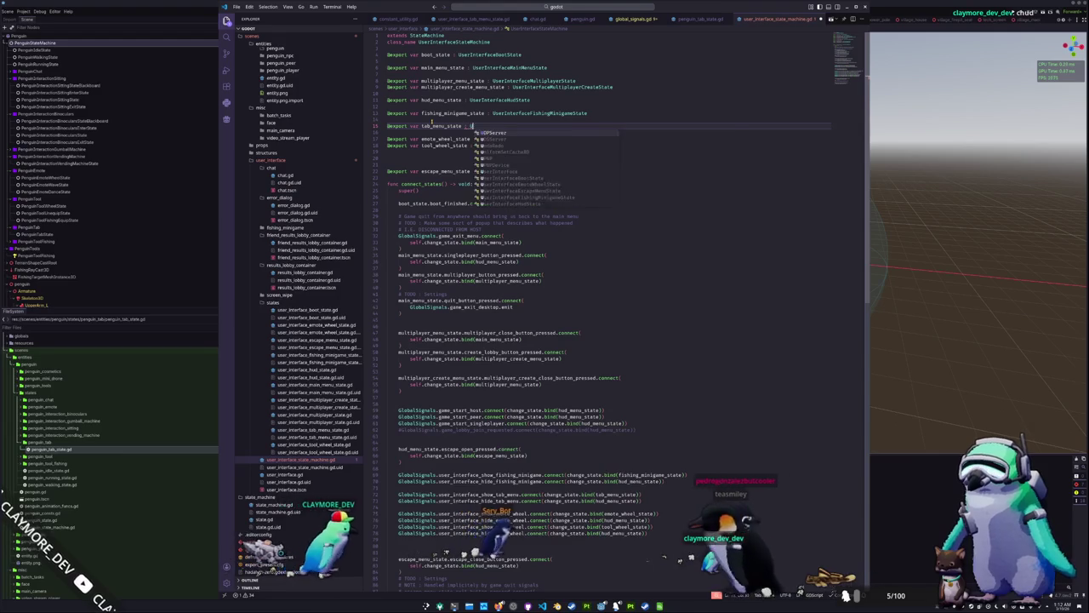
type("rfaceTabMenuState")
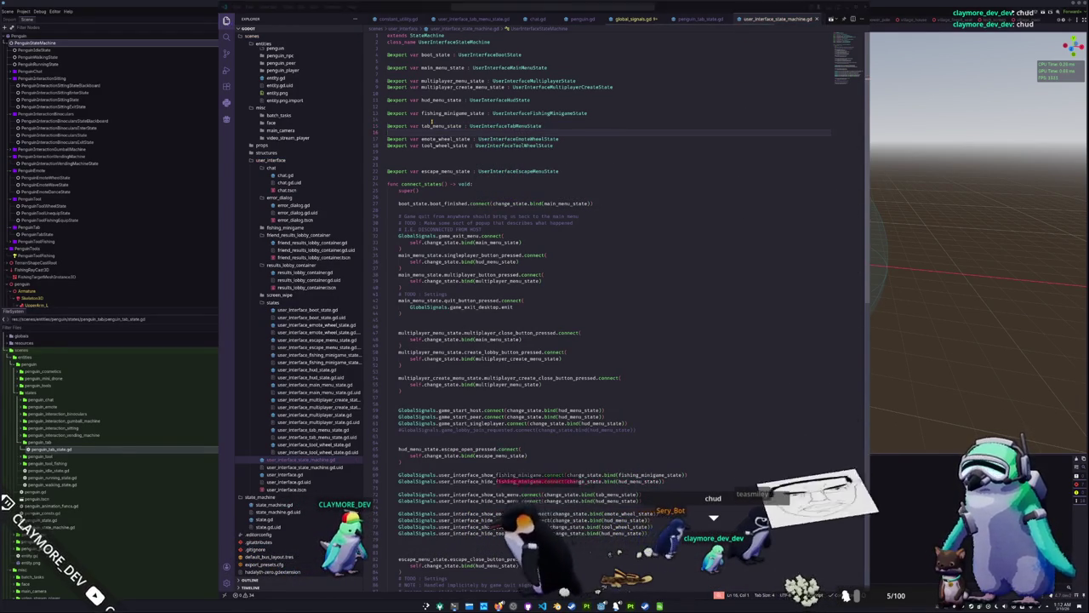
key("alt+Tab")
scroll(170, 170, "down", 10)
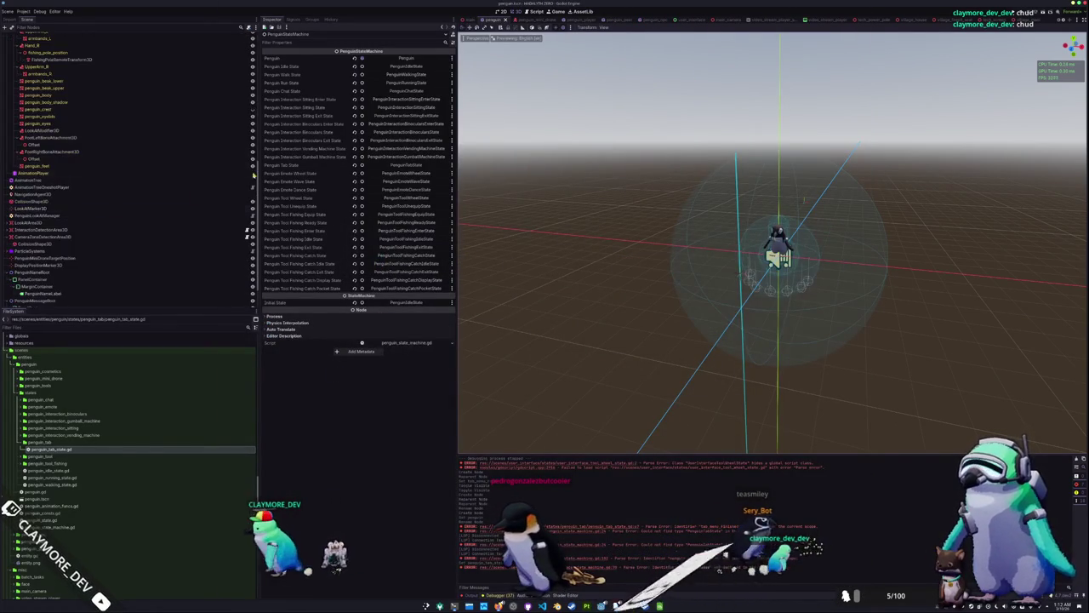
In the user_interface scene, set the StateMachine's Tab Menu State to UserInterfaceTabMenuState.
left_click(688, 19)
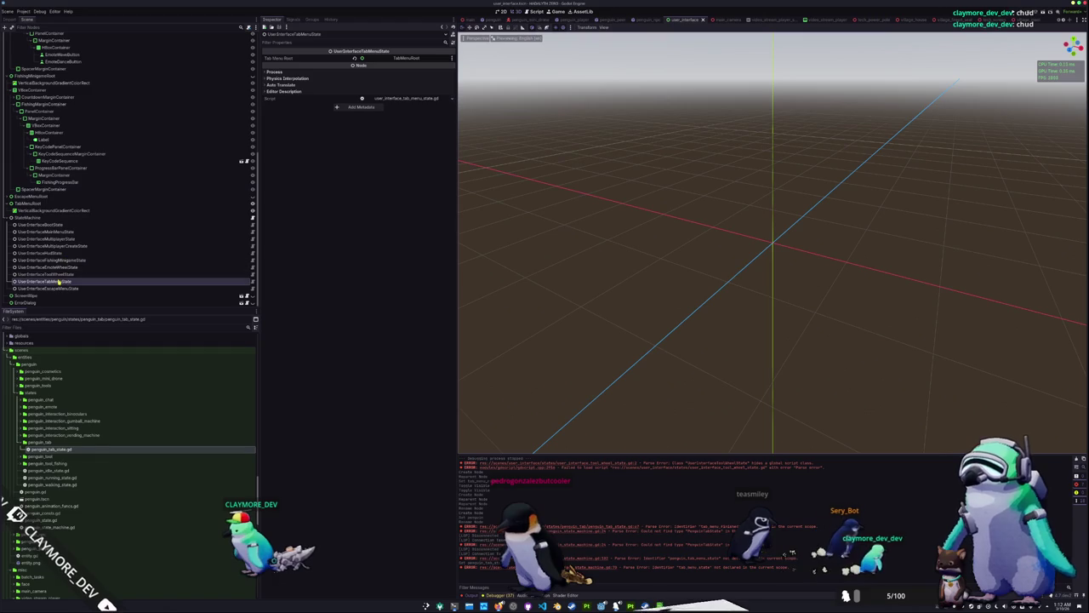
left_click(51, 219)
left_click(408, 110)
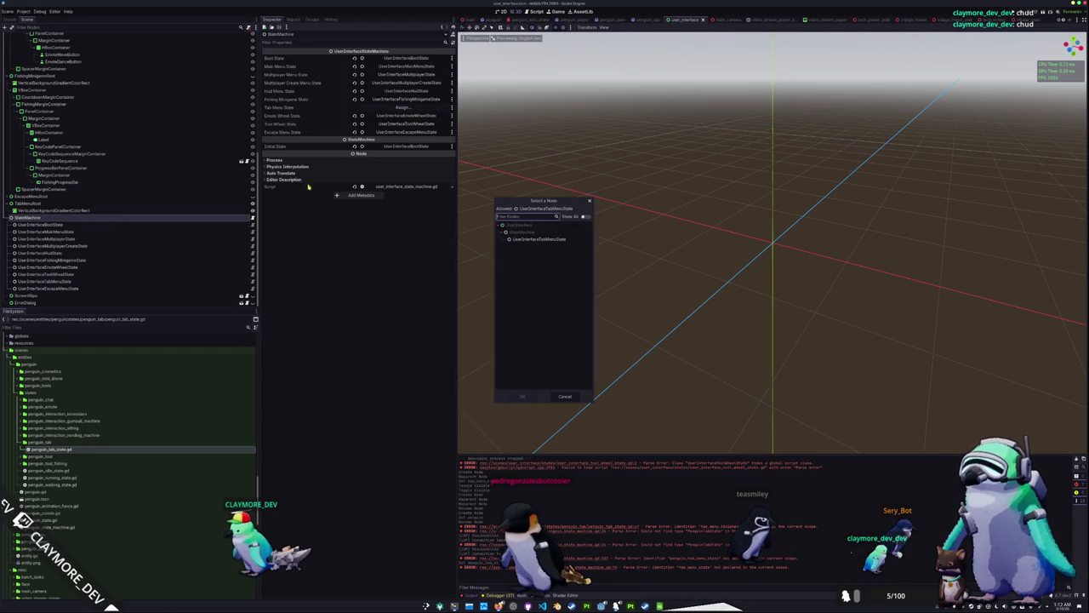
double_click(527, 240)
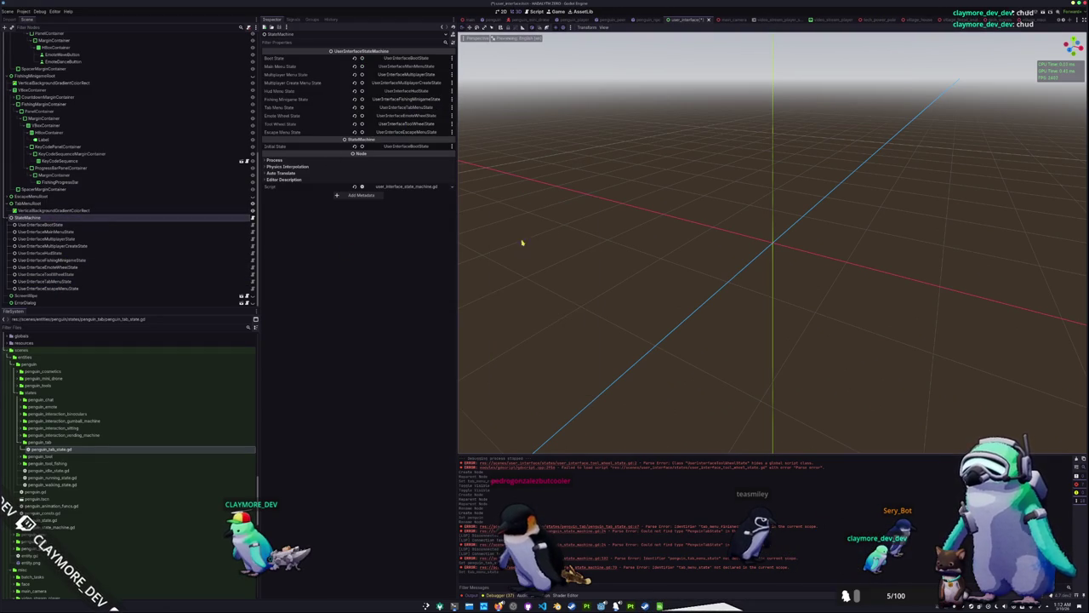
Inspect the UserInterfaceTabMenuState node and launch the game with F5.
left_click(78, 281)
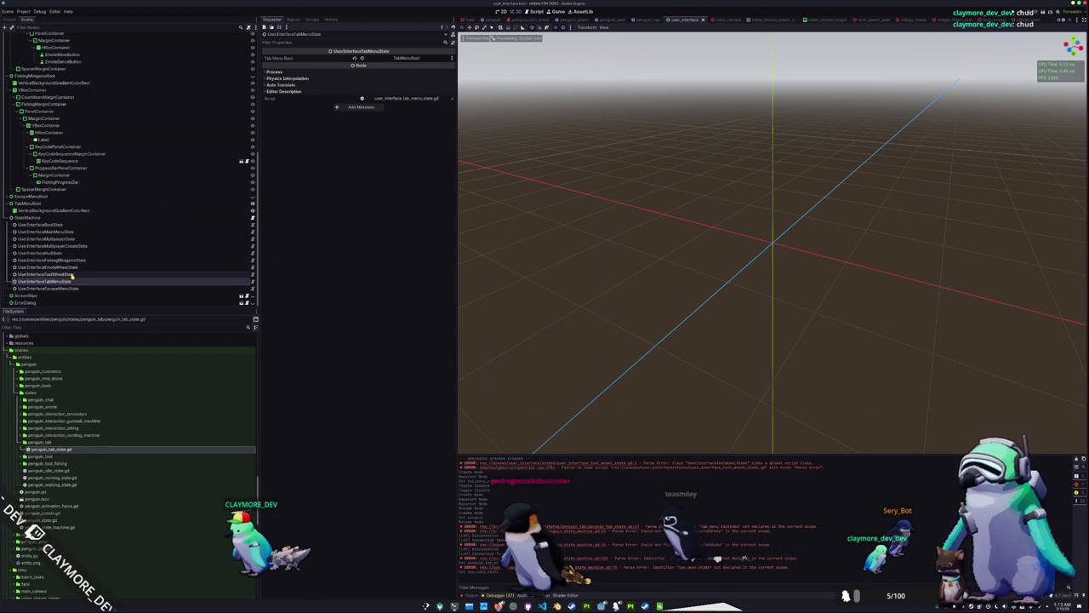
key("F5")
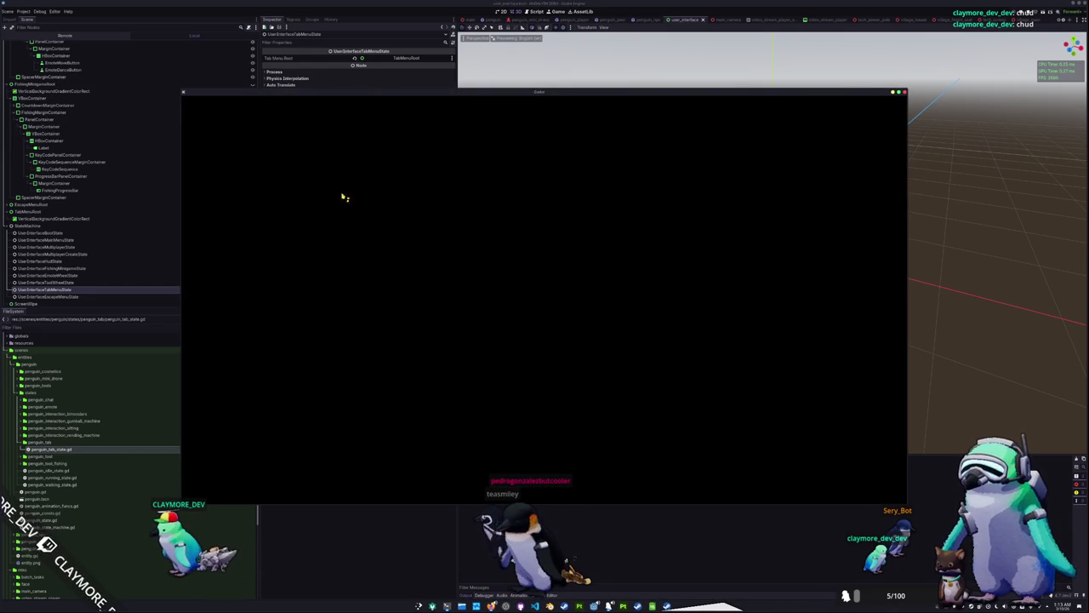
left_click(23, 11)
Add a player_tab action mapped to the Tab key in the Input Map, then run with F5.
left_click(28, 18)
left_click(470, 230)
left_click(467, 245)
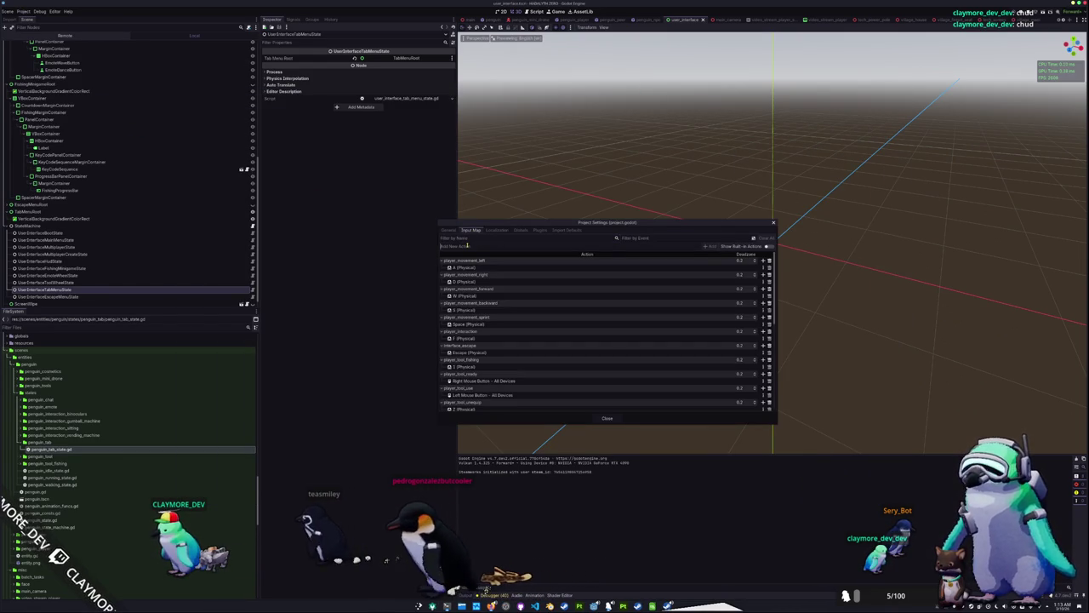
type("yer_tab")
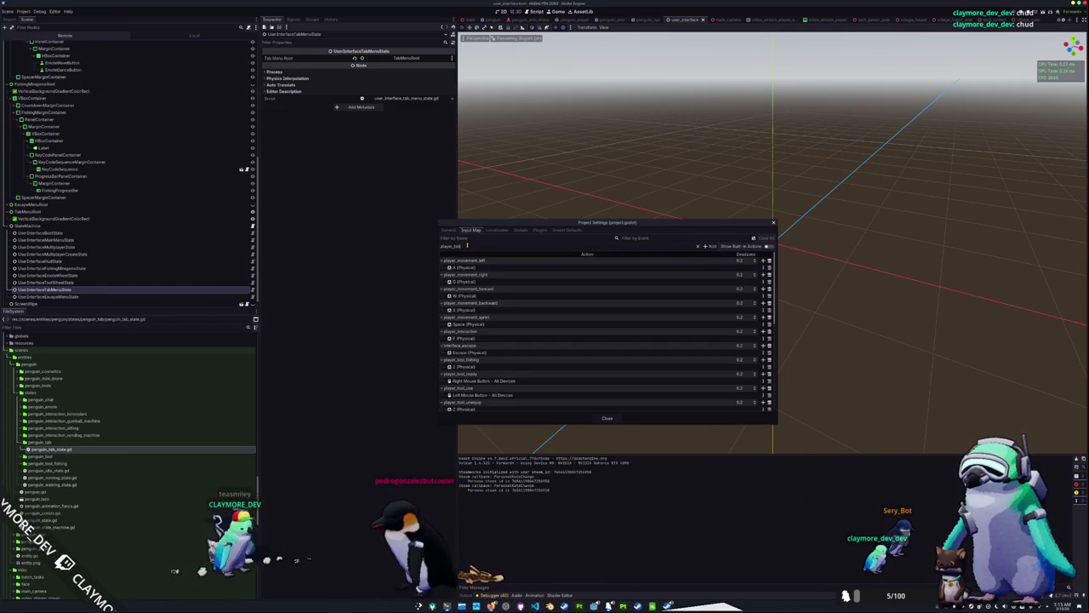
key("Return")
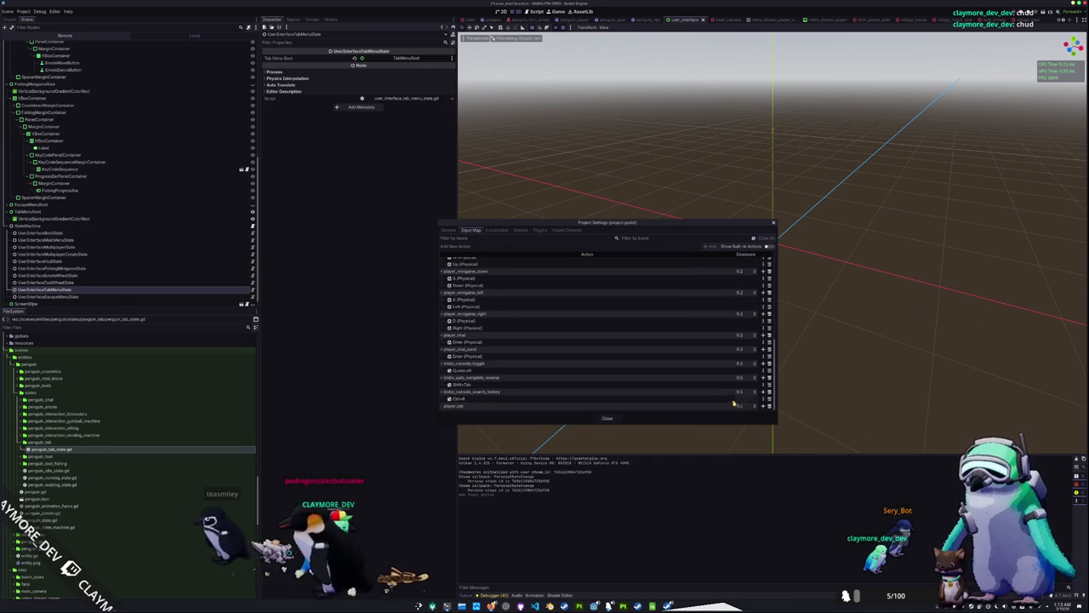
left_click(763, 405)
key("Tab")
left_click(500, 354)
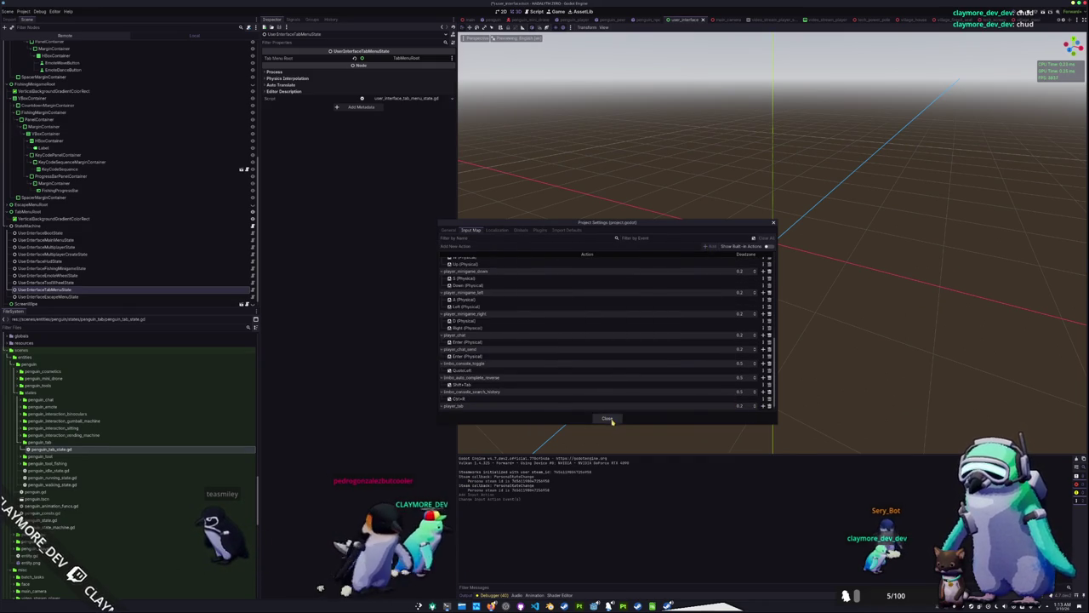
left_click(609, 419)
key("F5")
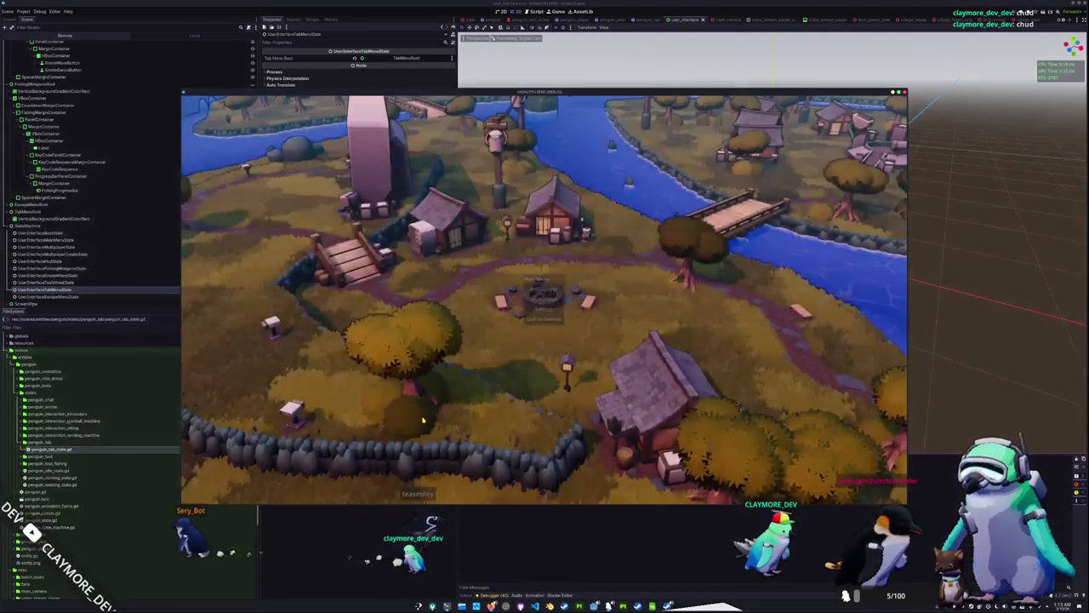
Play a singleplayer session, walk the penguin, open the Emotes popup with Tab, then stop with F8.
left_click(545, 290)
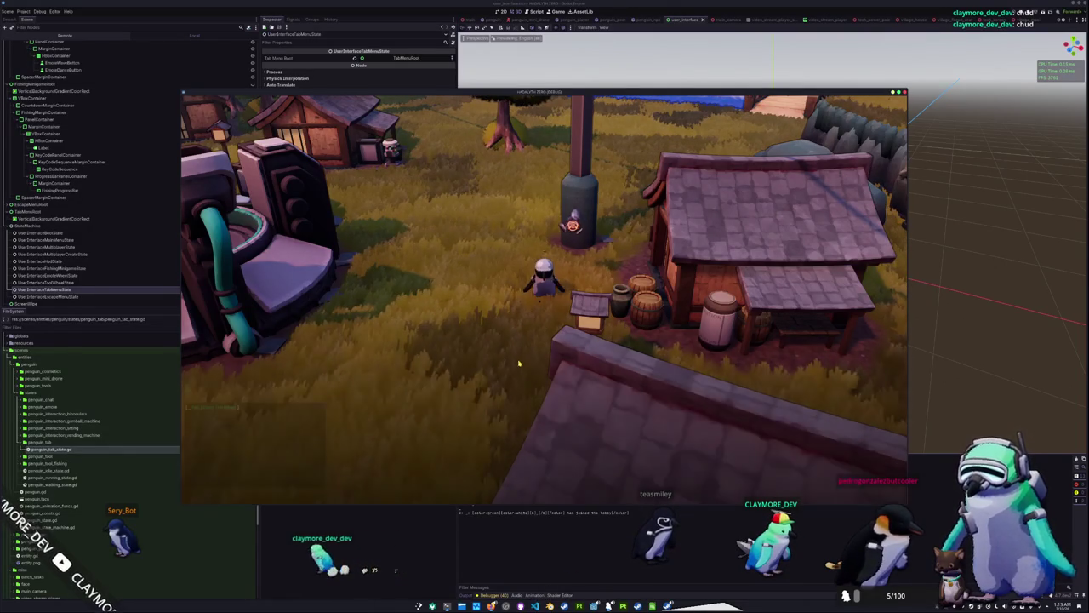
key("a")
key("Tab")
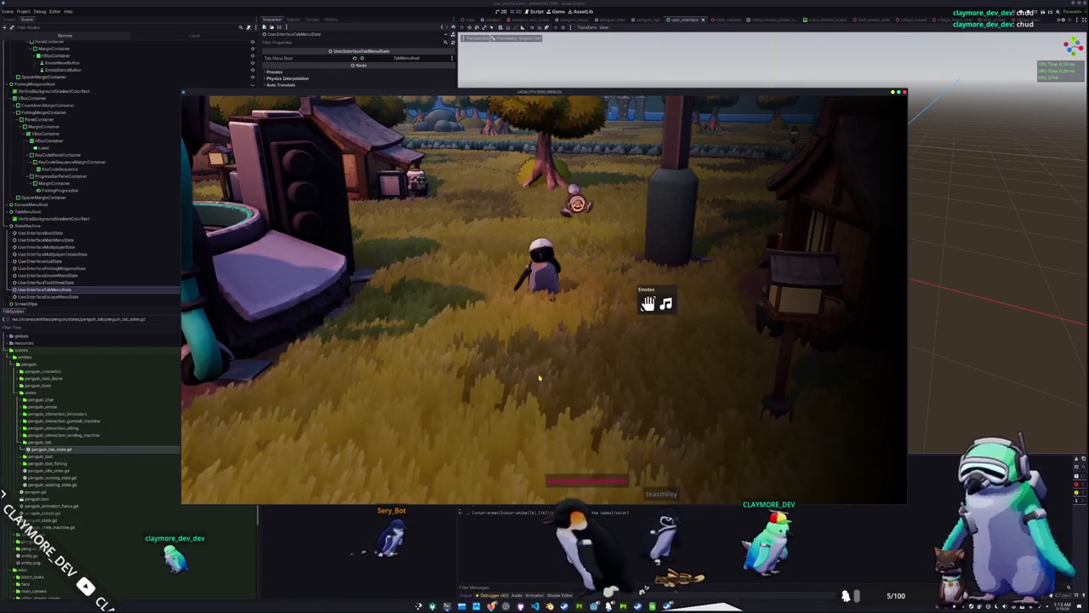
key("F8")
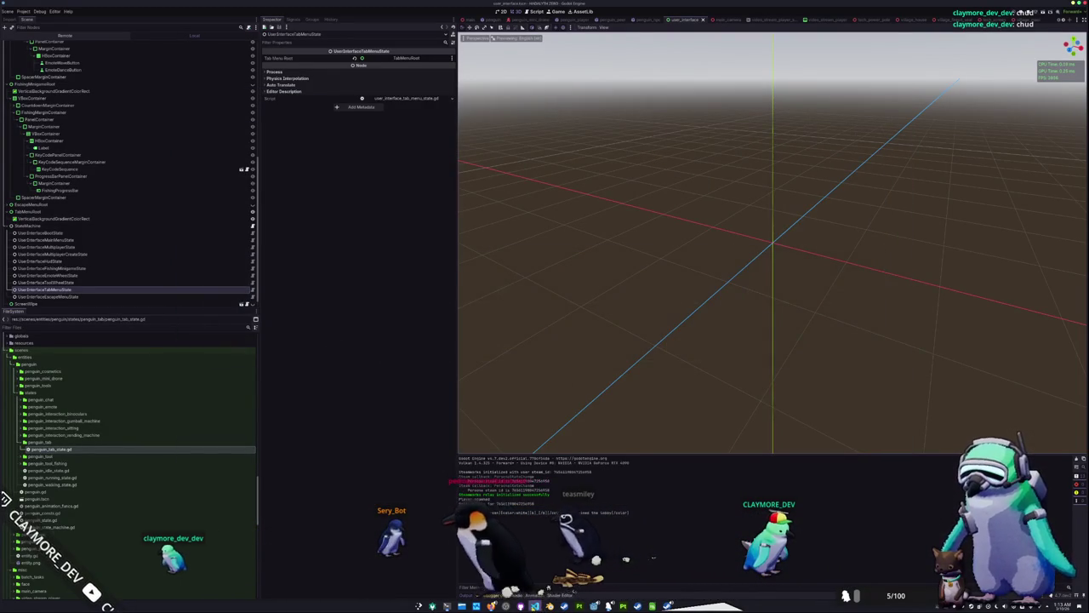
Back in VS Code, find and open main_camera.gd through the 'camera' file search.
key("alt+Tab")
key("alt+Tab")
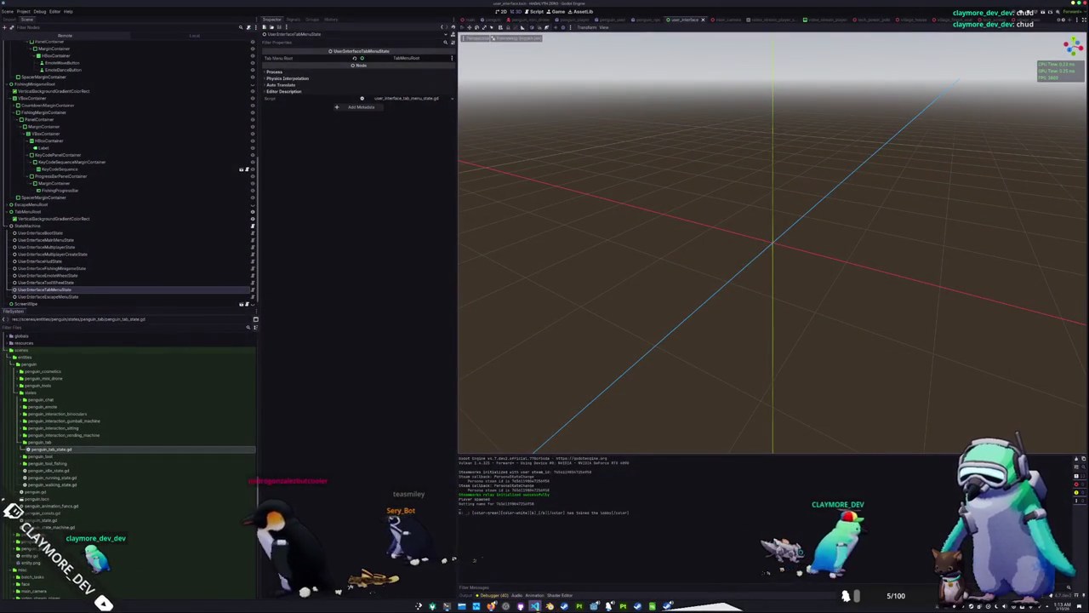
key("alt+Tab")
scroll(297, 393, "down", 3)
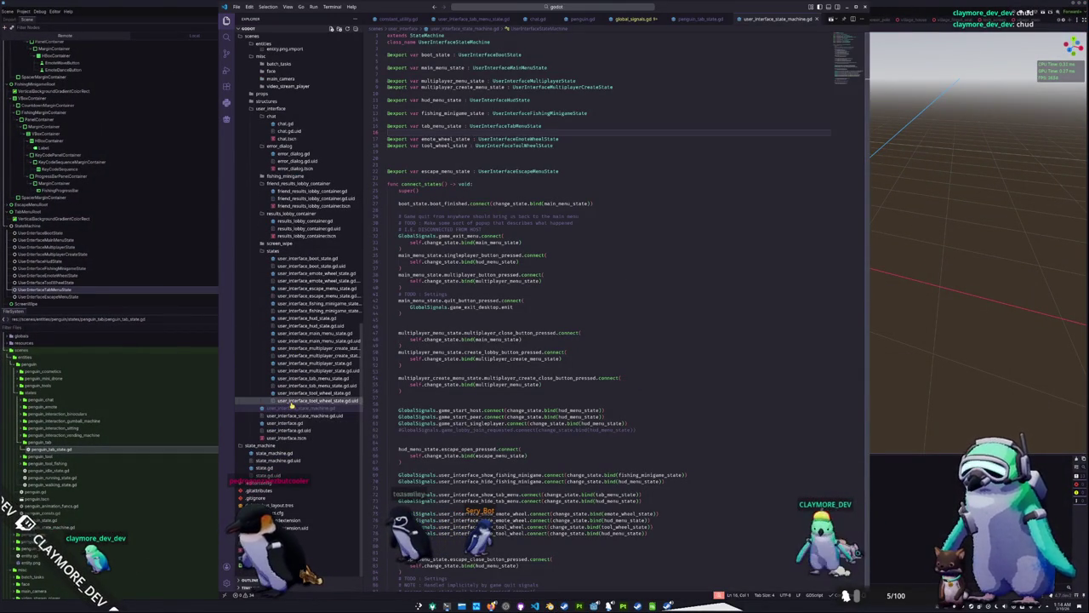
left_click(554, 9)
type("camera")
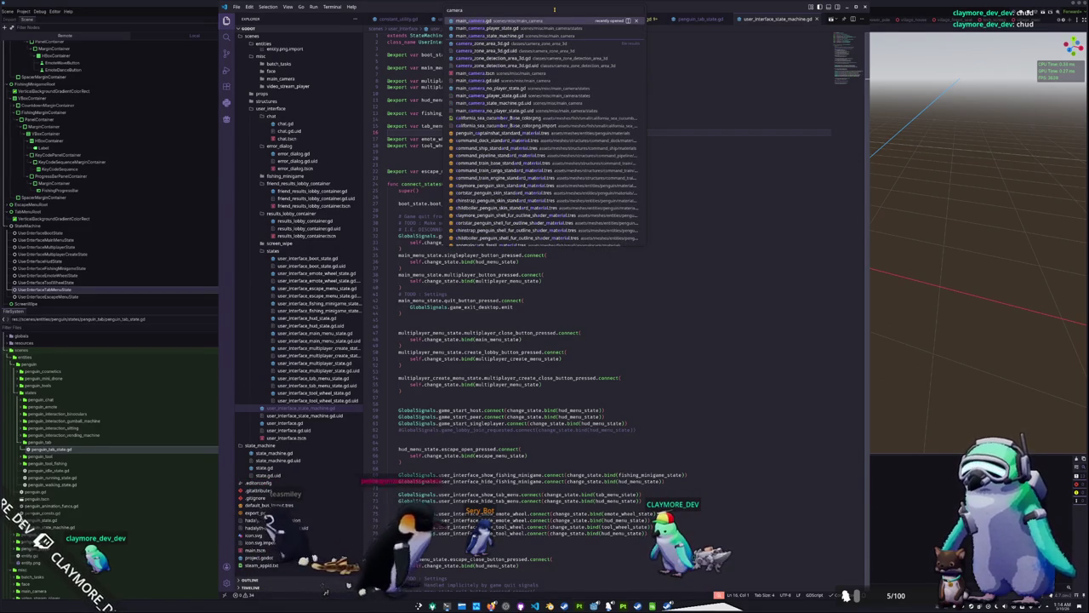
key("Down")
key("Up")
key("Return")
Open main_camera_player_state.gd via a 'camera_pl' search and move to its match block.
left_click(555, 10)
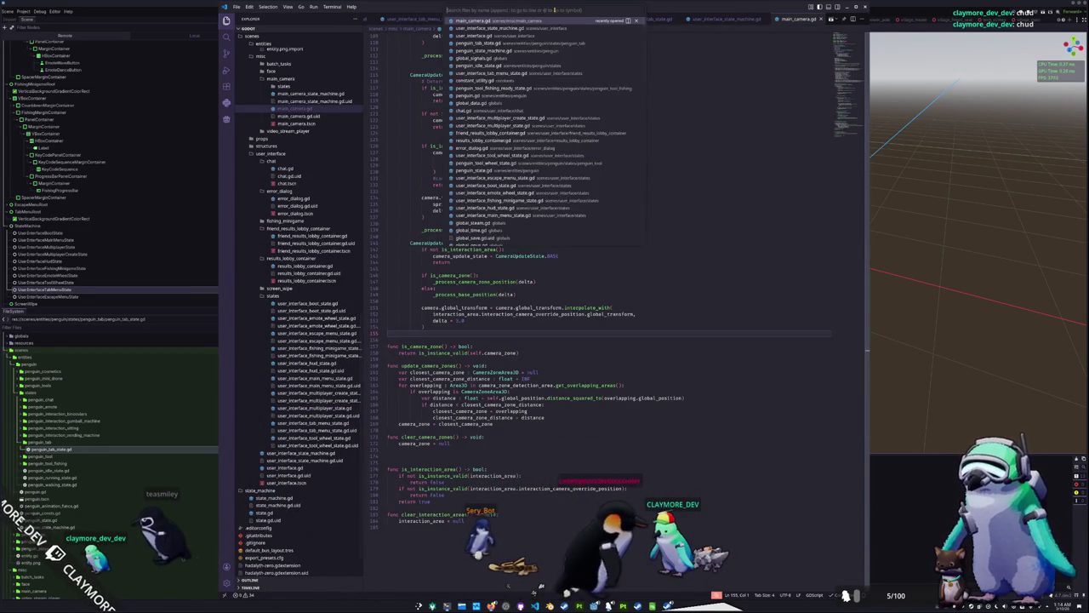
type("camera_pl")
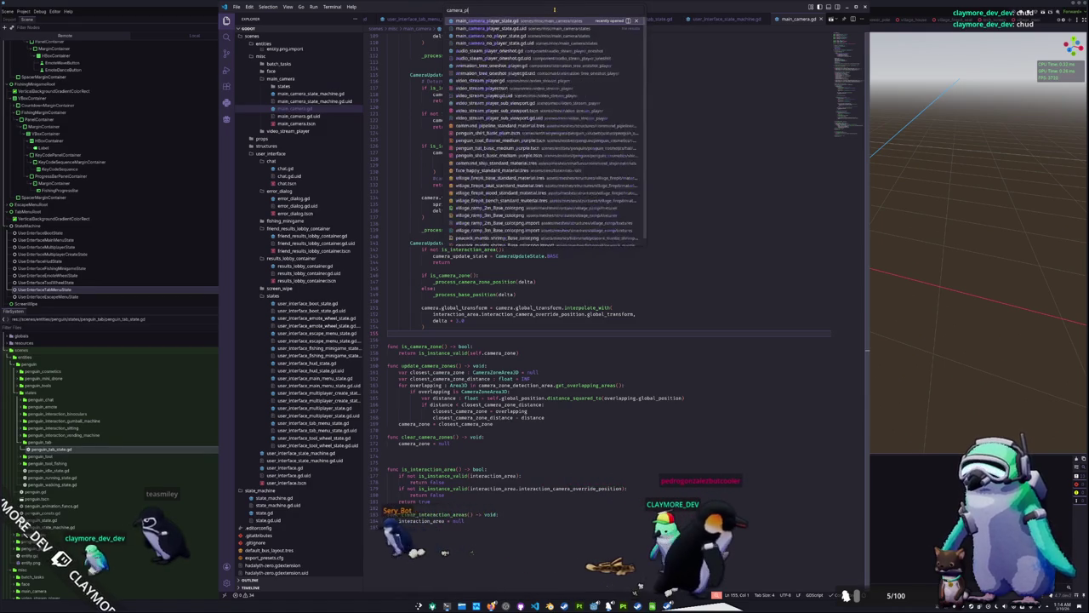
key("Return")
key("Down")
key("Down")
key("Down")
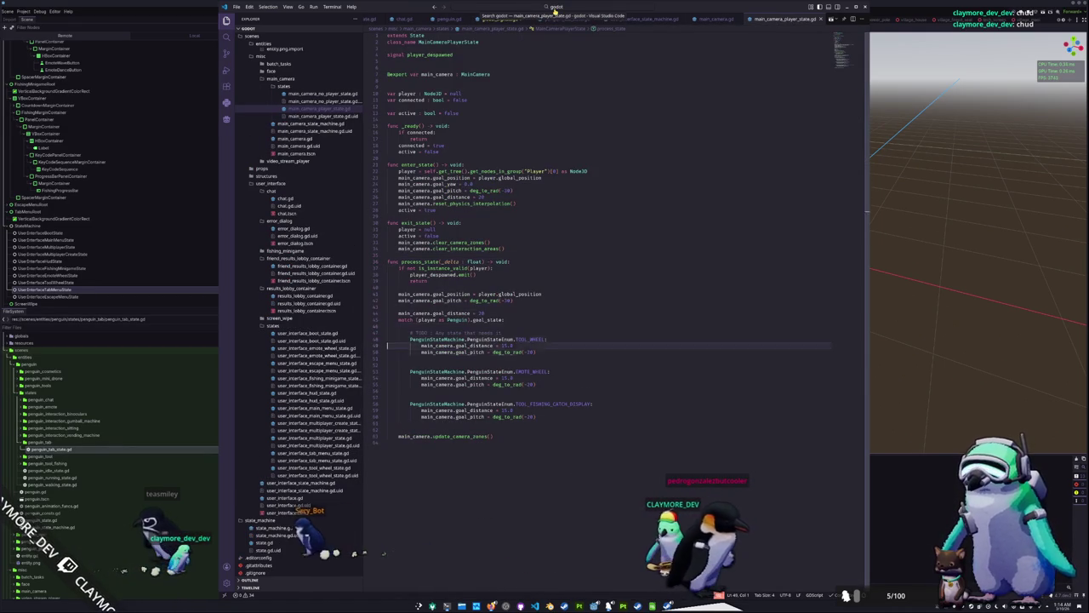
Add a TAB_MENU case to the camera match block with main_camera.goal_distance = 15.0.
key("Return")
key("Return")
key("Return")
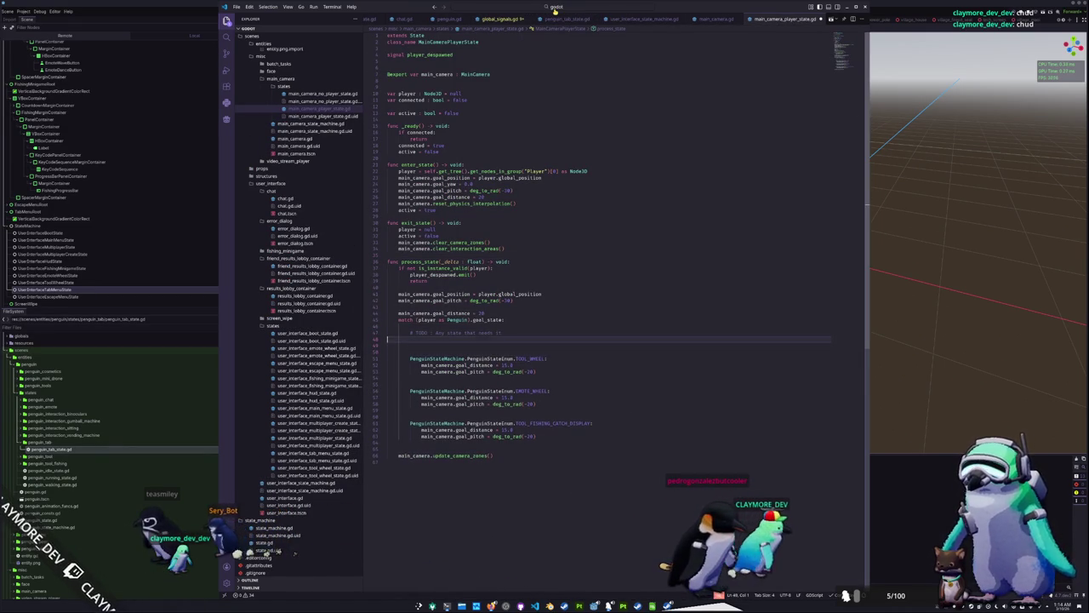
type("PenguinStat")
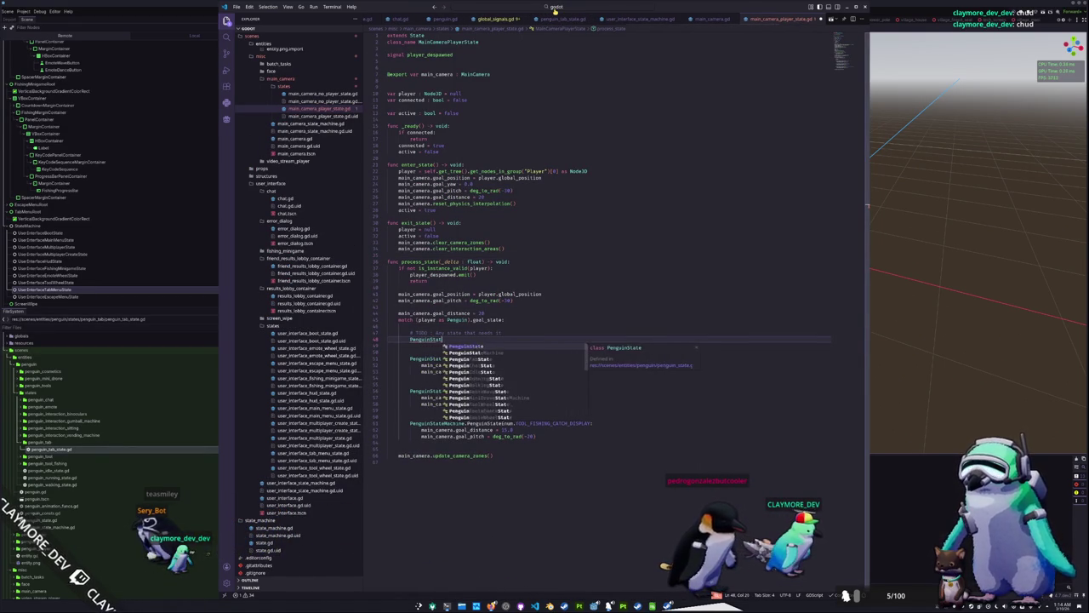
type(".PenguinStateEnum.TAB_MENU")
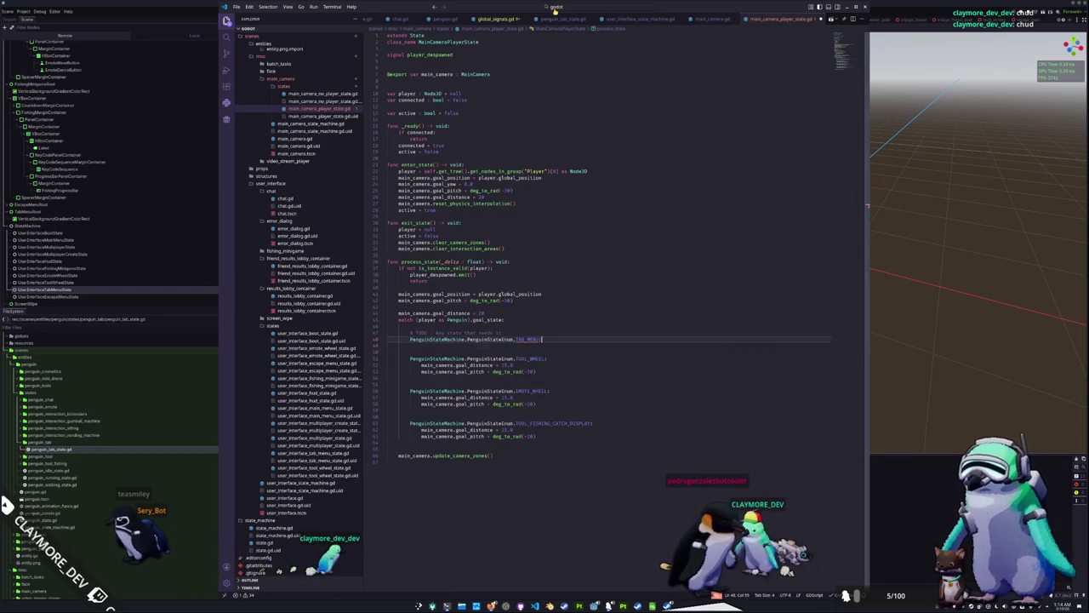
type(":")
key("Return")
type("main_camera.goal_distance = ")
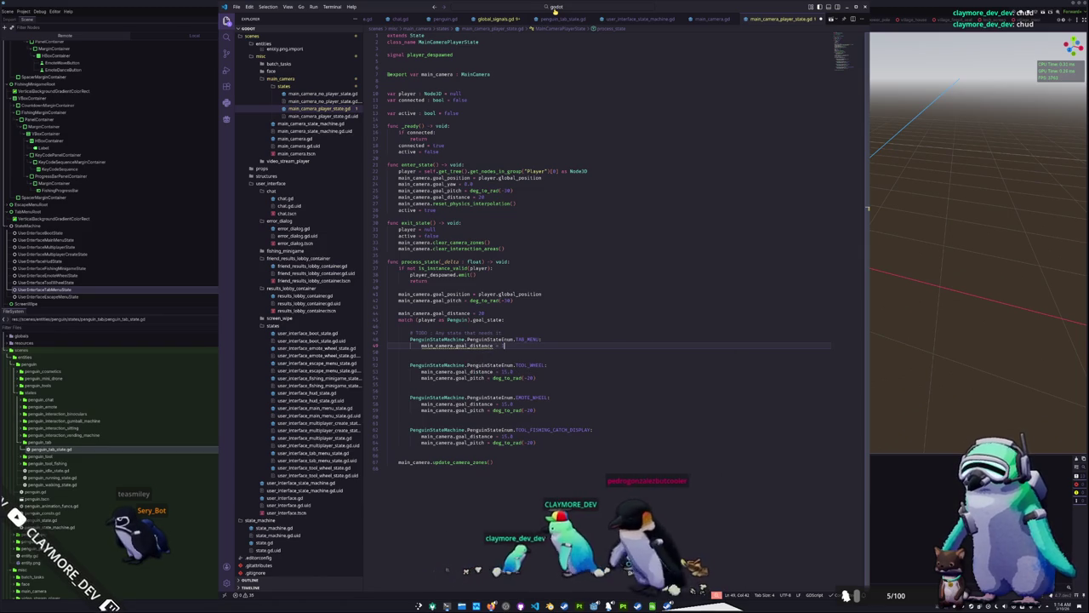
type("15.0")
key("Return")
Give the TAB_MENU case a goal_pitch using deg_to_rad and a main_camera.goal_position = Vector3. line.
type("main_camera.goal_pitch")
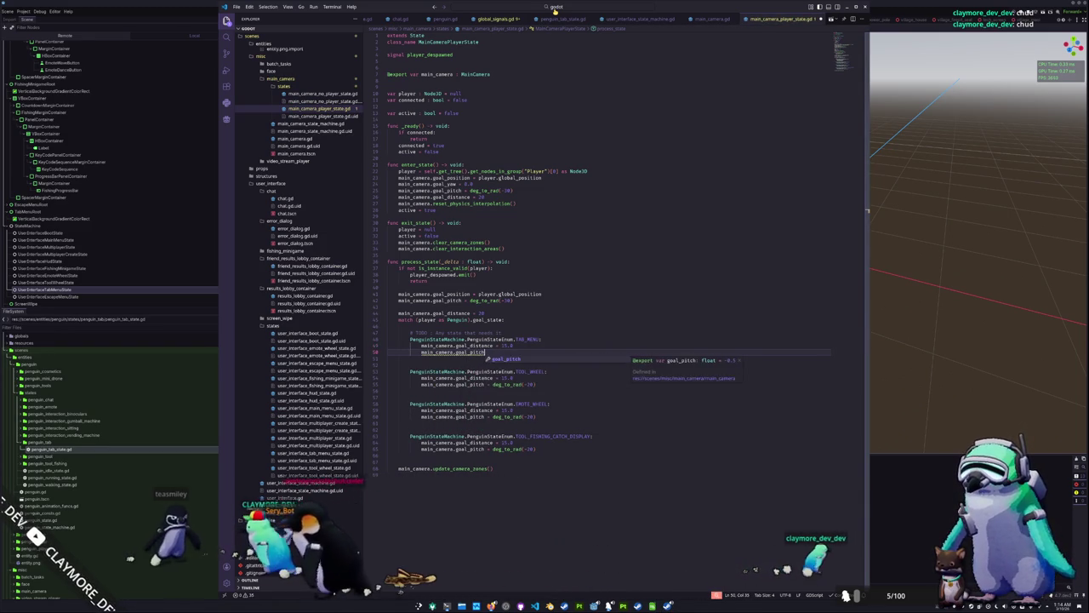
key("Tab")
type("= deg")
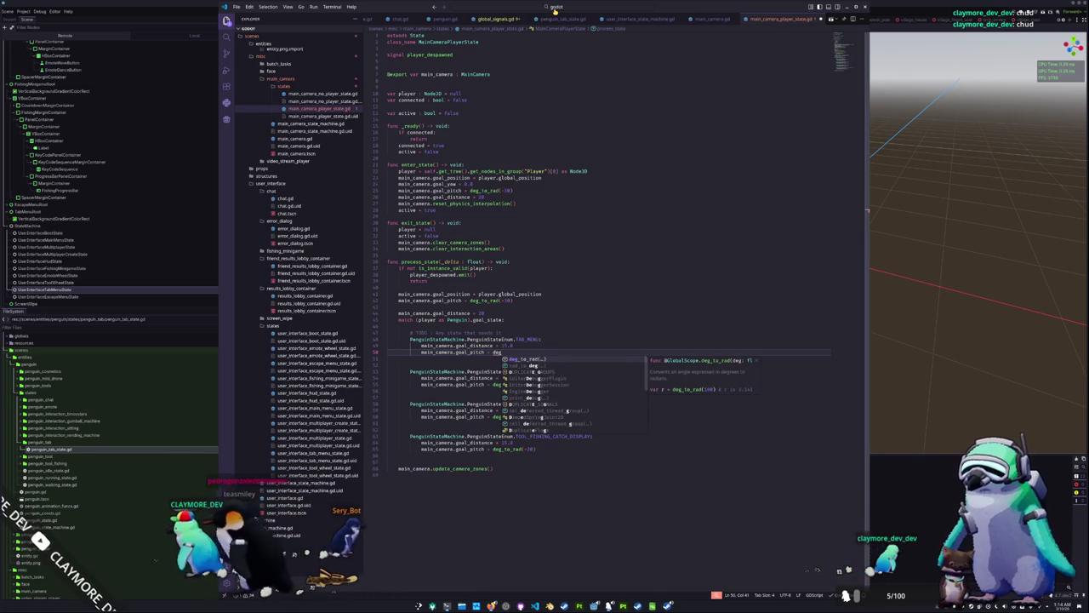
key("Tab")
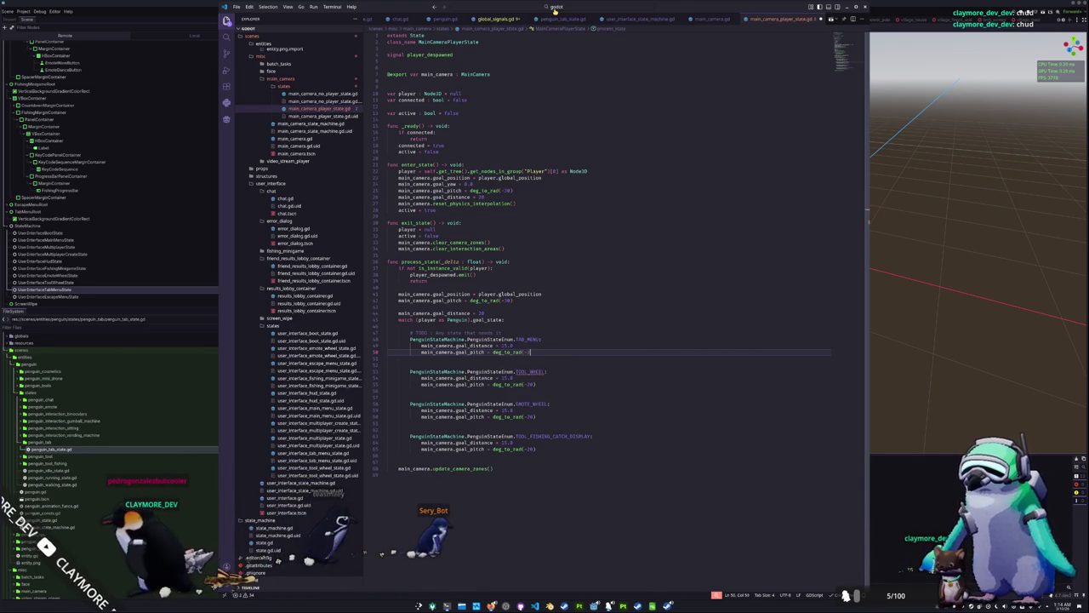
key("Return")
type("main_camera.goal_position = ")
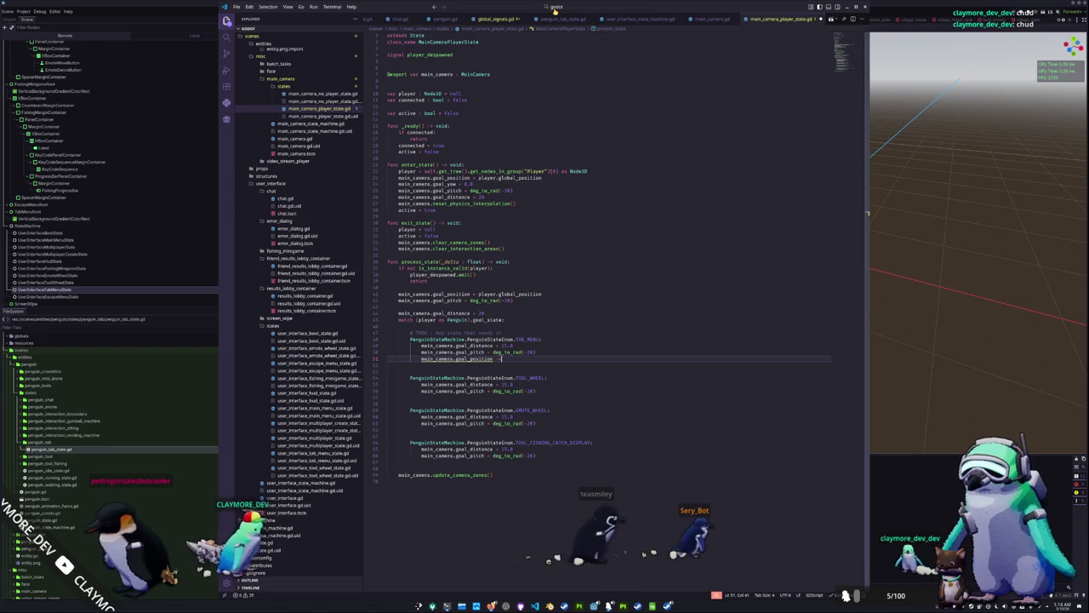
type("Vector3.UP * 2.0")
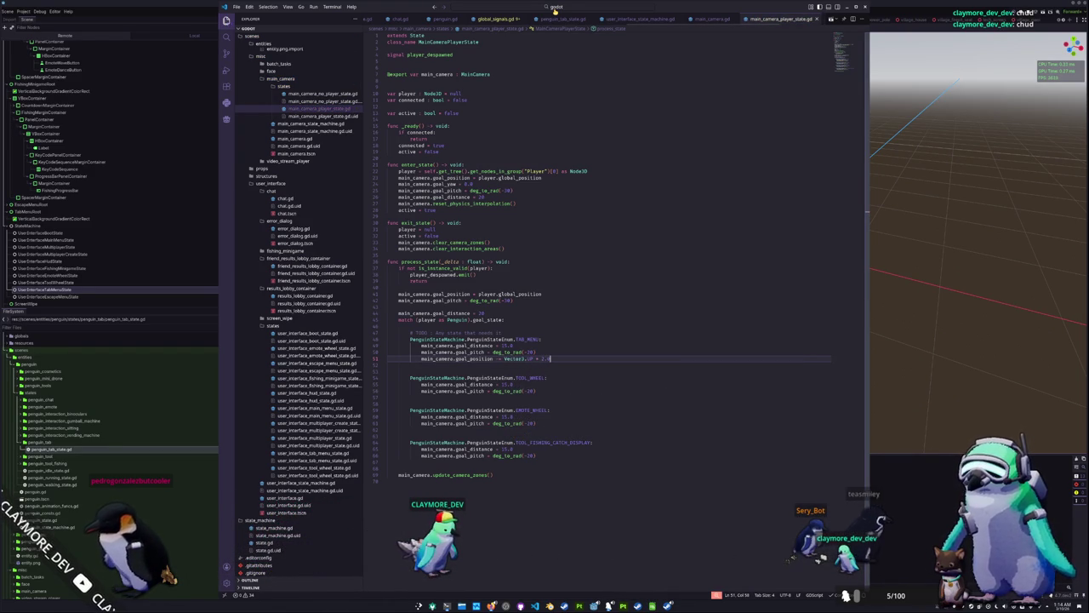
key("alt+Tab")
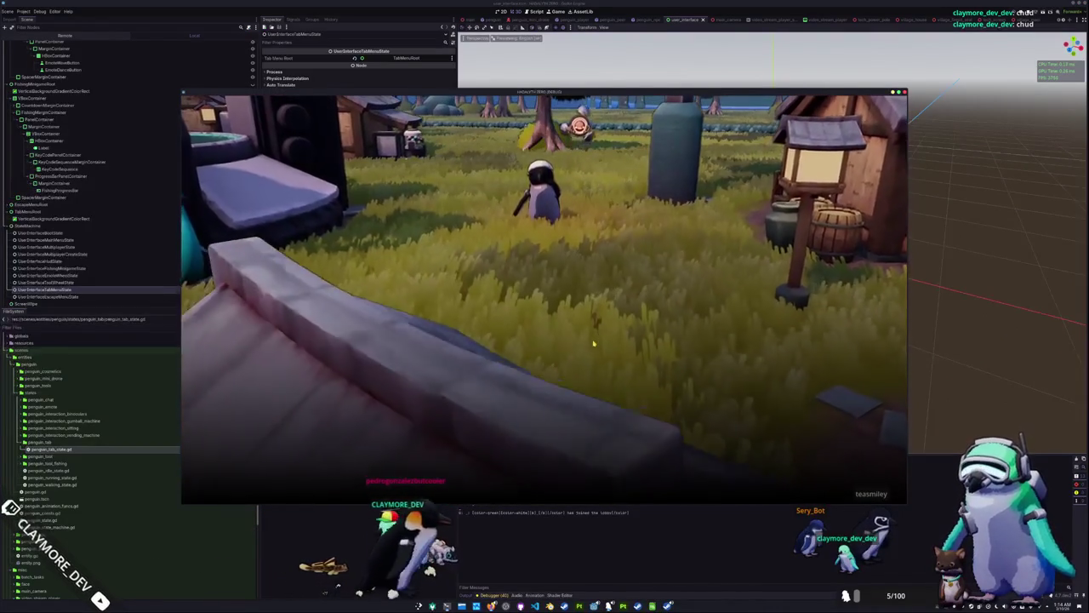
Tweak the TAB_MENU camera height offset and distance value, comparing against the running game.
key("alt+Tab")
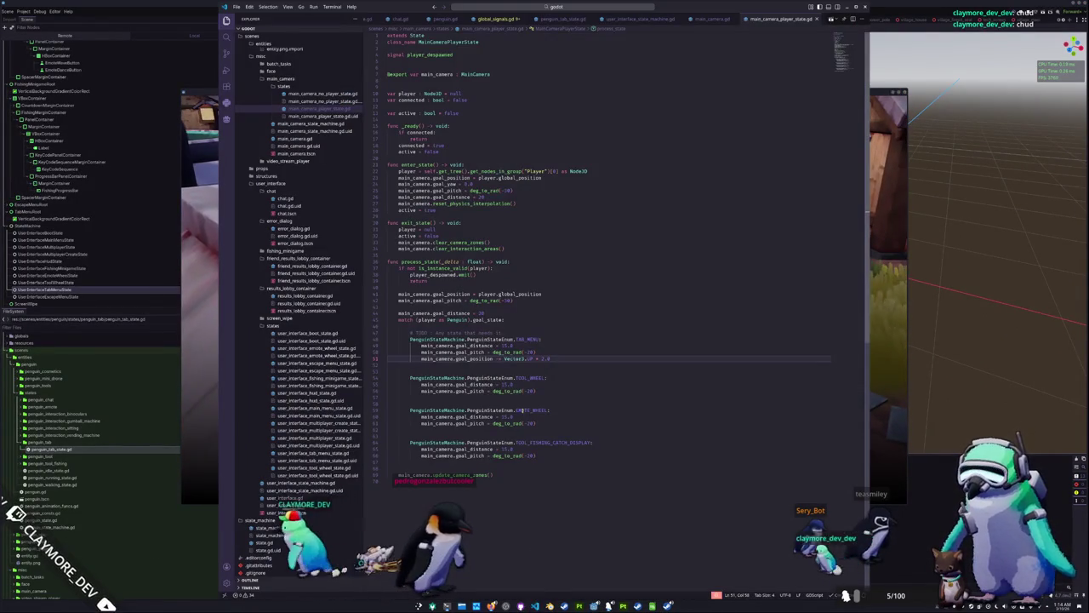
key("BackSpace")
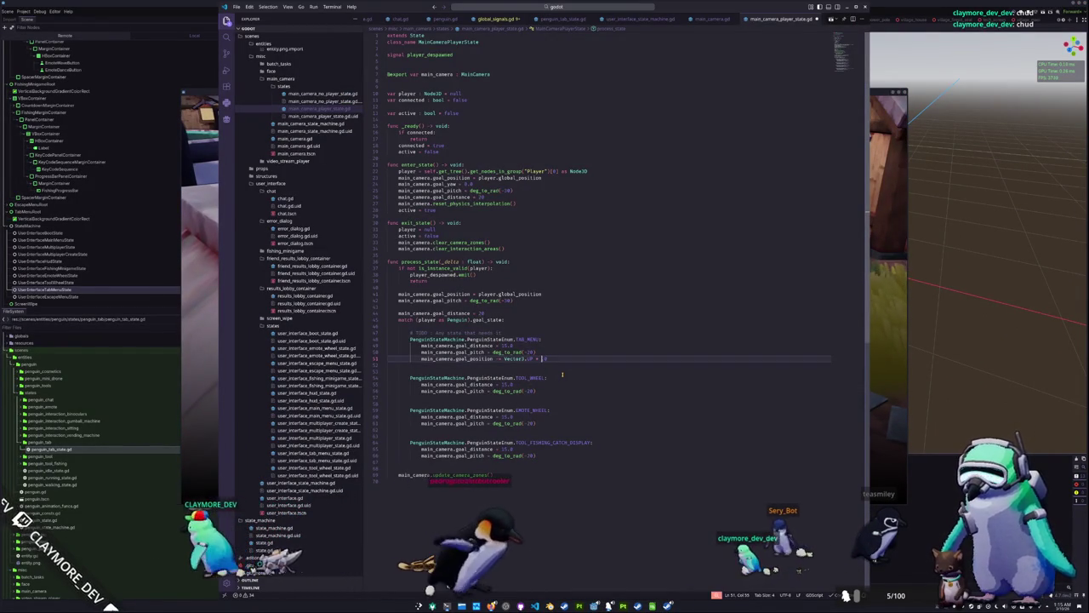
type("1.0")
key("alt+Tab")
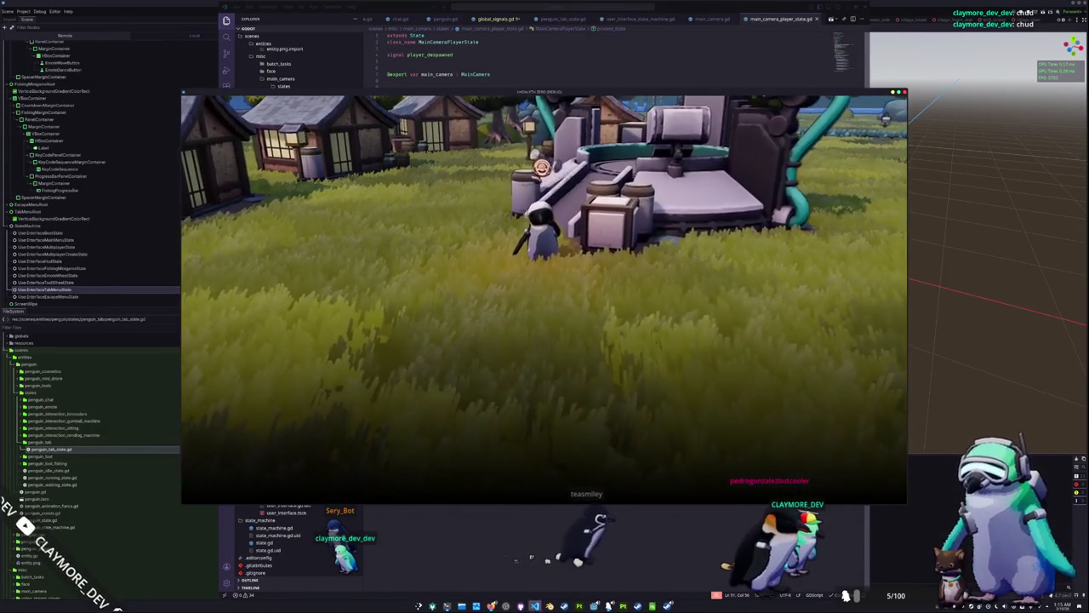
key("alt+Tab")
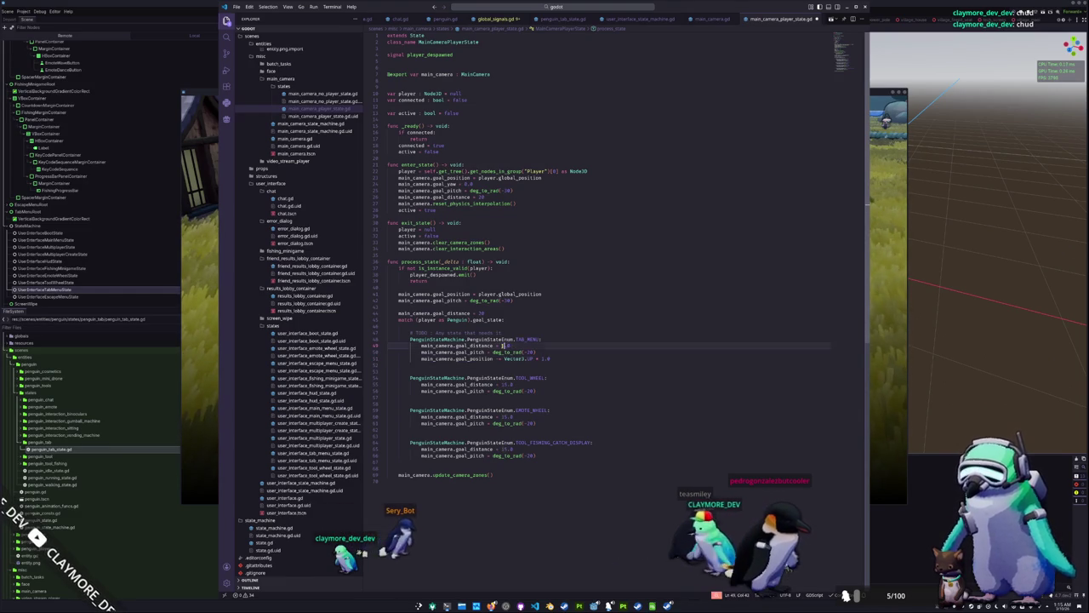
key("alt+Tab")
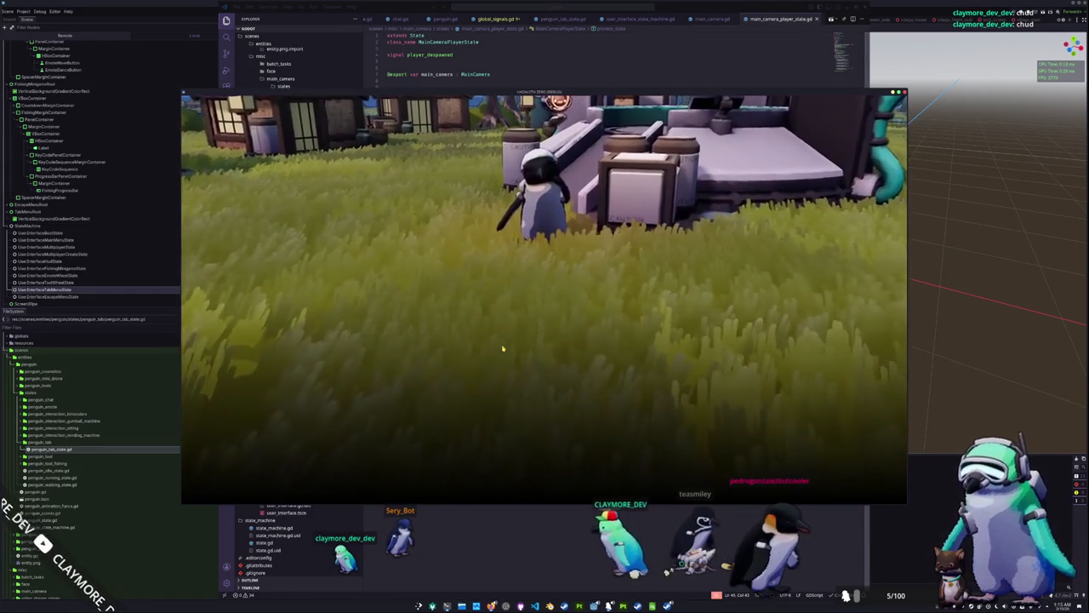
key("alt+Tab")
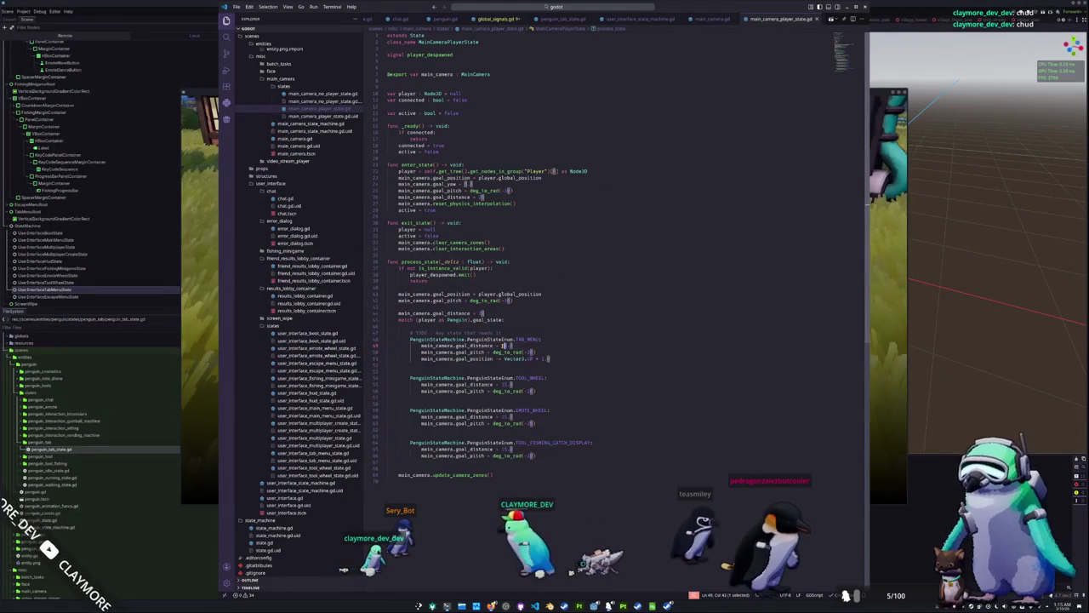
double_click(509, 346)
key("alt+Tab")
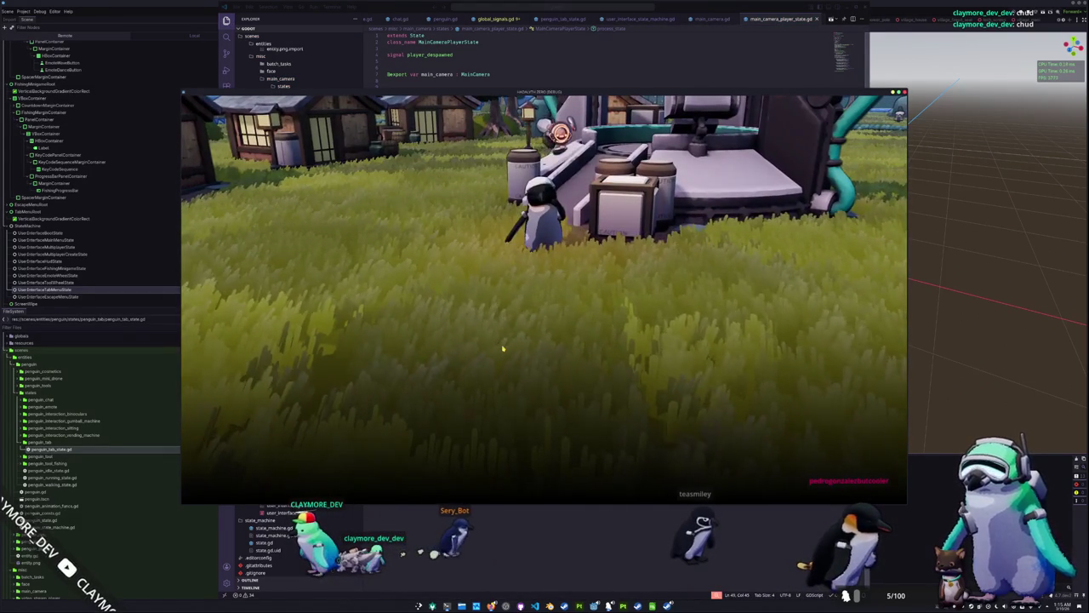
In game, open the emotes popup and walk the penguin around the grass, fire pit and building to check framing.
scroll(502, 348, "down", 3)
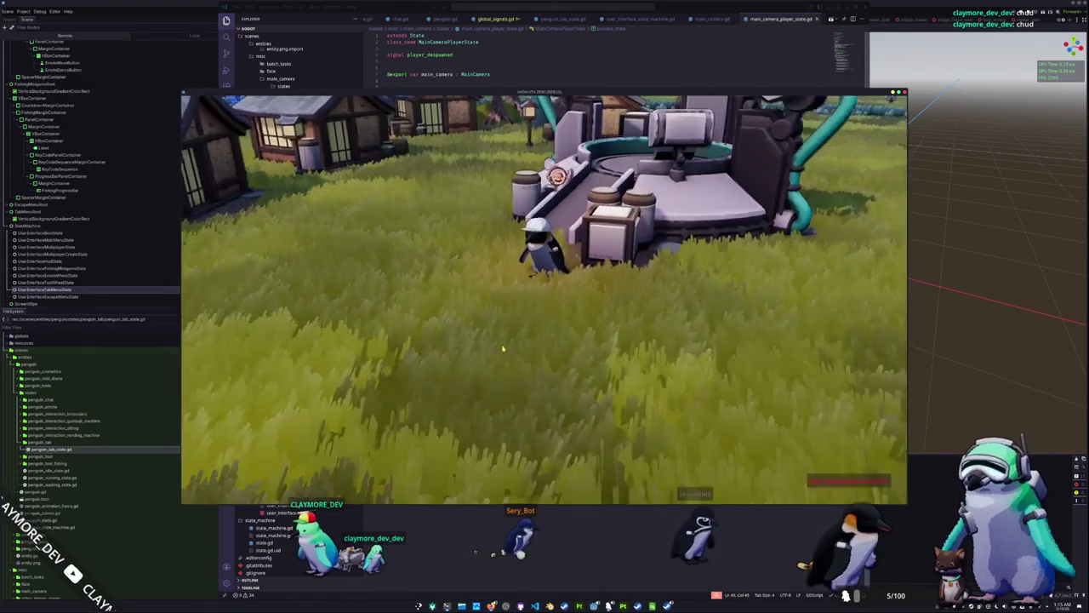
key("Tab")
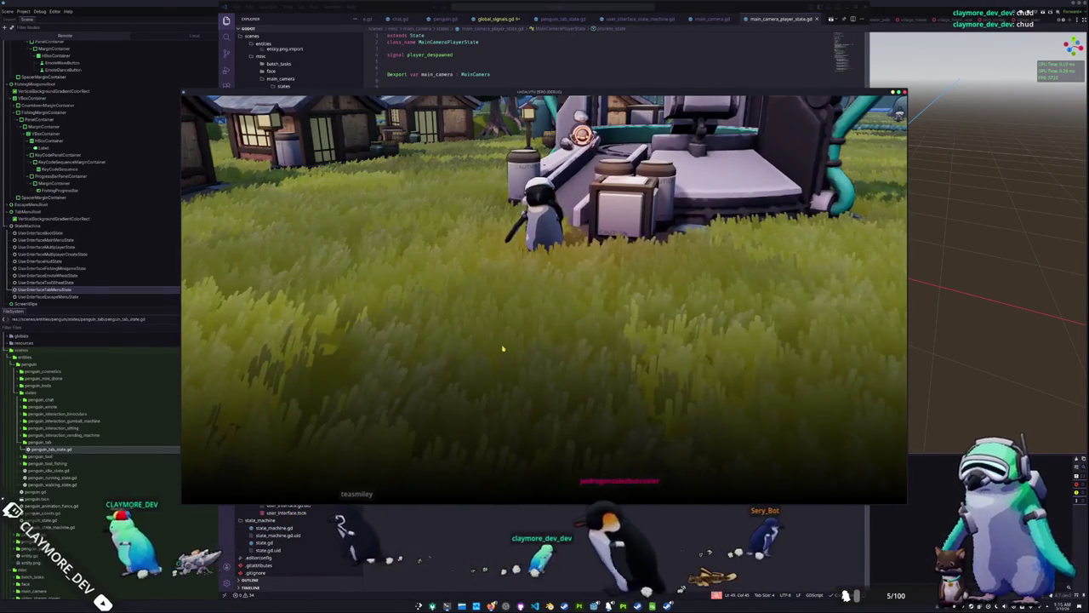
key("a")
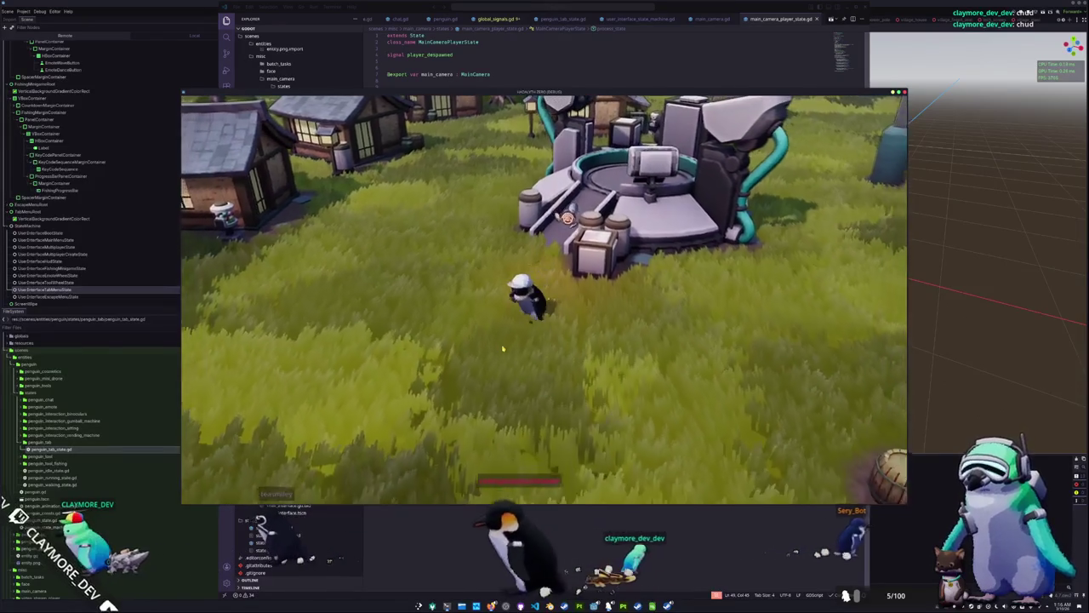
key("a")
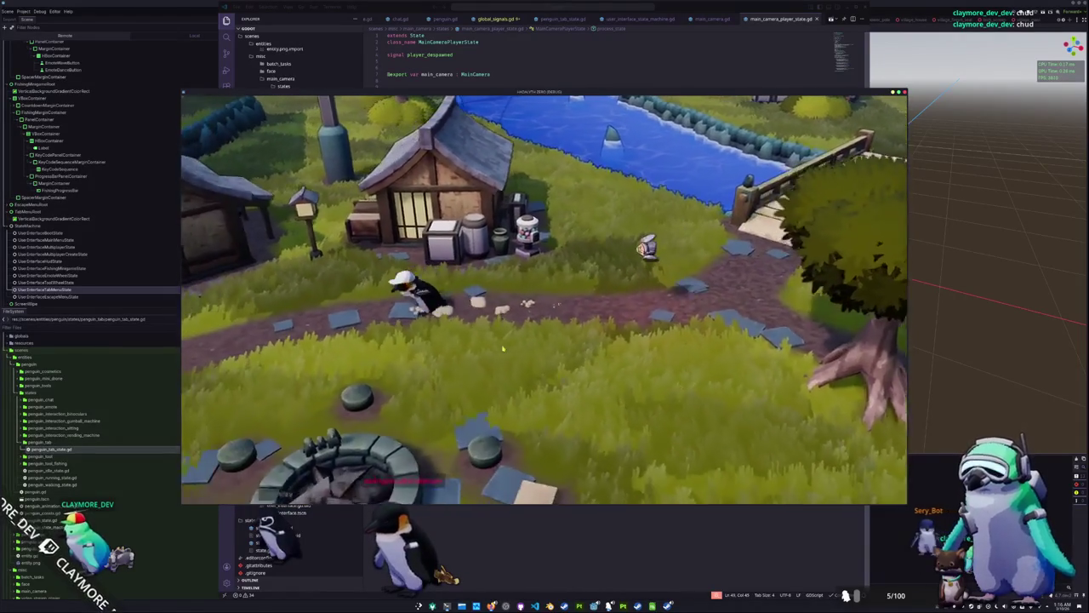
key("s")
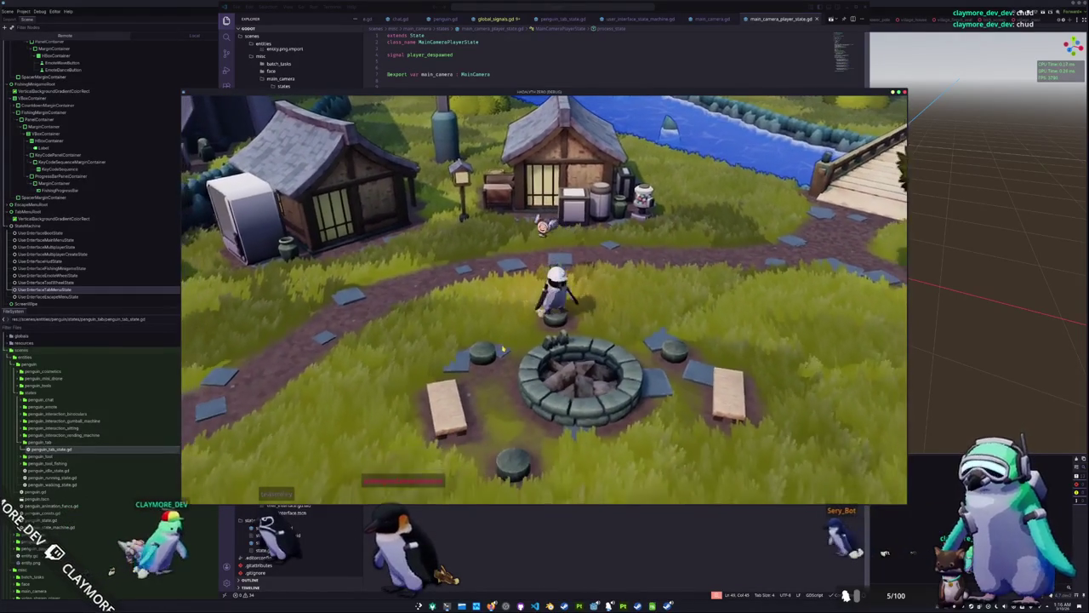
key("s")
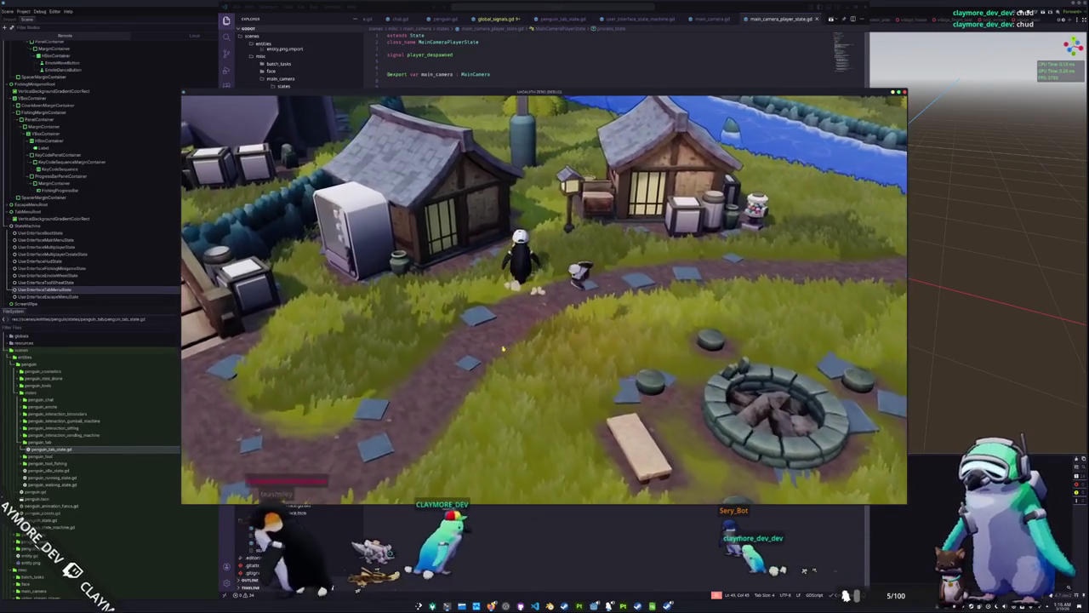
scroll(502, 349, "up", 5)
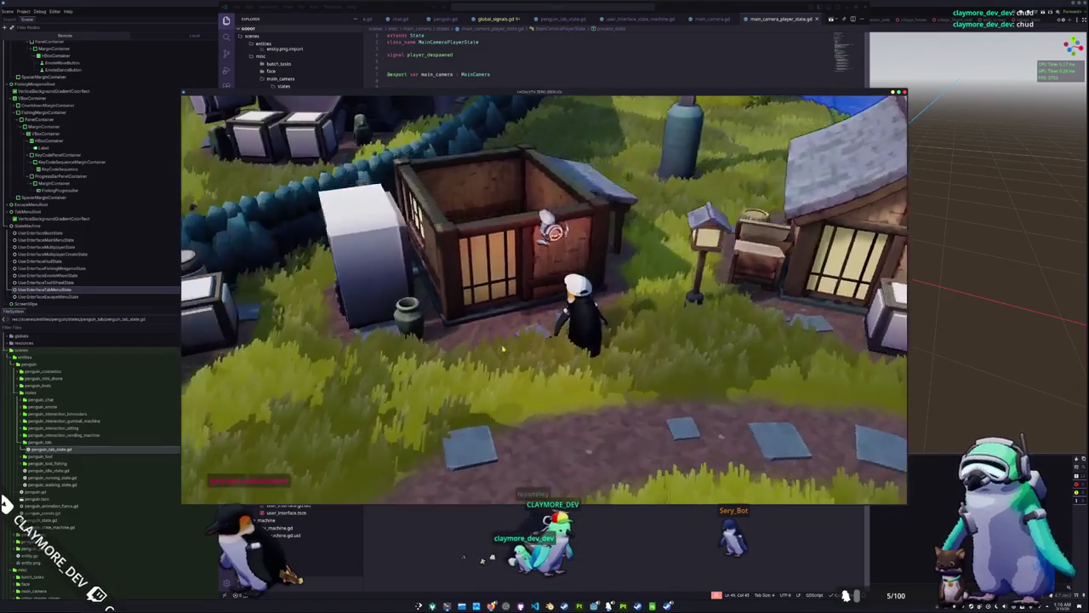
key("w")
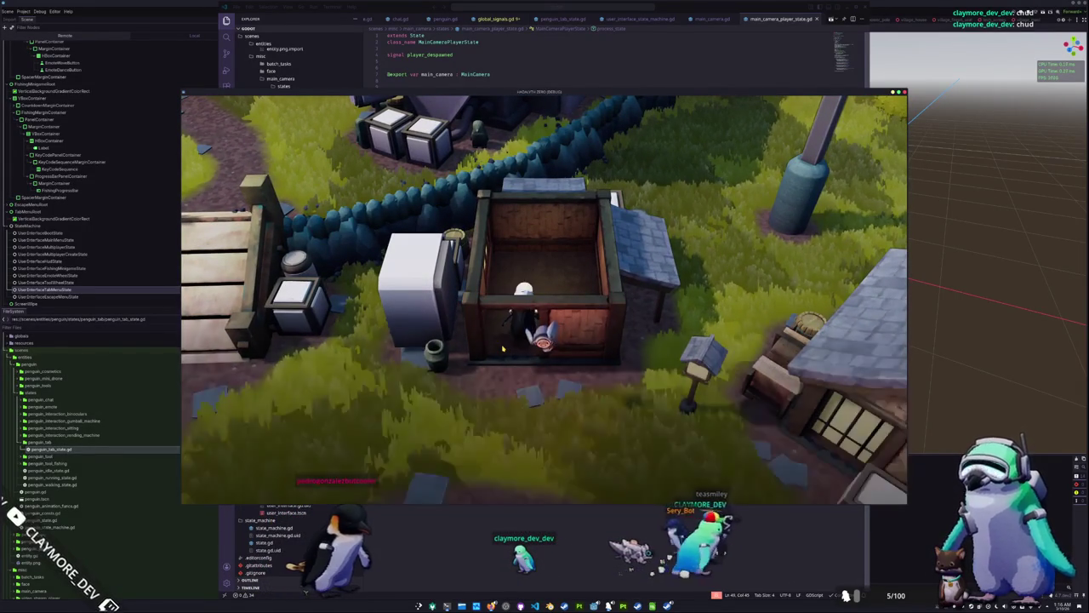
key("s")
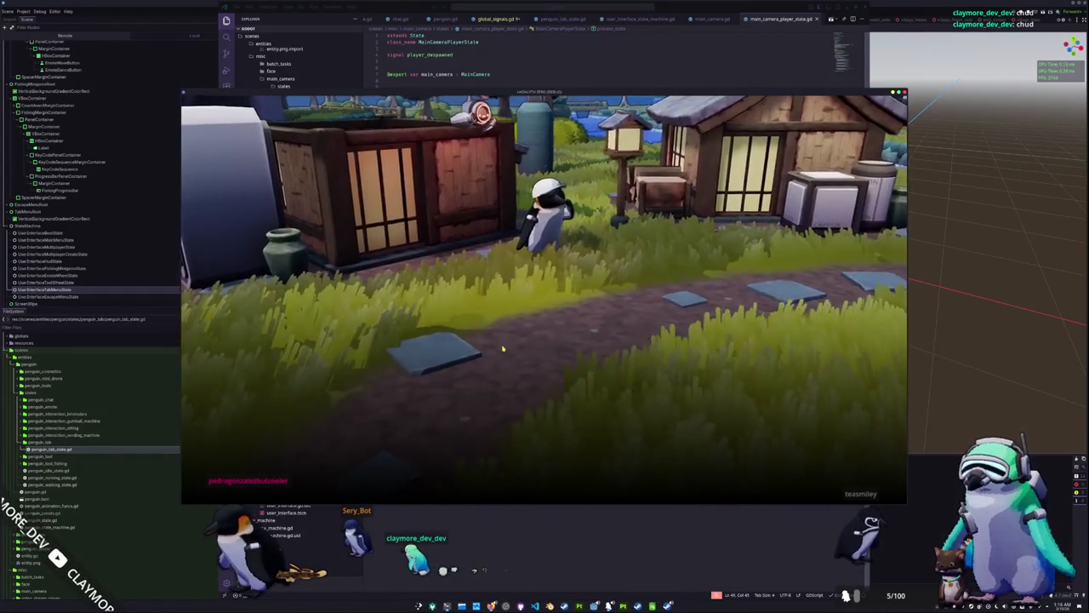
key("alt+Tab")
key("alt+Tab")
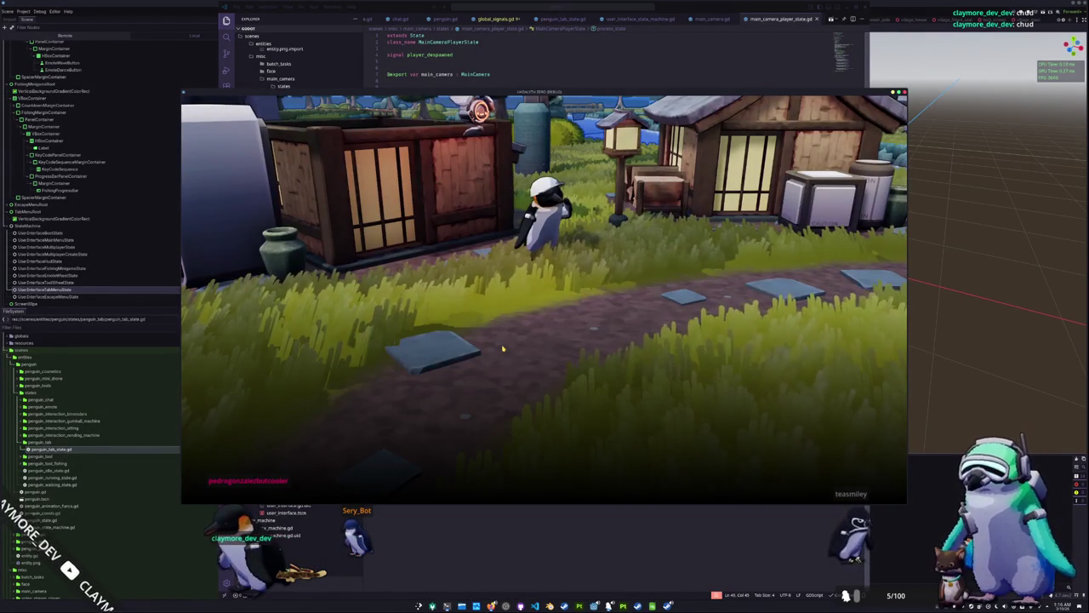
key("alt+Tab")
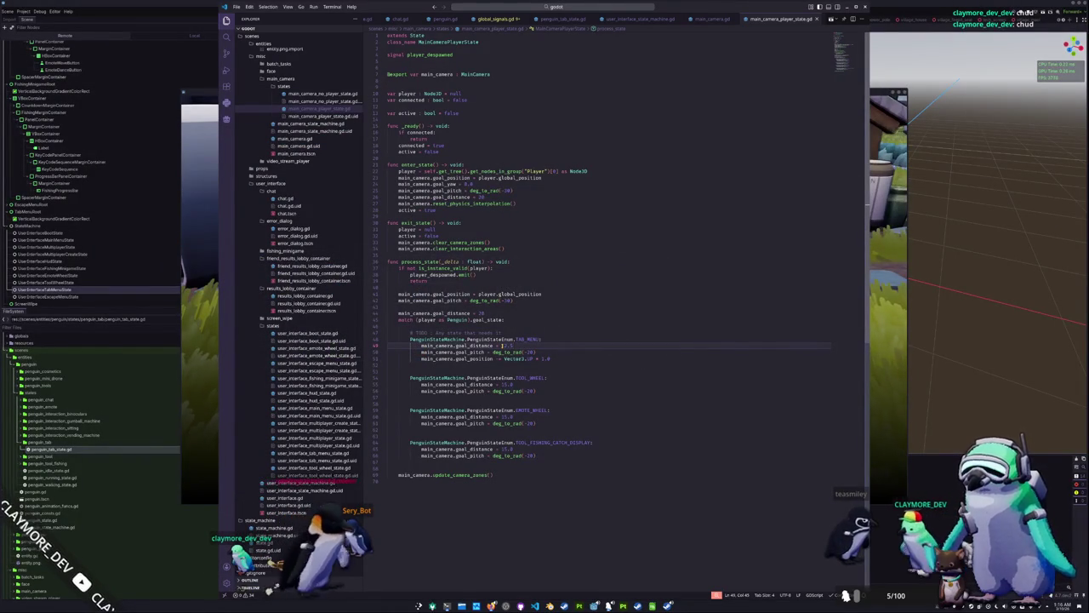
Walk the penguin down to the house's front door to check framing, then place the caret on the goal_position line.
key("alt+Tab")
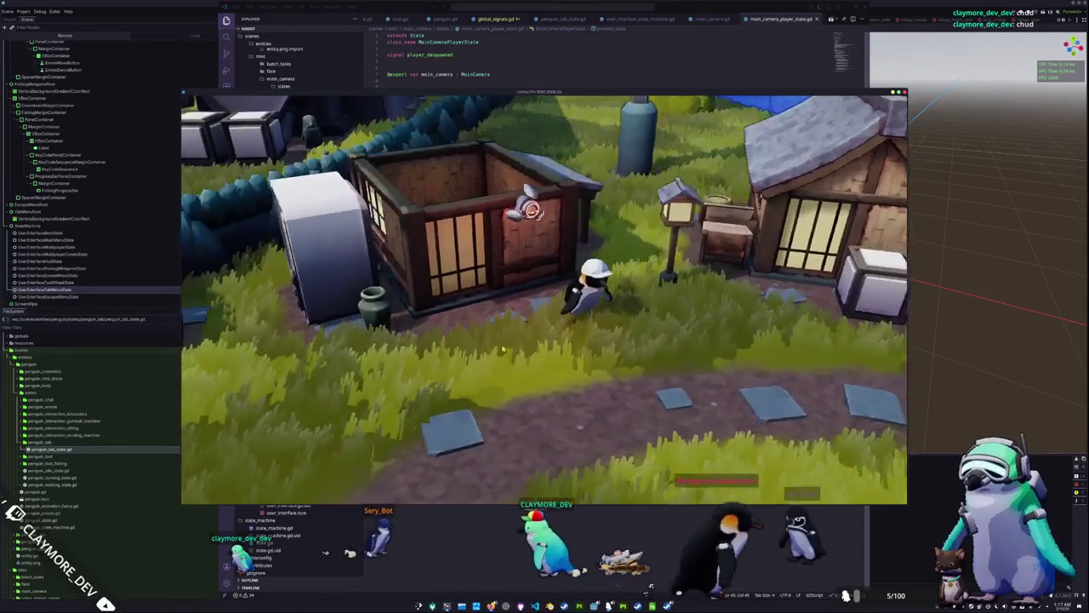
key("s")
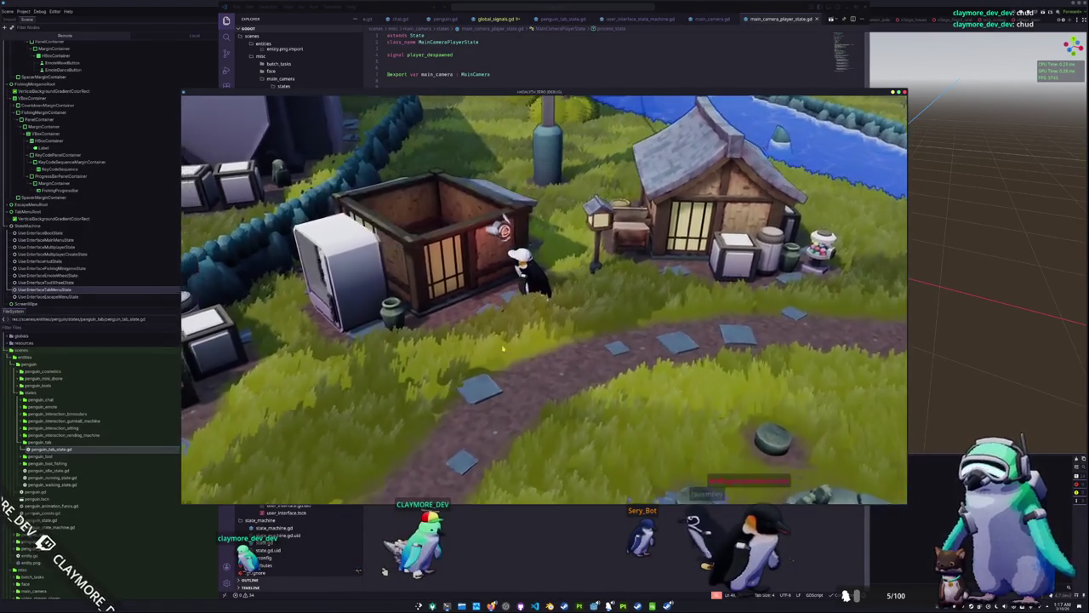
key("s")
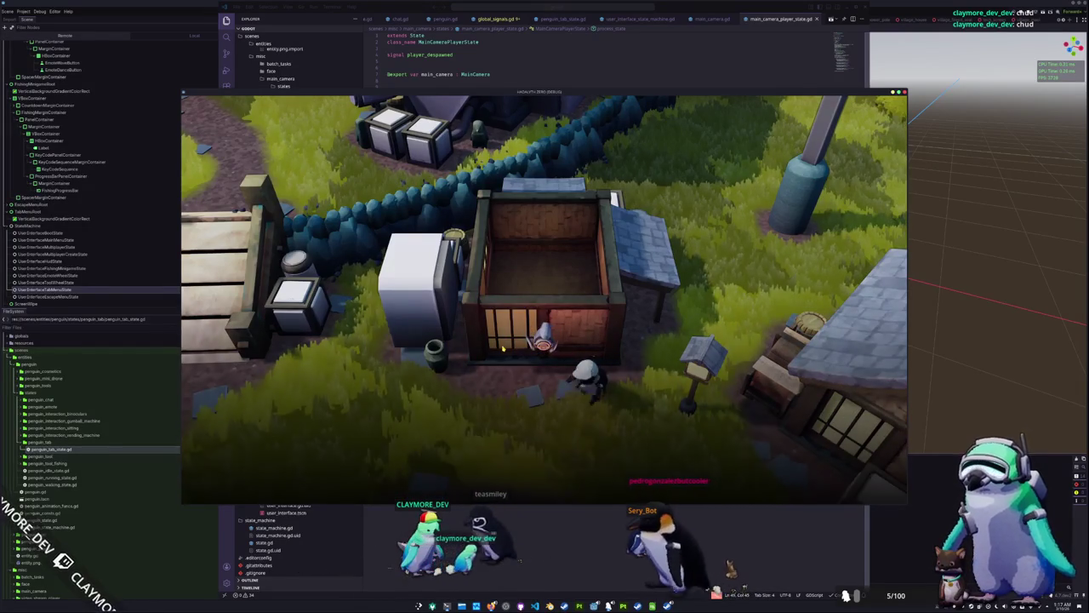
key("a")
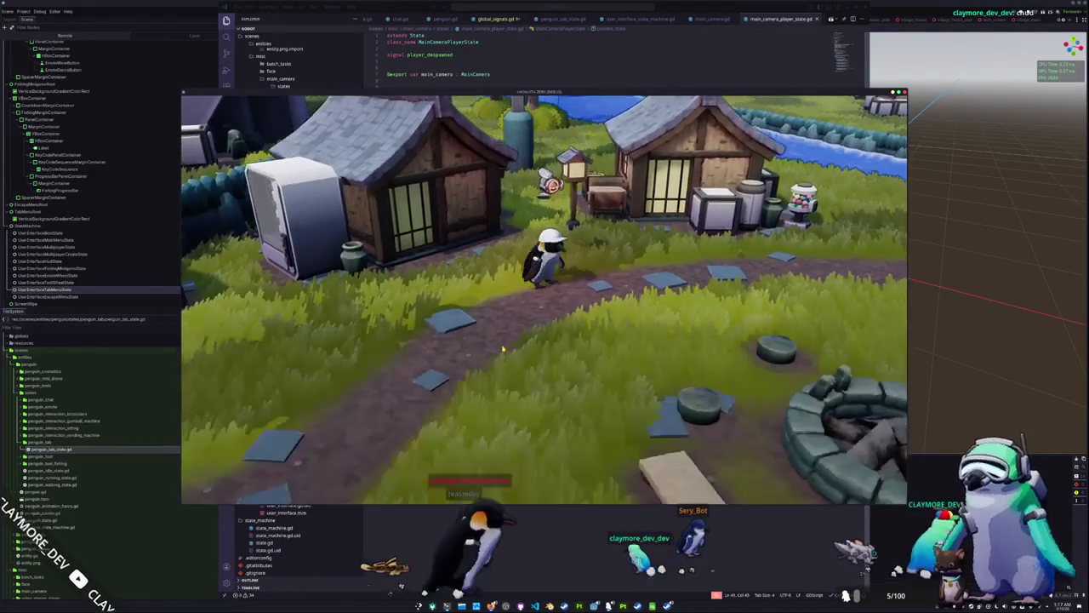
key("alt+Tab")
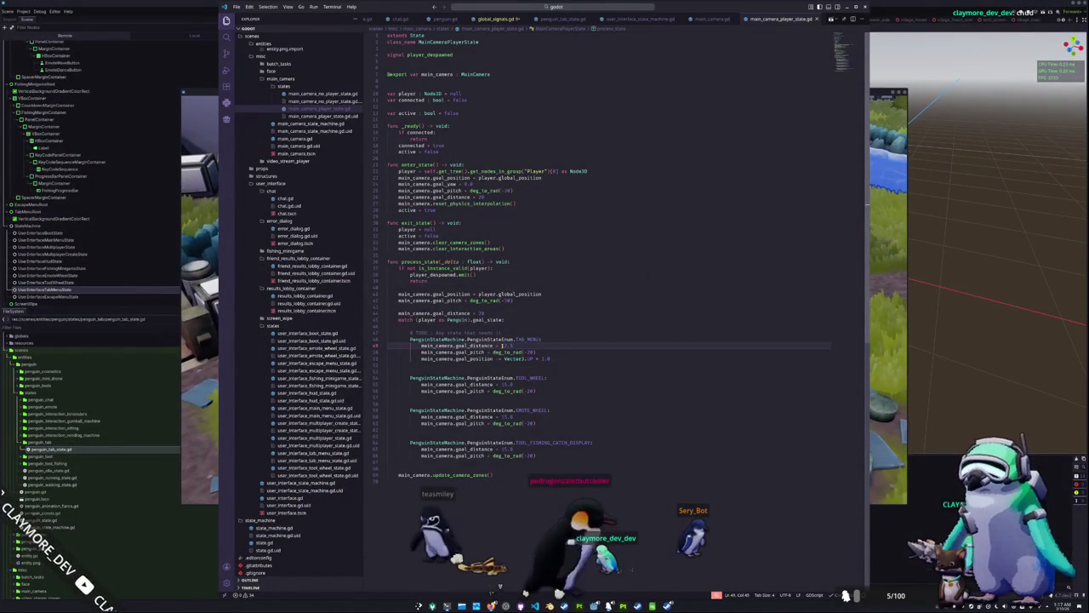
key("alt+Tab")
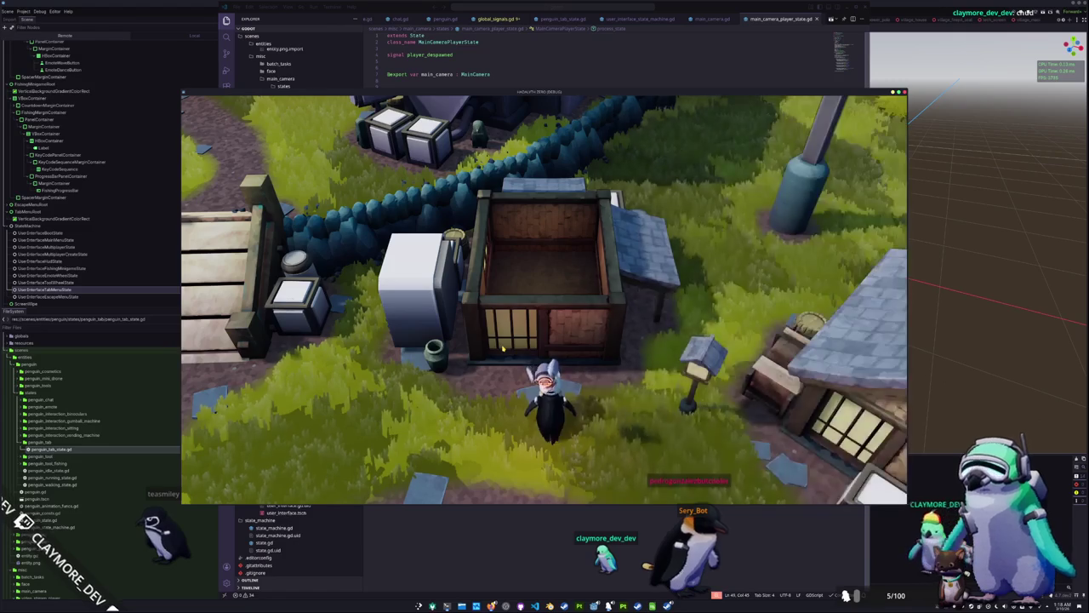
key("alt+Tab")
left_click(477, 358)
left_click(432, 358)
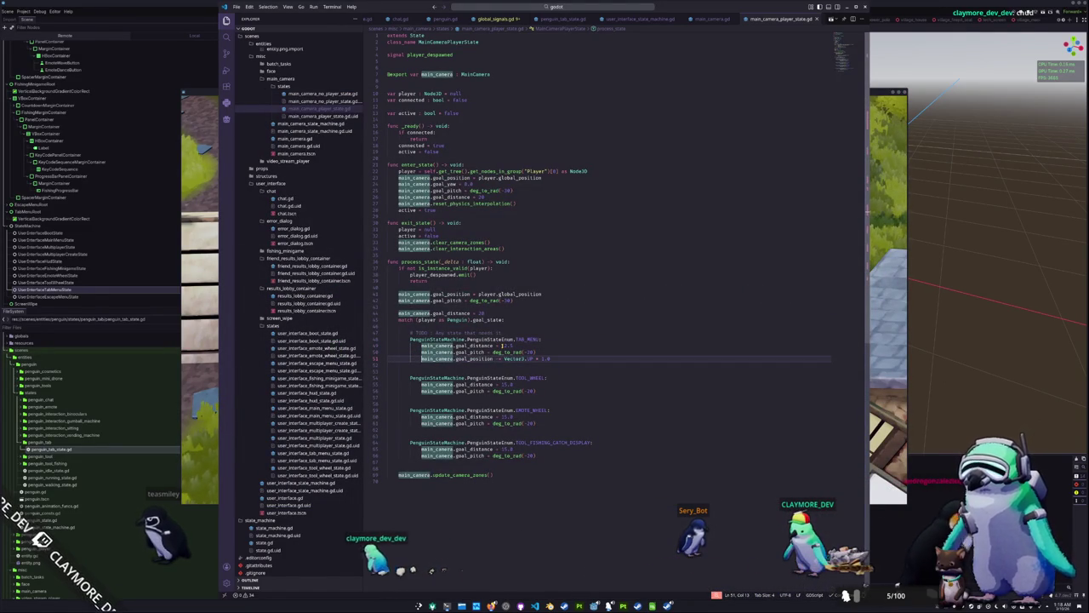
Insert and then remove a blank line around the goal_position line.
key("Return")
left_click(422, 358)
key("BackSpace")
key("BackSpace")
key("BackSpace")
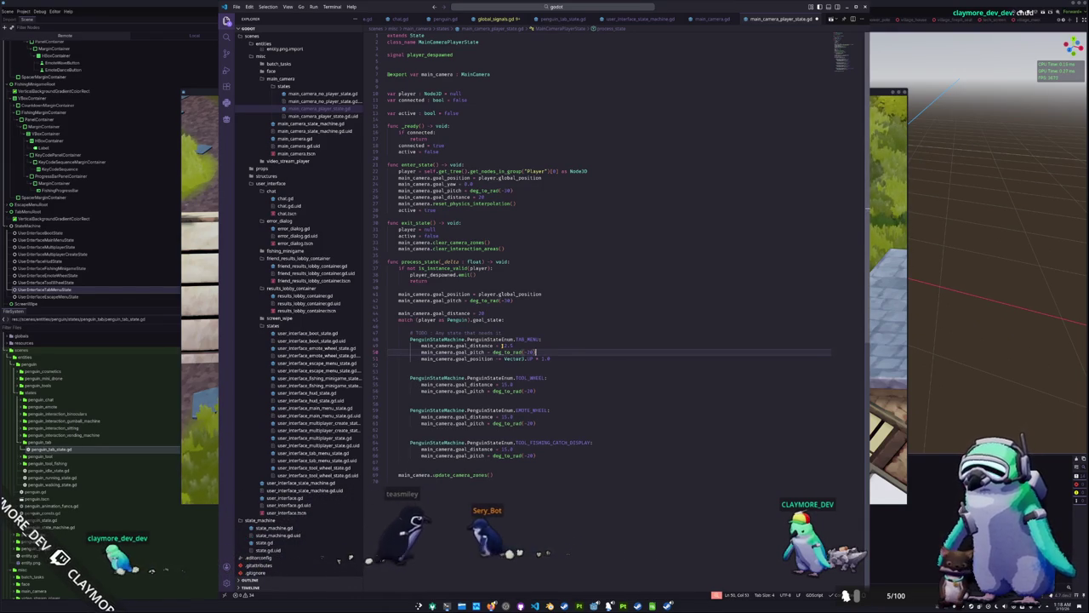
key("Down")
key("Down")
Run the game, walk the penguin into and out of the wooden box, stop it, and delete the blank line above goal_distance.
key("F5")
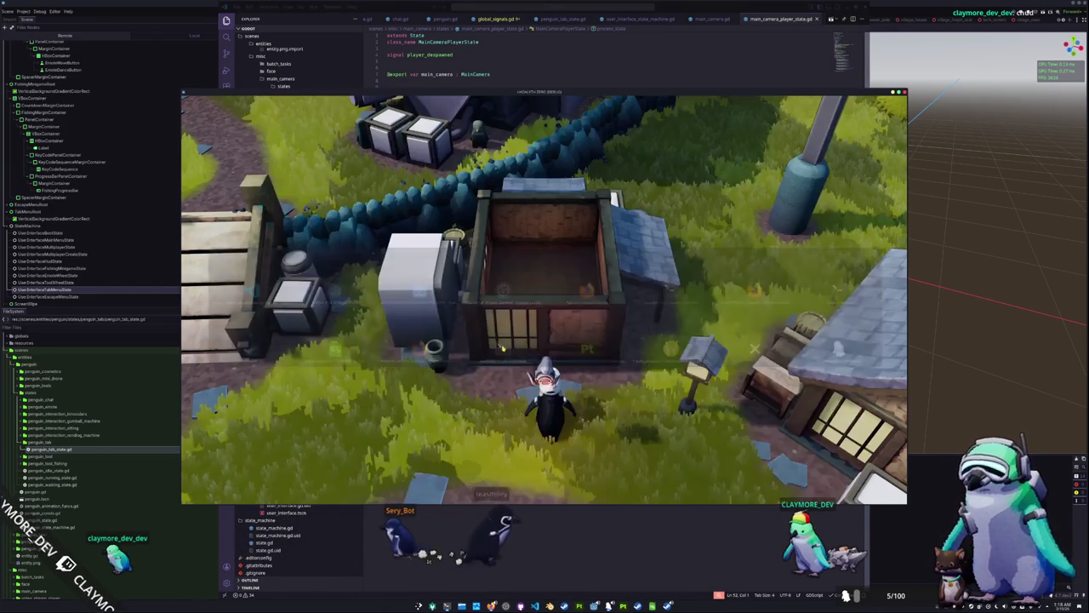
key("w")
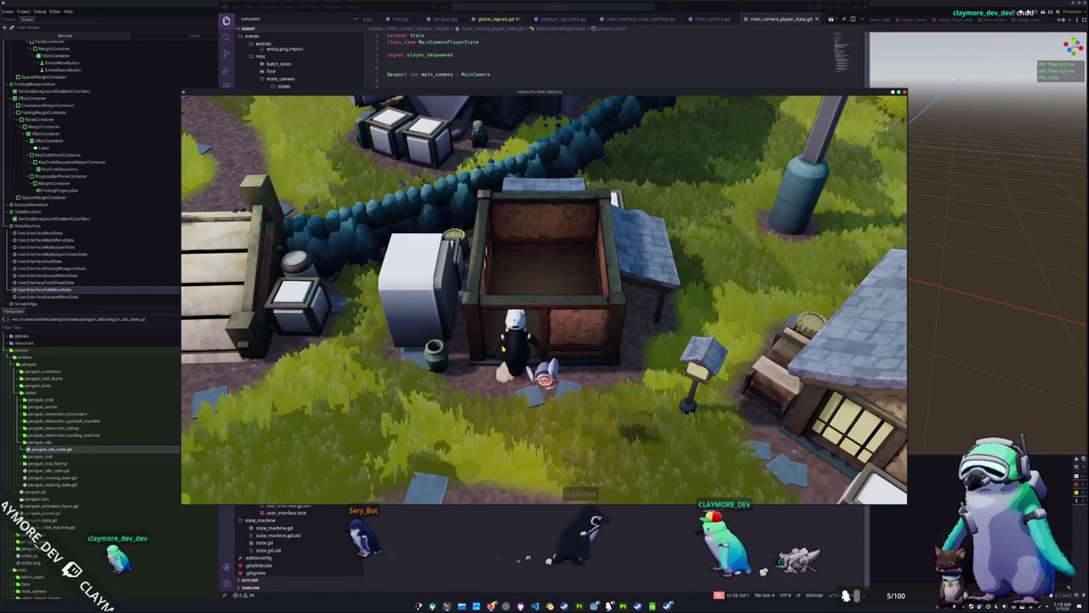
key("s")
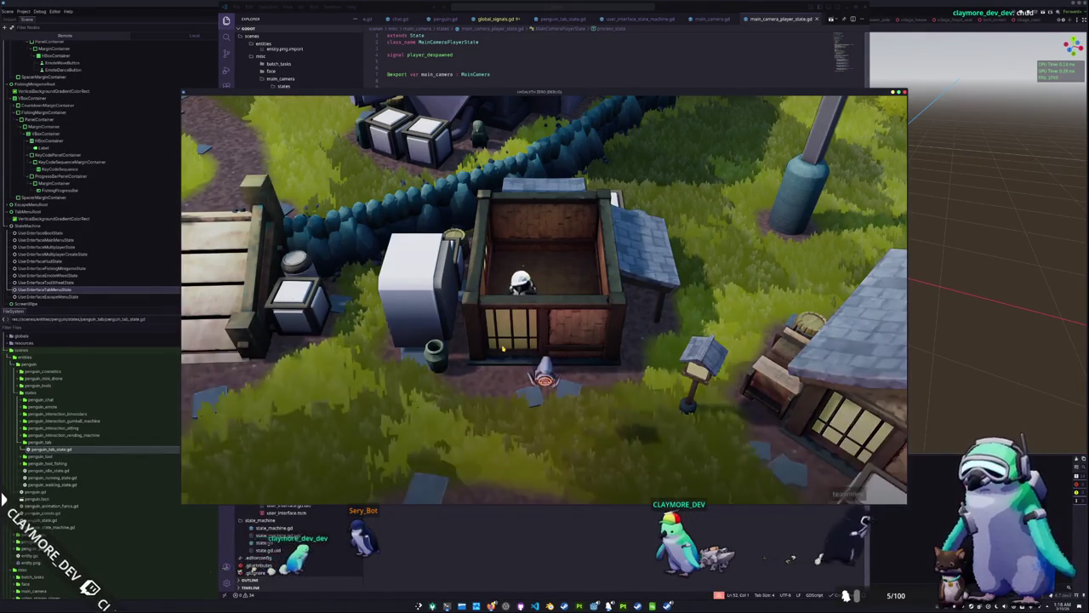
key("F8")
key("Up")
key("Up")
key("Up")
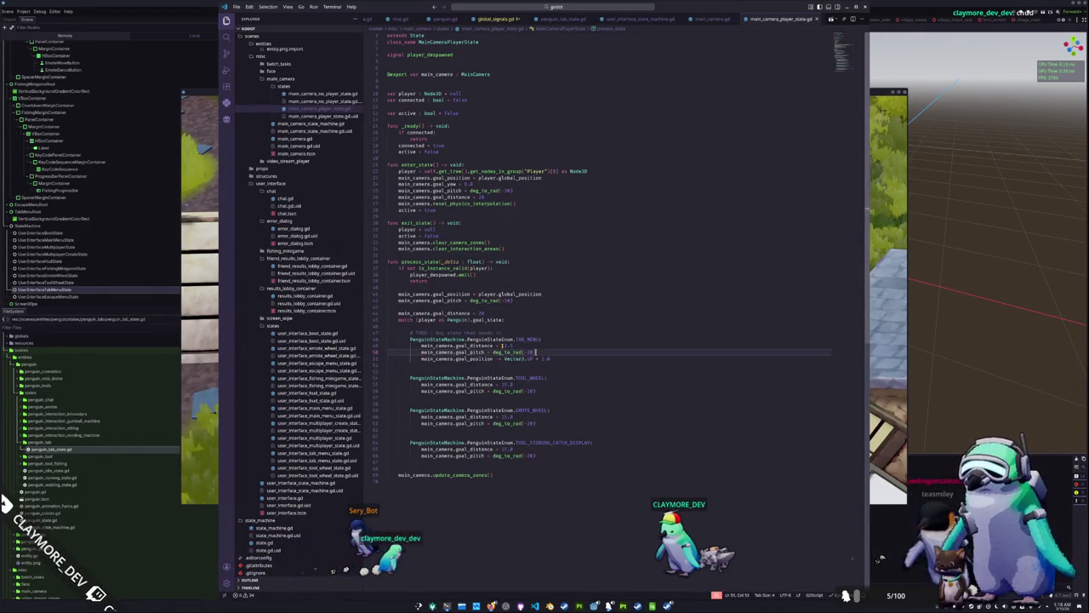
key("Up")
key("Up")
key("Up")
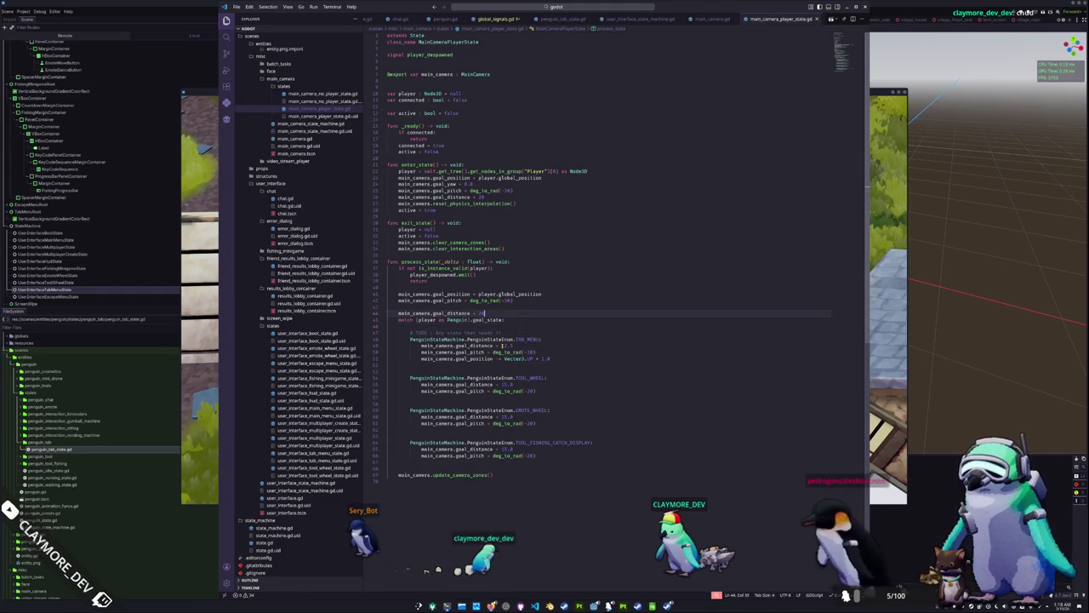
Add an 'if main_camera.is_current_zone(): return' early exit above the match statement.
key("ctrl+shift+k")
key("Down")
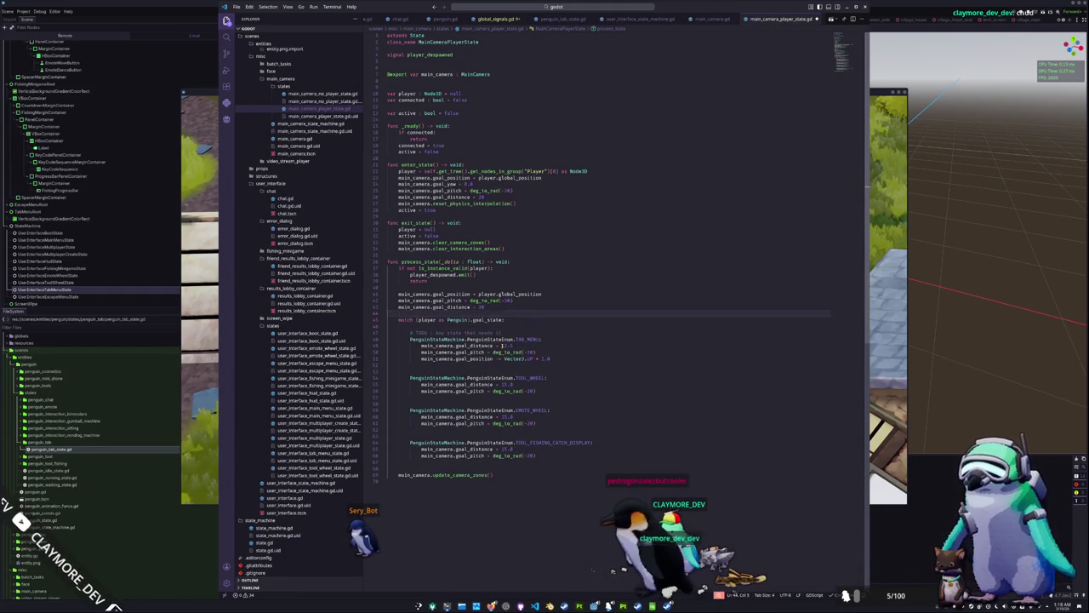
key("Return")
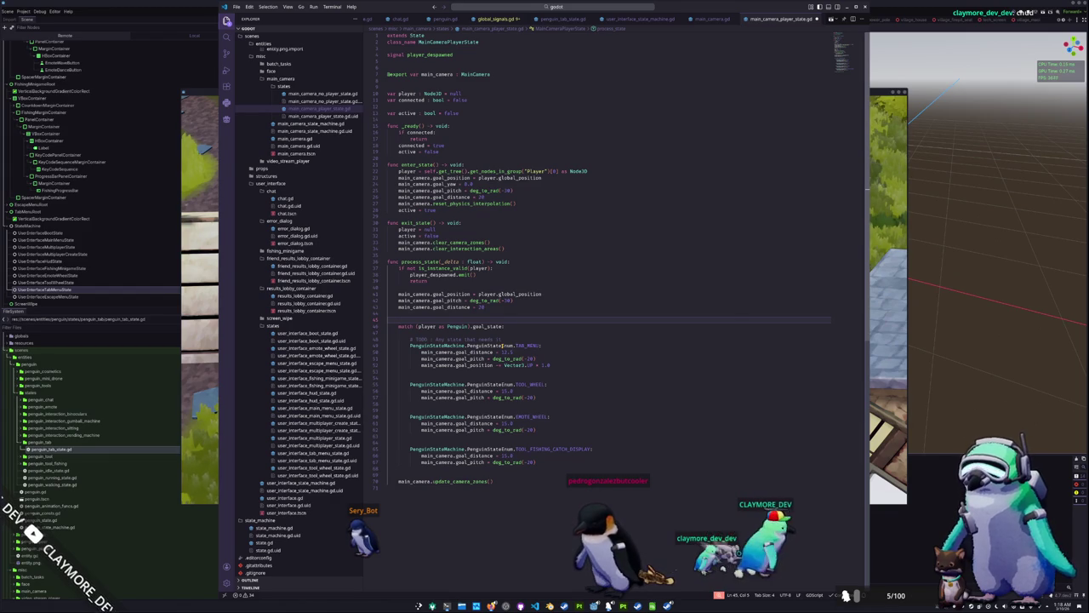
type("if main_camera")
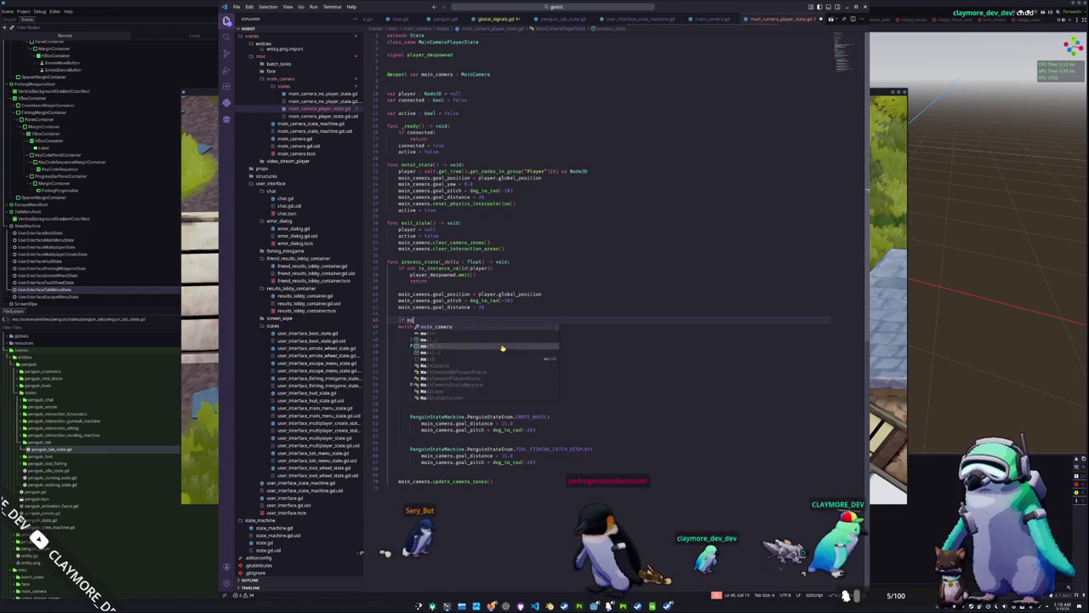
type(".is_current")
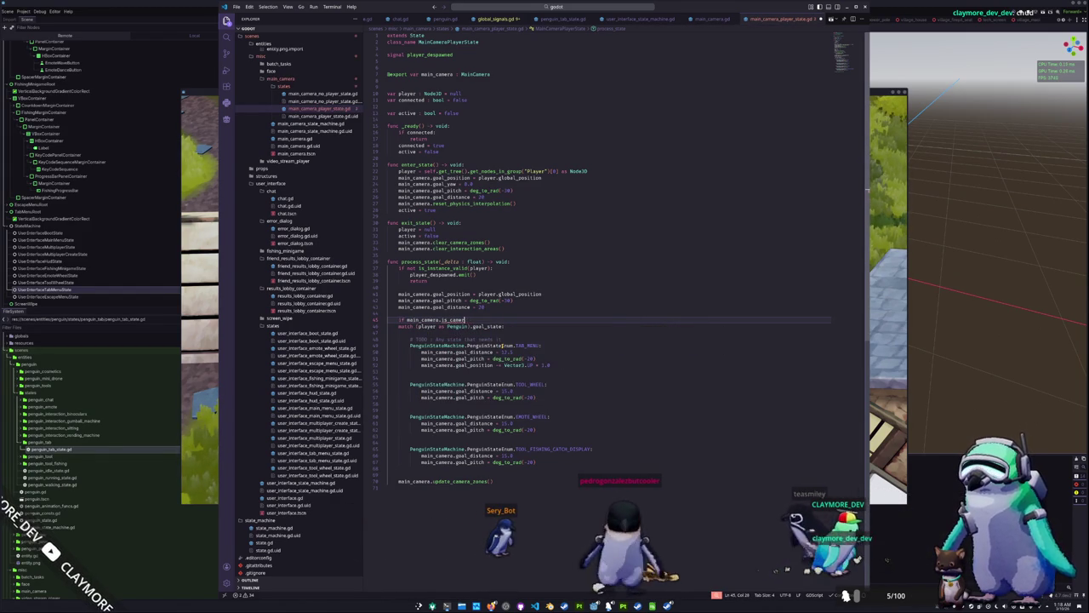
type("_zone():")
key("Return")
type("return")
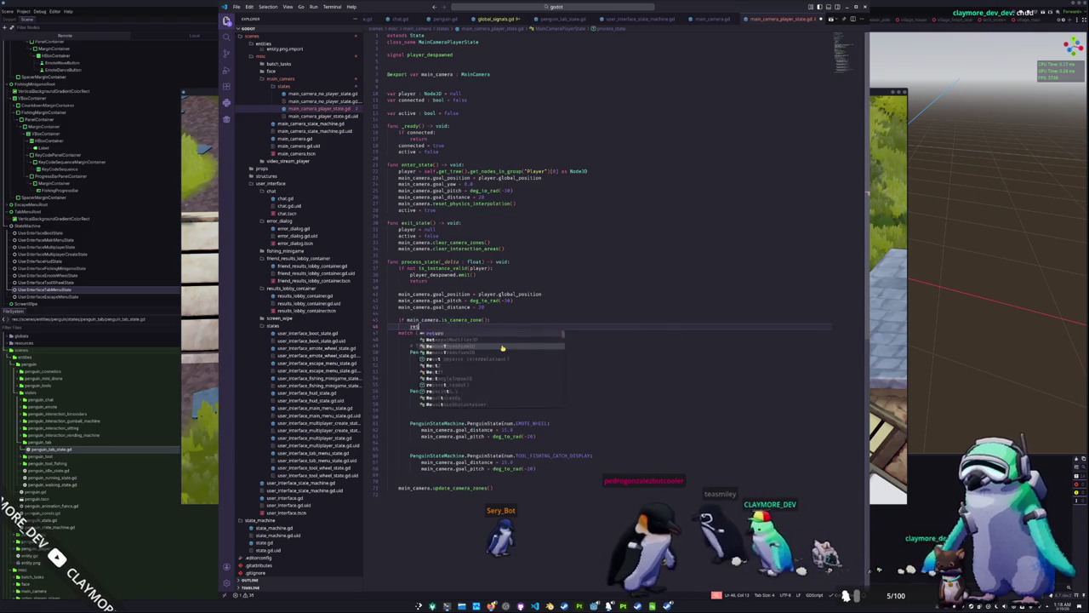
Move the update_camera_zones() call above the camera-zone check, add a comment, and launch the game with F5.
key("Down")
key("Down")
key("Down")
key("Down")
key("Down")
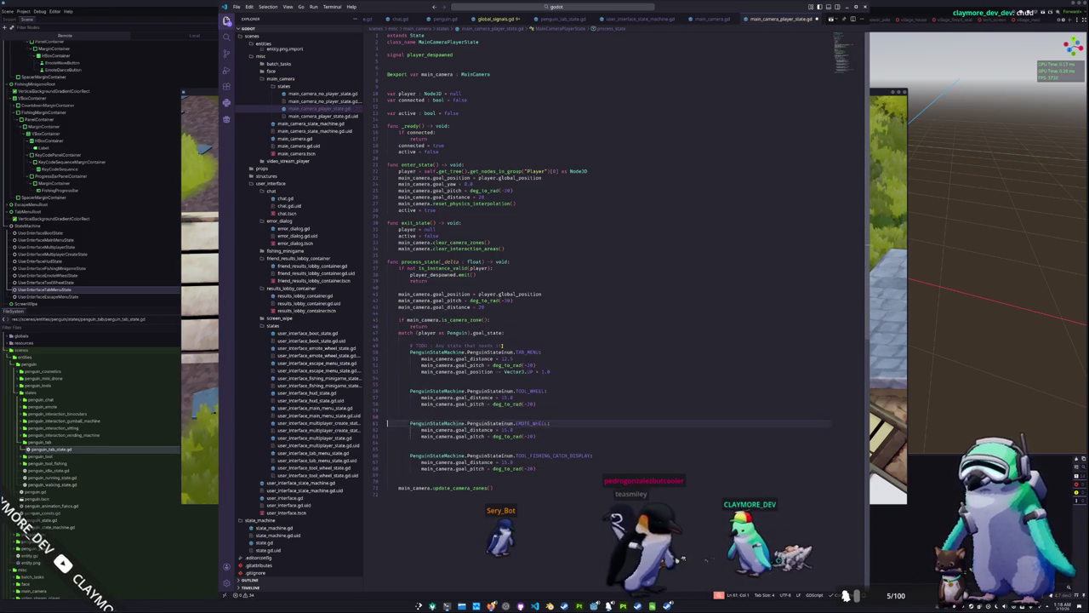
key("Up")
key("Up")
key("Up")
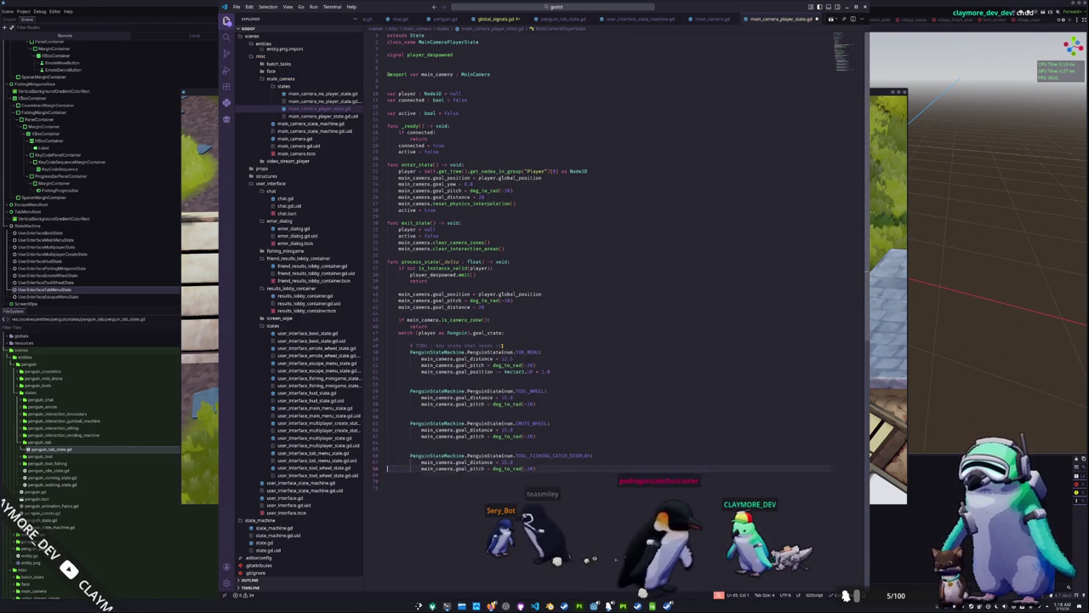
key("Return")
key("Up")
type("main_camera.update_camera_zones()")
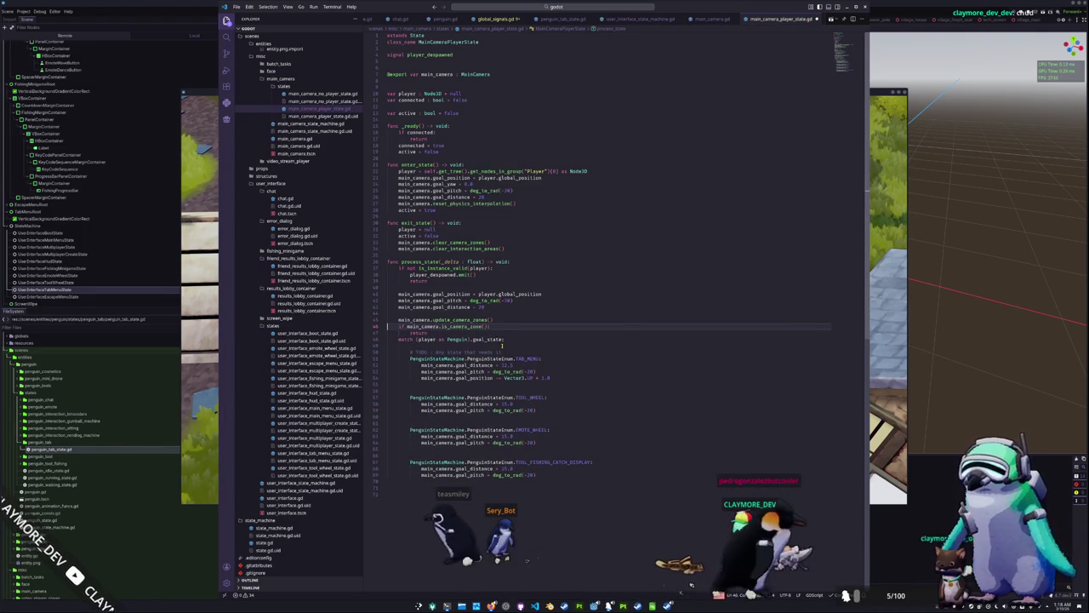
key("alt+Down")
key("alt+Down")
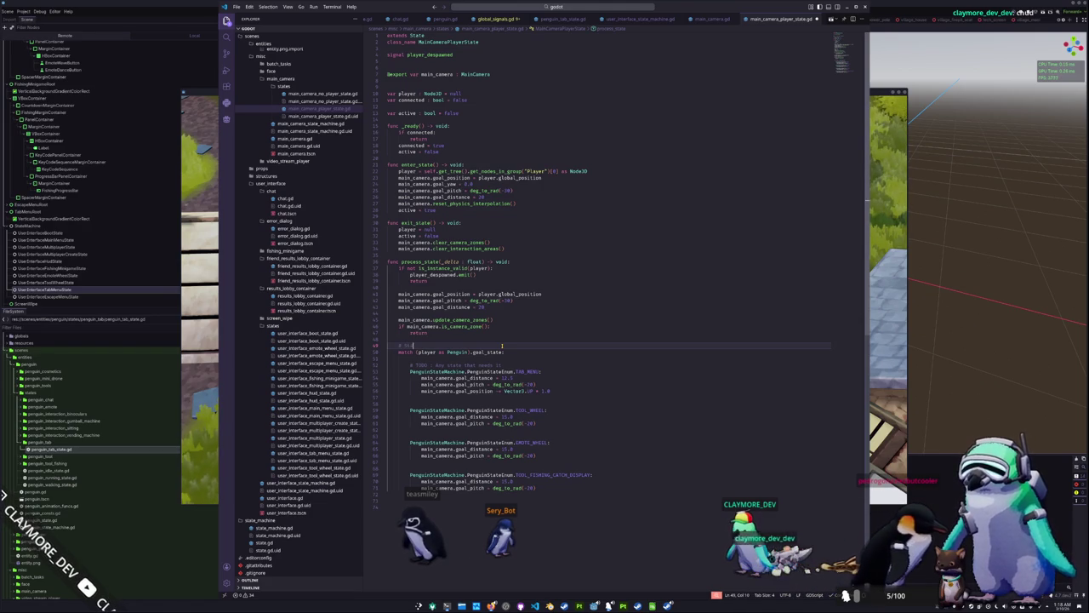
type("# State overrides only if the camera")
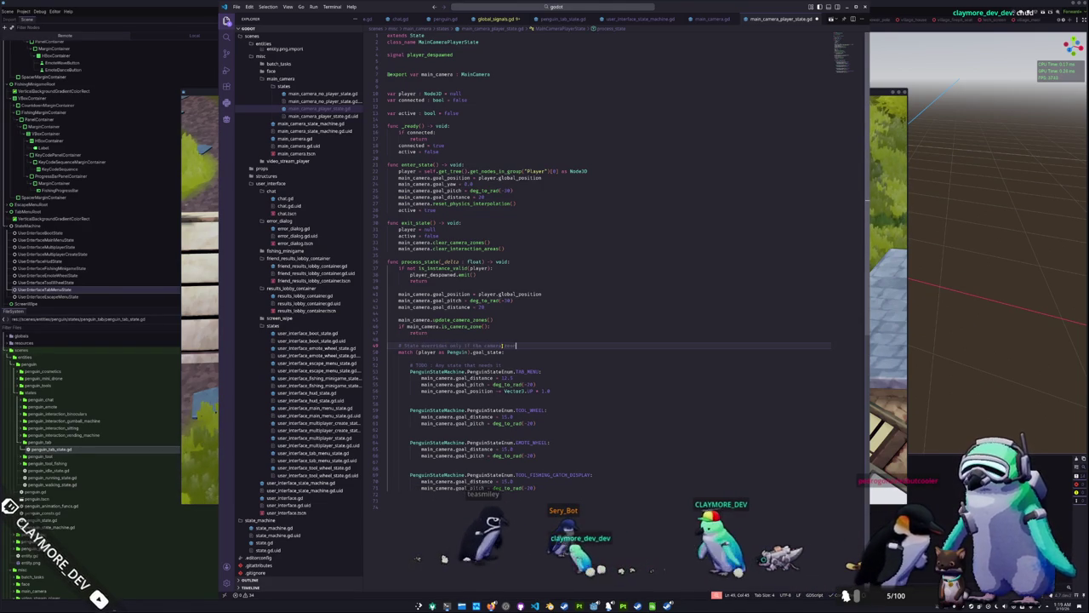
type("is null")
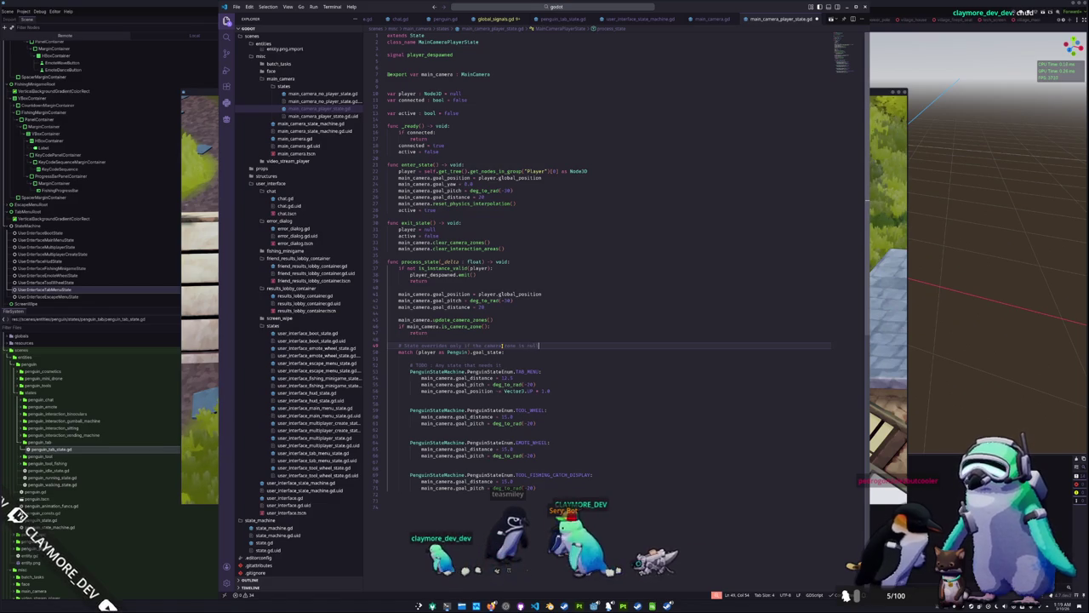
key("F5")
type("HECK")
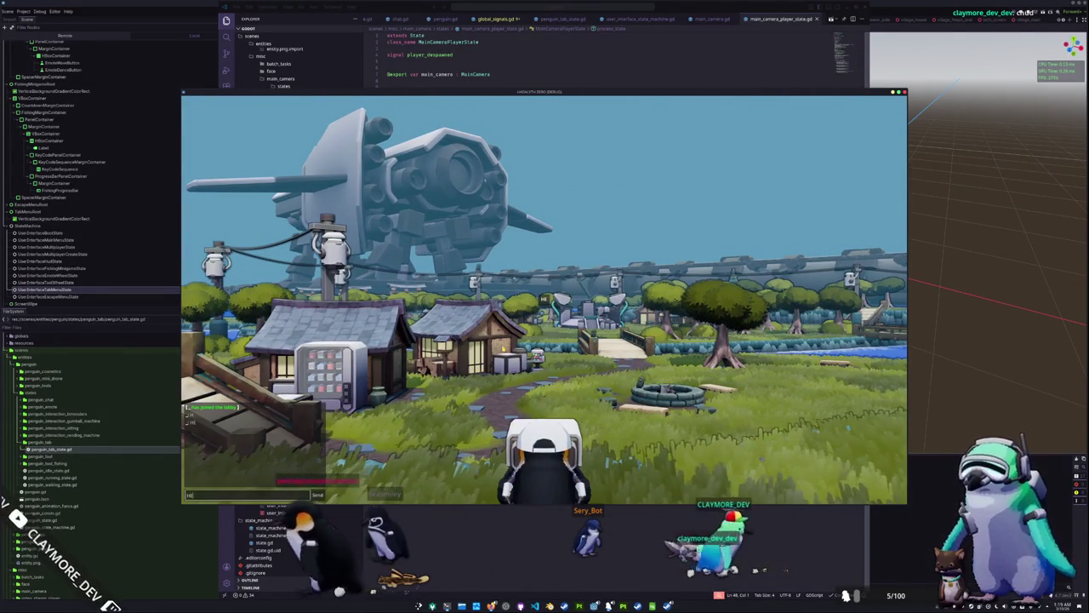
Send an 'EEEE…' chat message and walk the penguin across the grass to the post.
key("Return")
type("EEE")
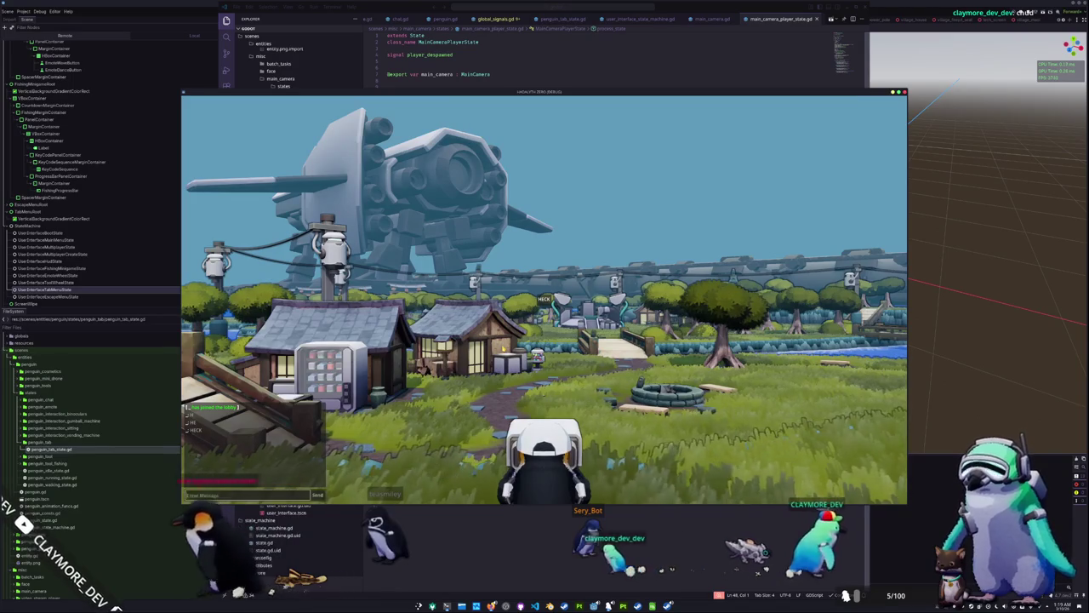
type("EEEEEEEEEEEEEEEEEE")
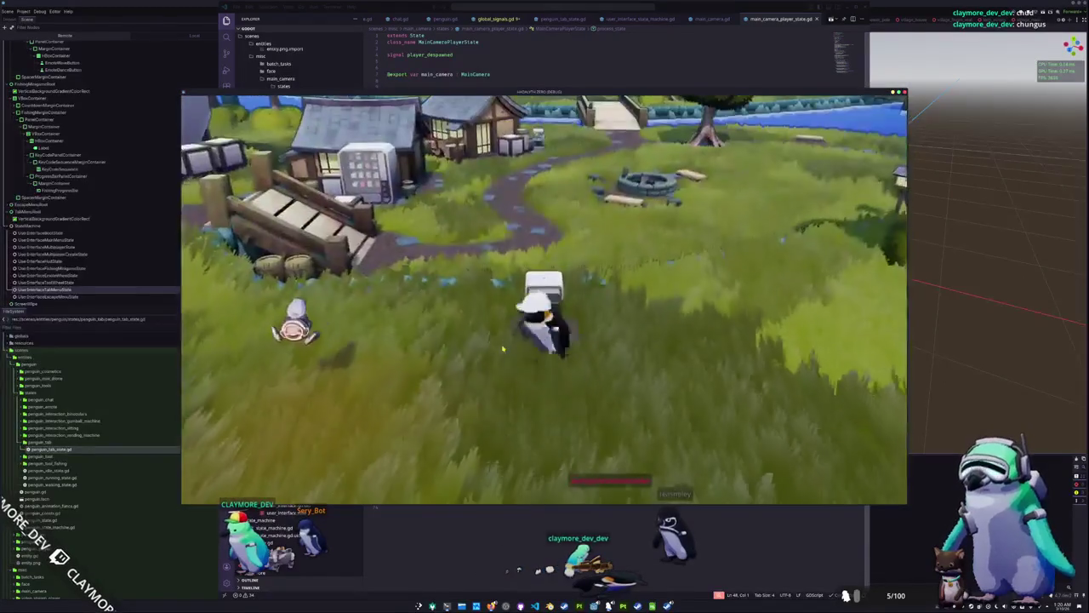
key("d")
key("w")
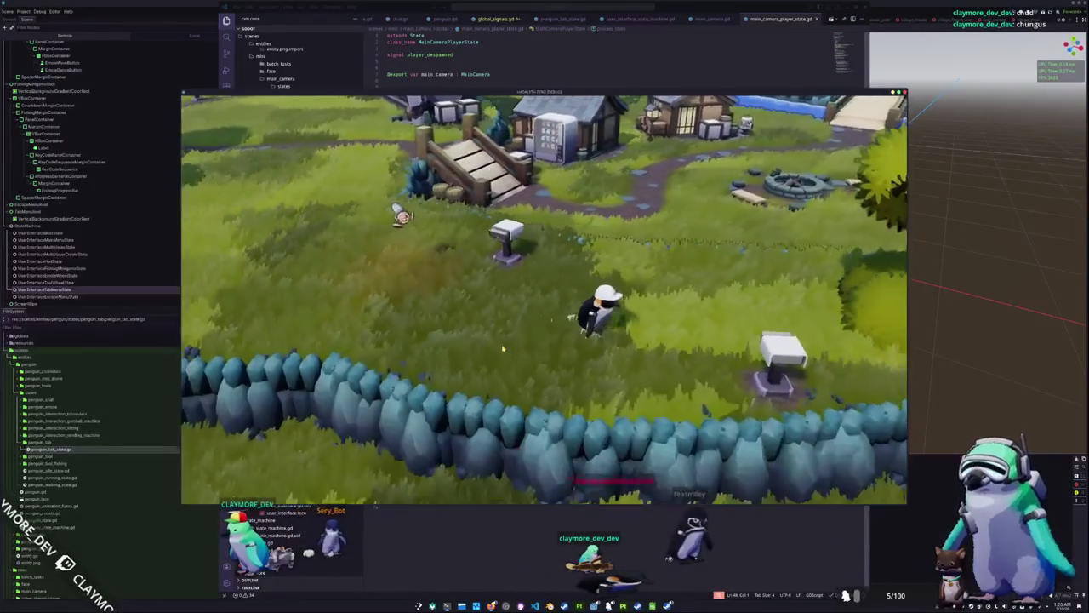
Walk the penguin in and out of camera zones by the water and grass, then return to VS Code.
key("e")
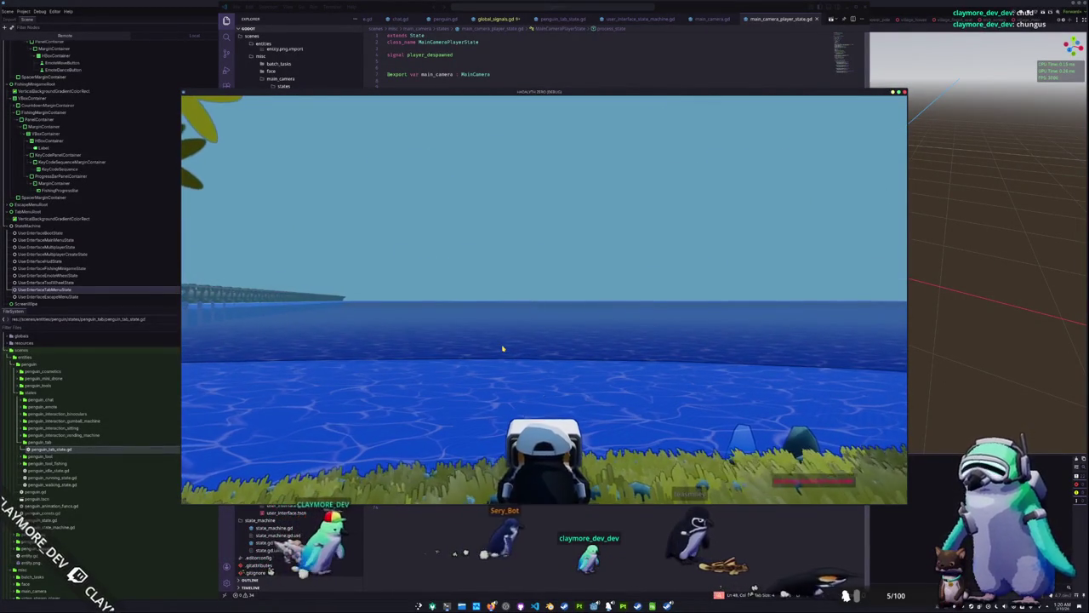
key("e")
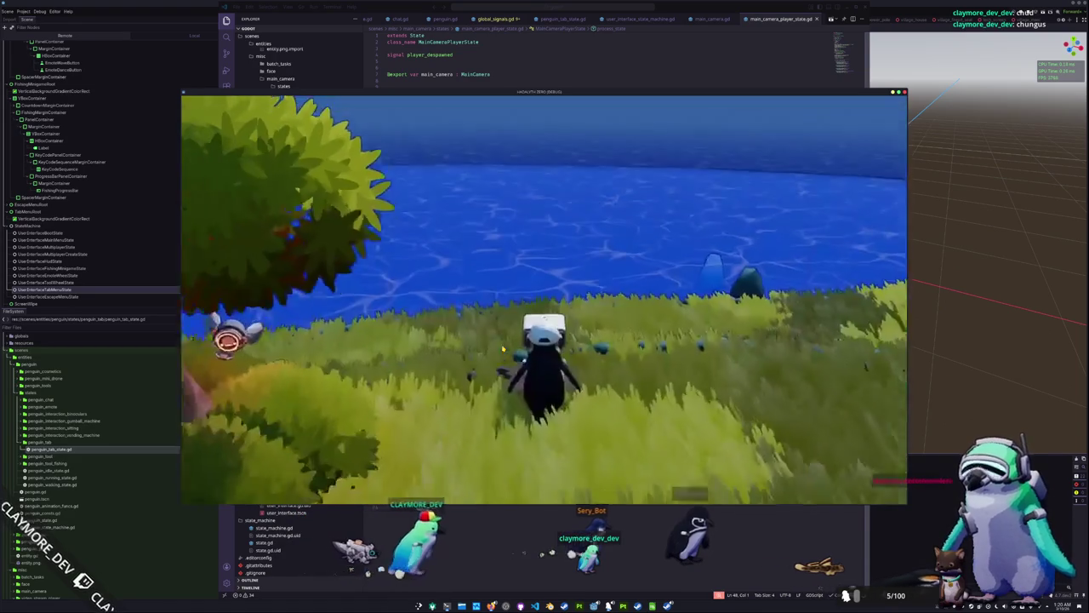
key("e")
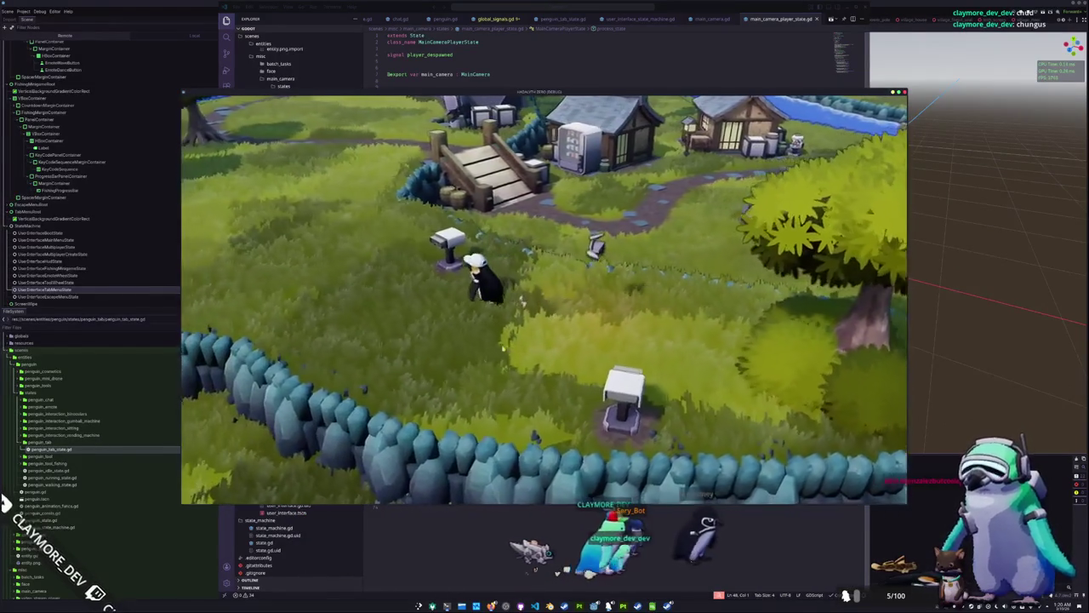
key("e")
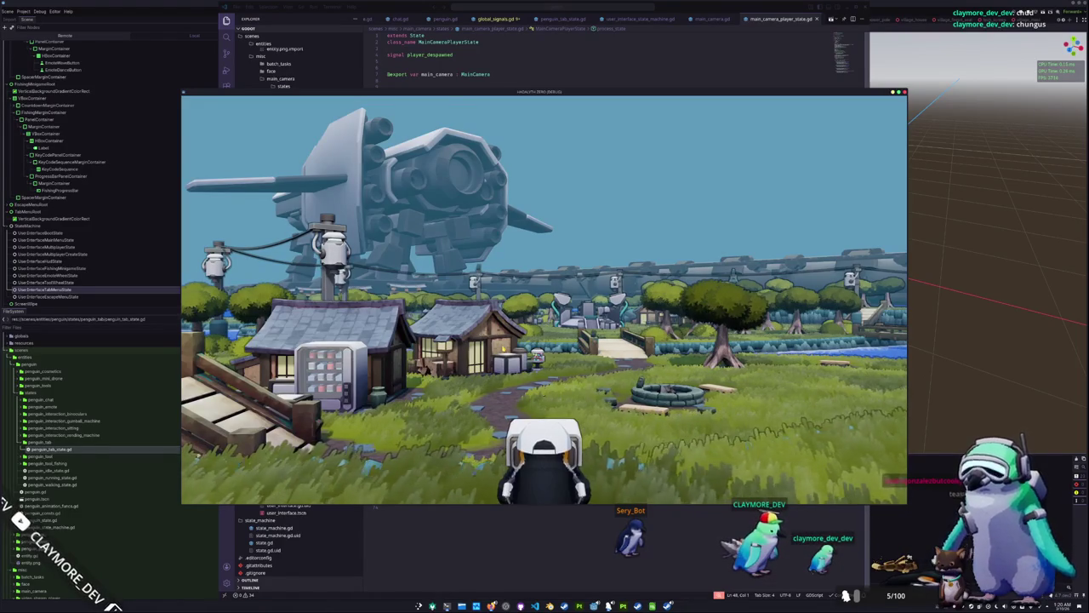
key("e")
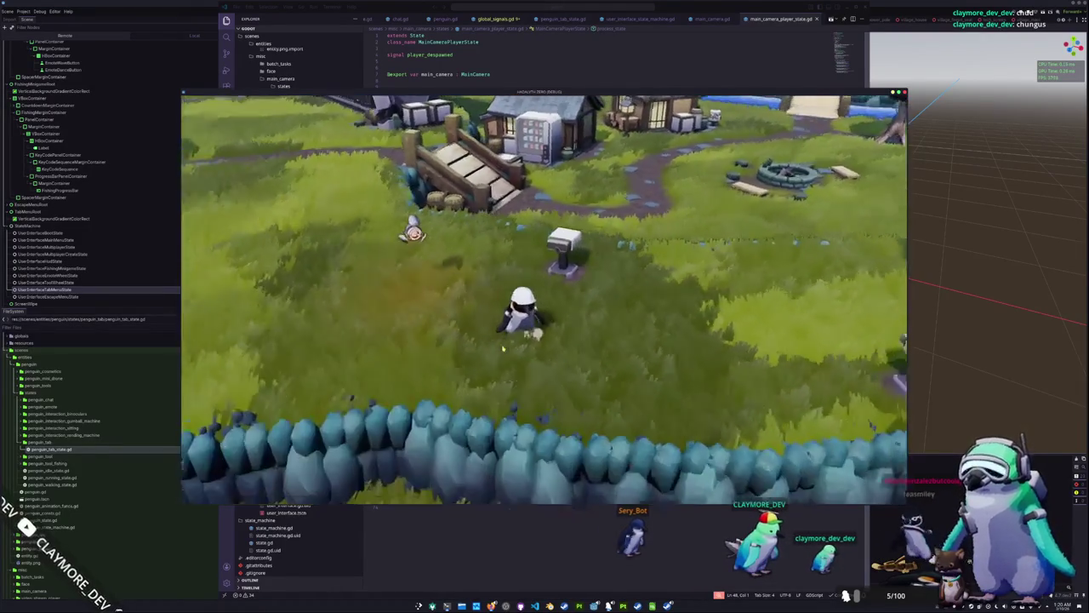
key("alt+Tab")
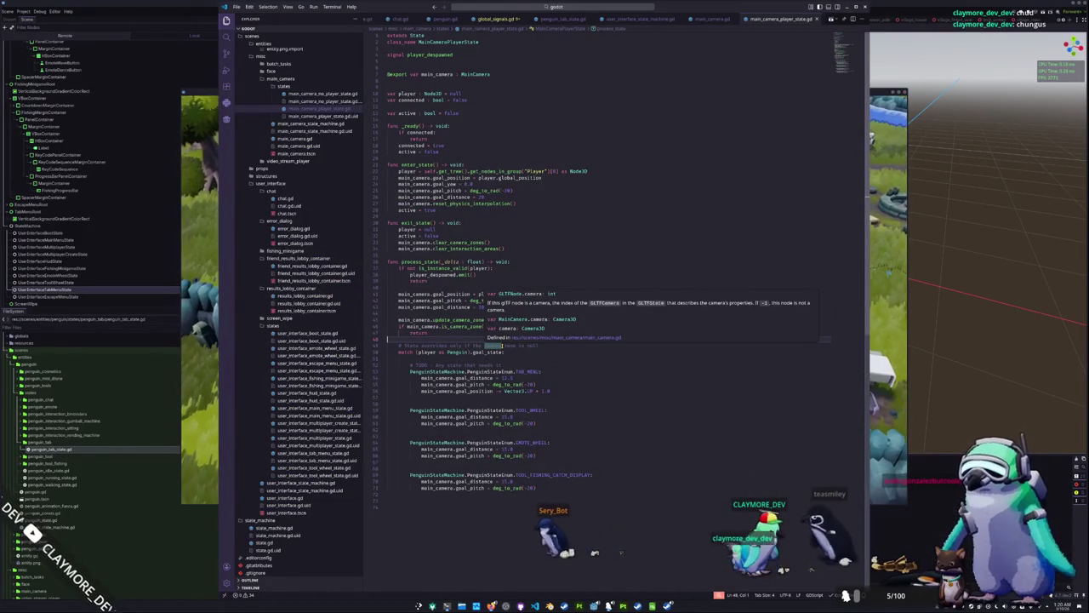
Tick the 'Tab menu with tabs…' task in Notion's Short TODO list and clear the text selection.
left_click(503, 602)
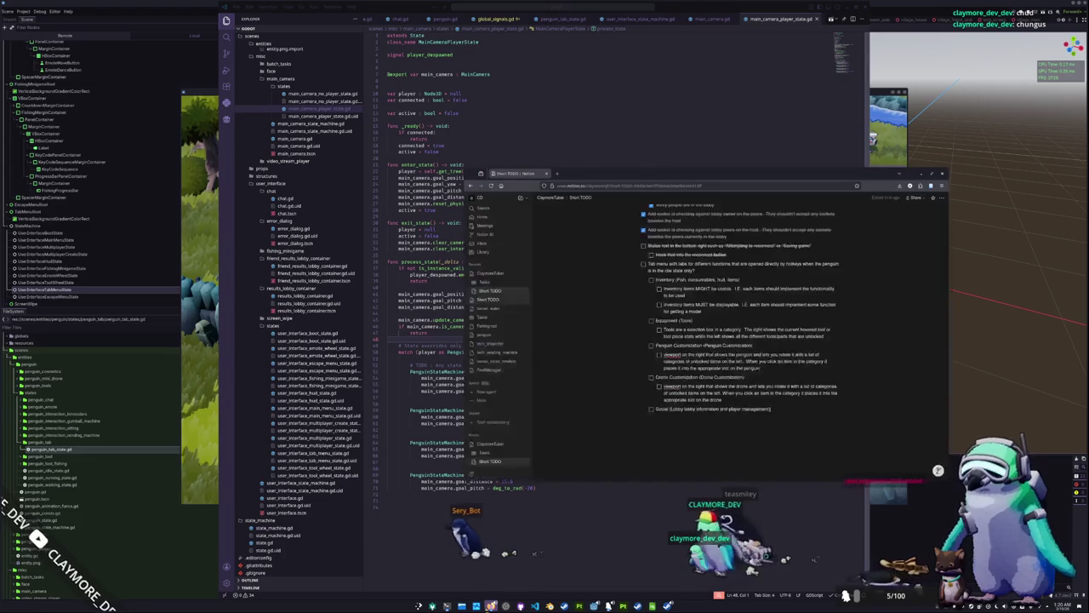
left_click(643, 264)
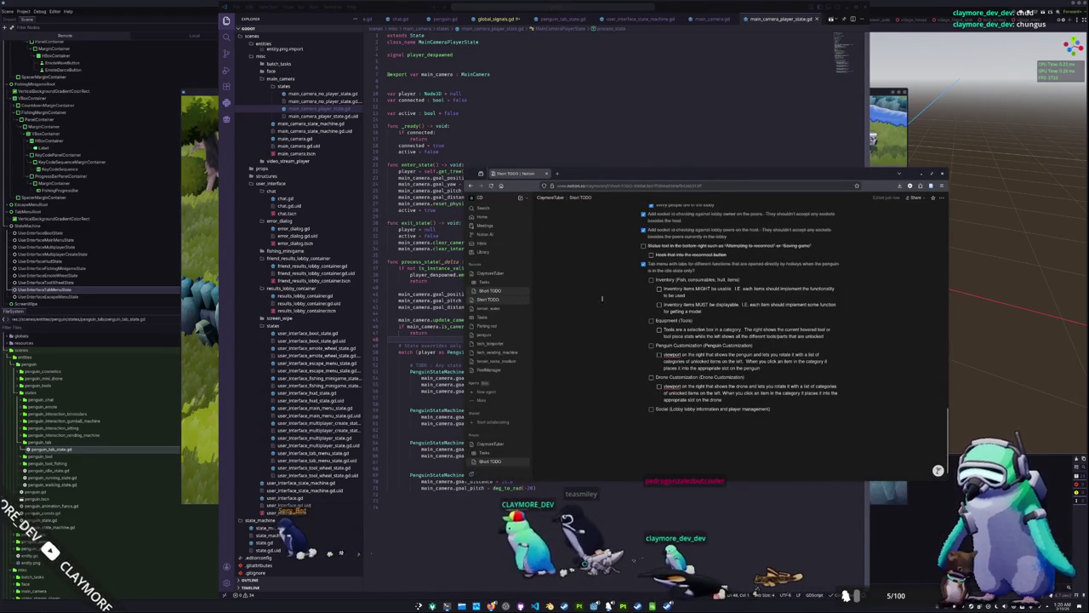
left_click_drag(663, 287, 730, 310)
left_click(589, 317)
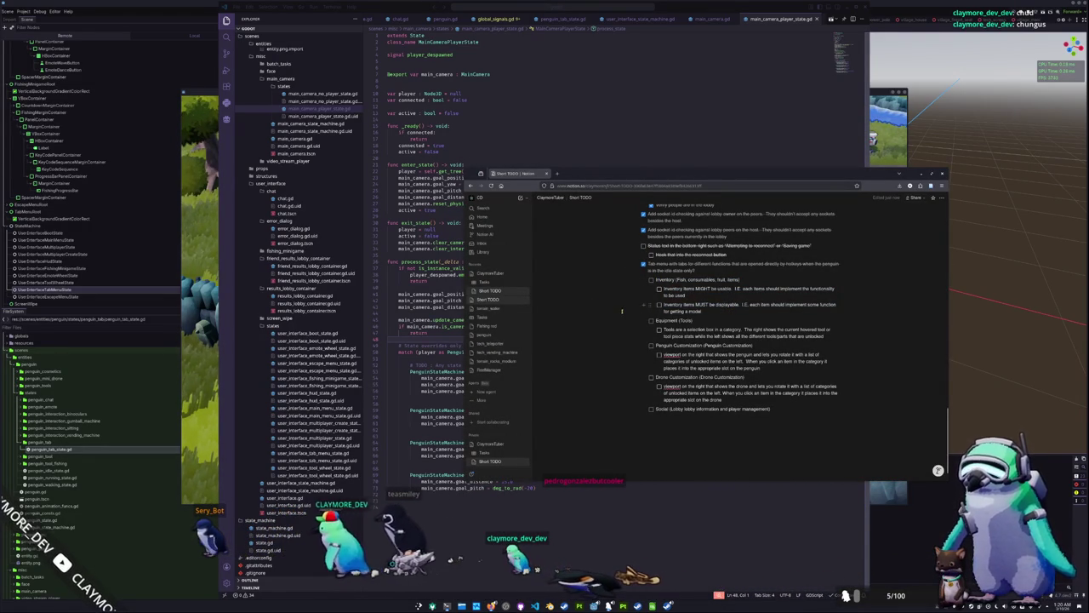
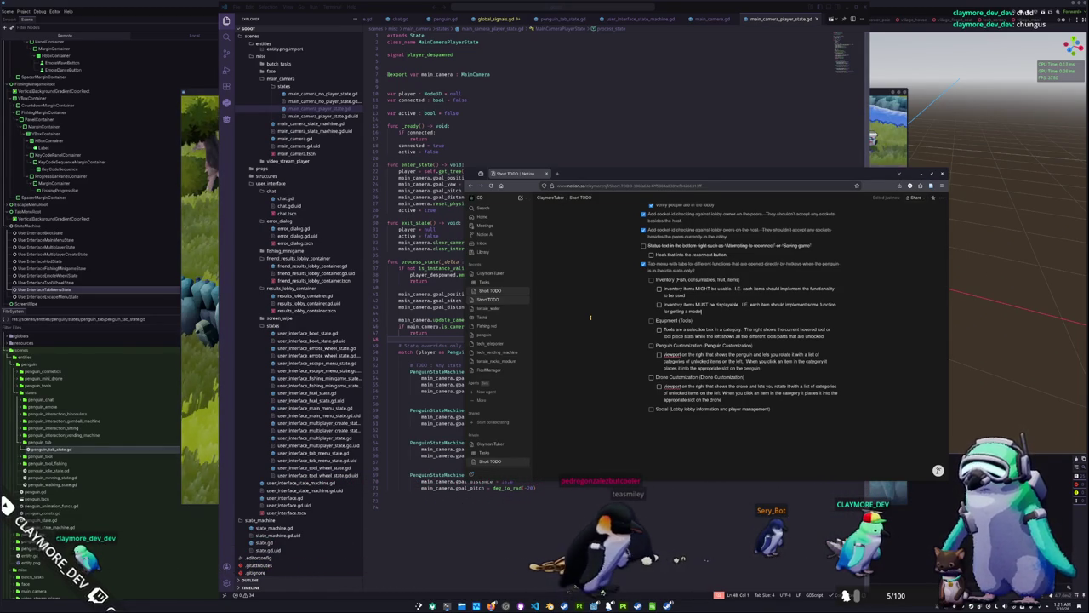
Back in Godot, add a trial VBoxContainer child under TabMenuRoot.
key("alt+Tab")
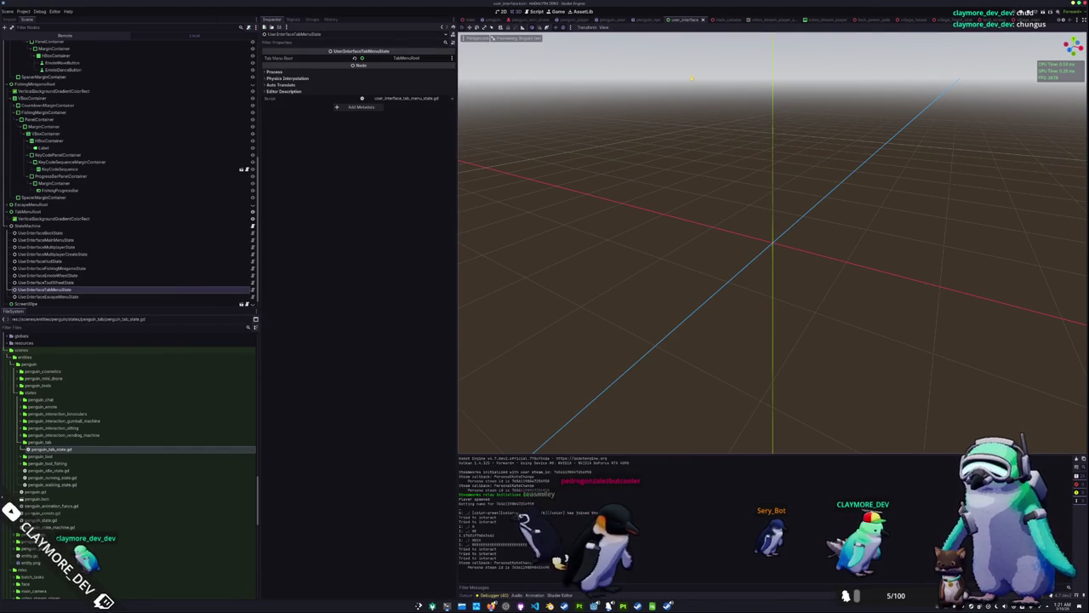
left_click(73, 212)
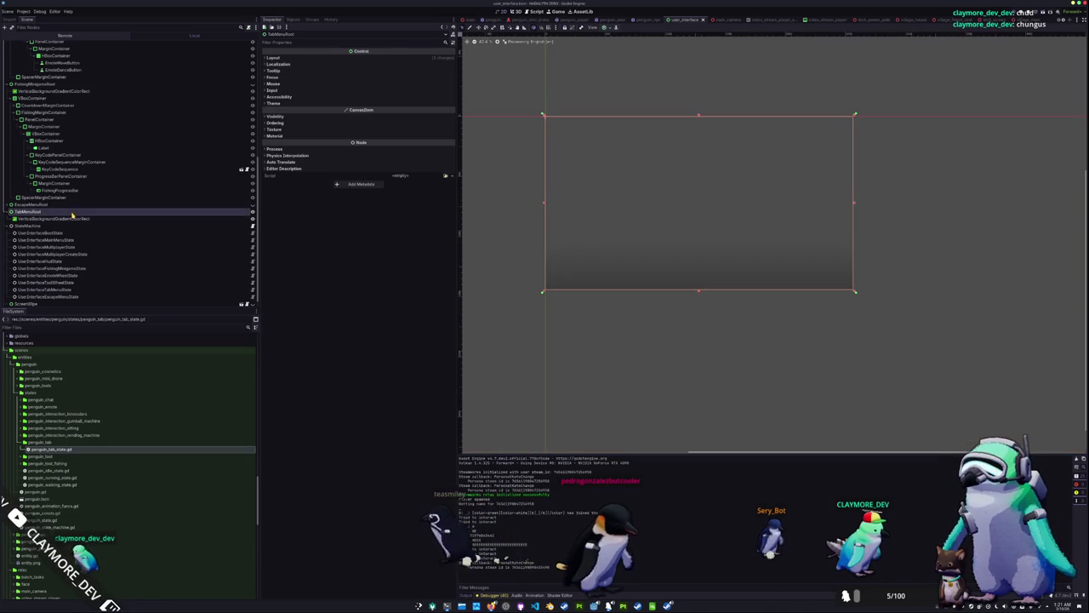
right_click(29, 211)
left_click(68, 219)
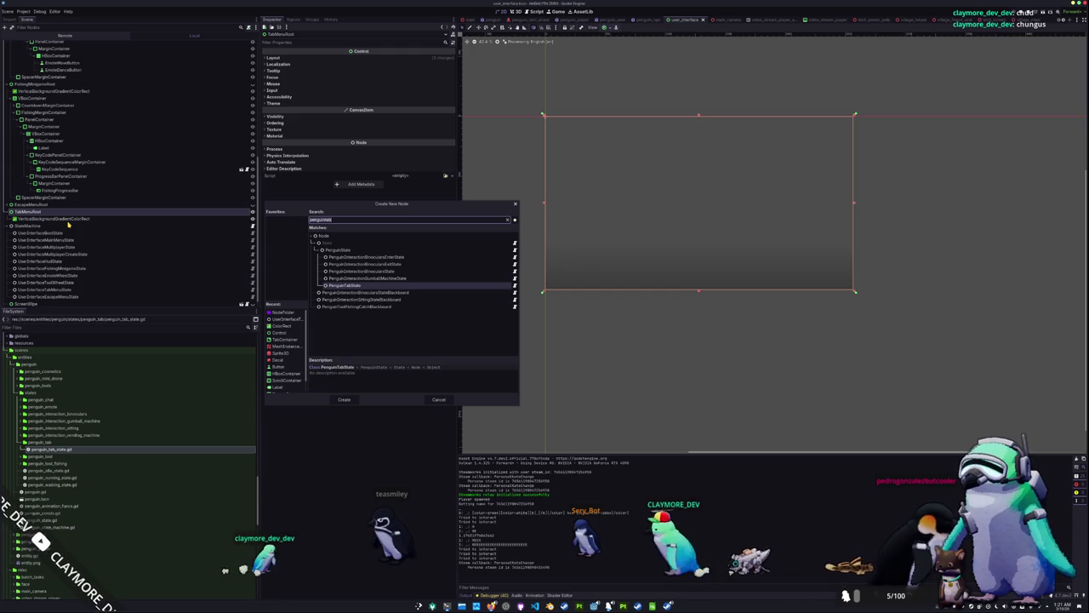
key("ctrl+a")
type("contr")
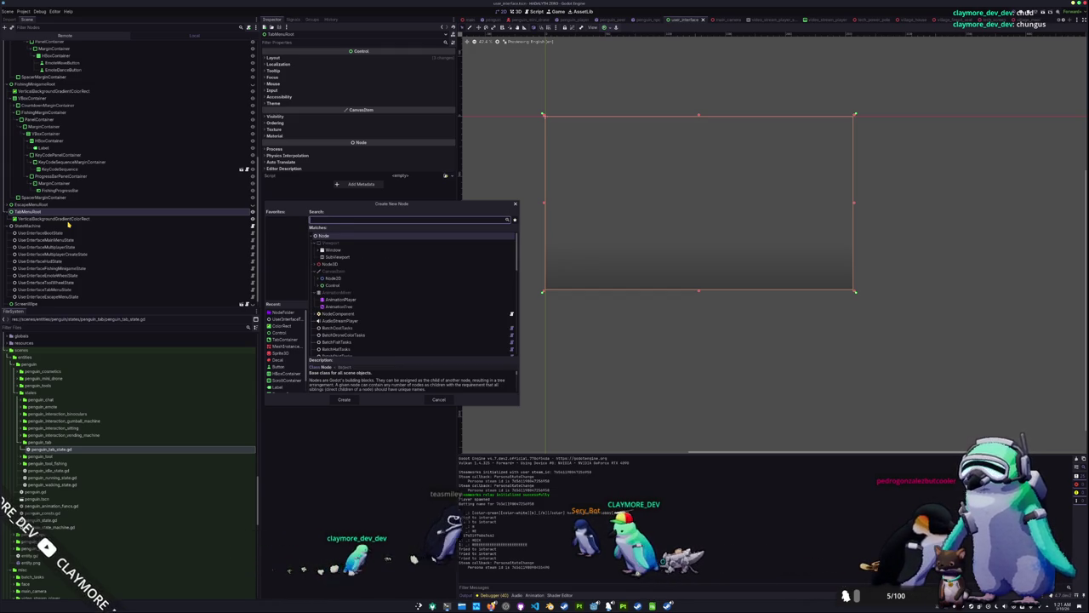
key("ctrl+a")
type("margin")
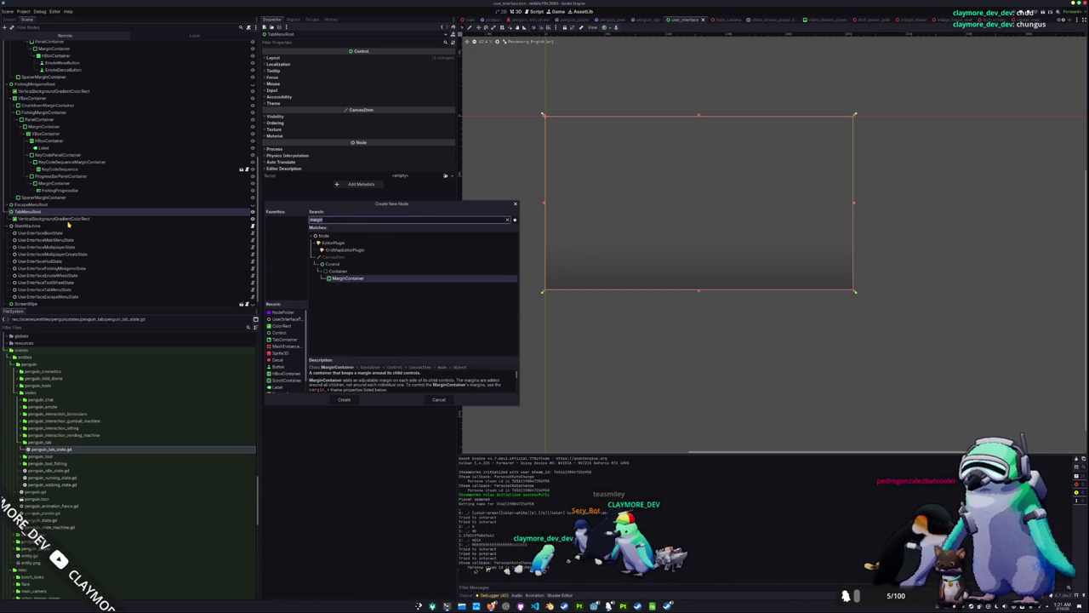
key("ctrl+a")
type("vbo")
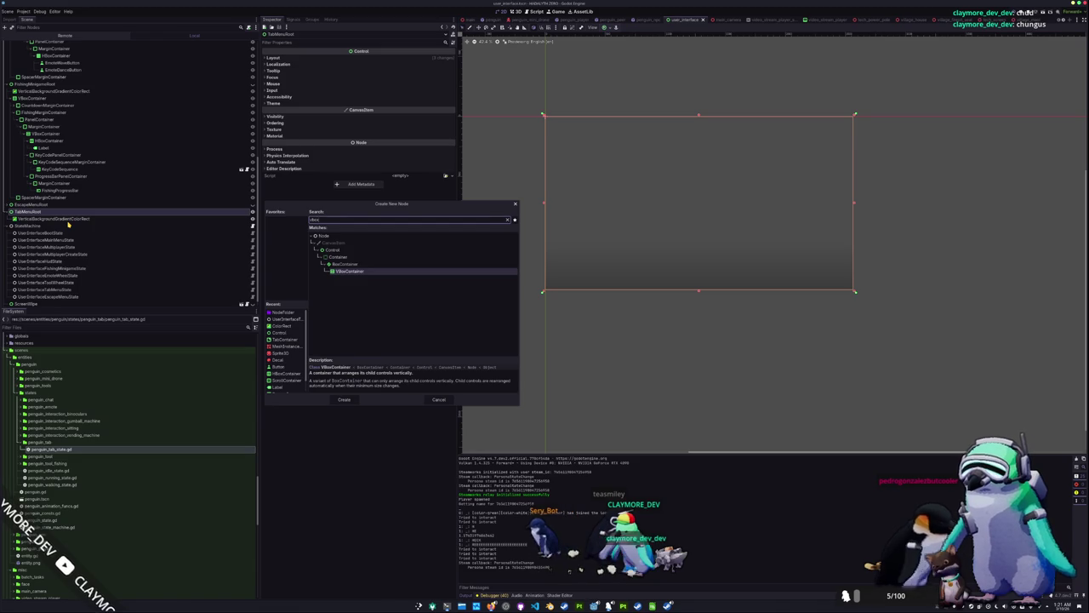
key("Return")
Cancel the next node addition and delete the unwanted VBoxContainer.
key("ctrl+a")
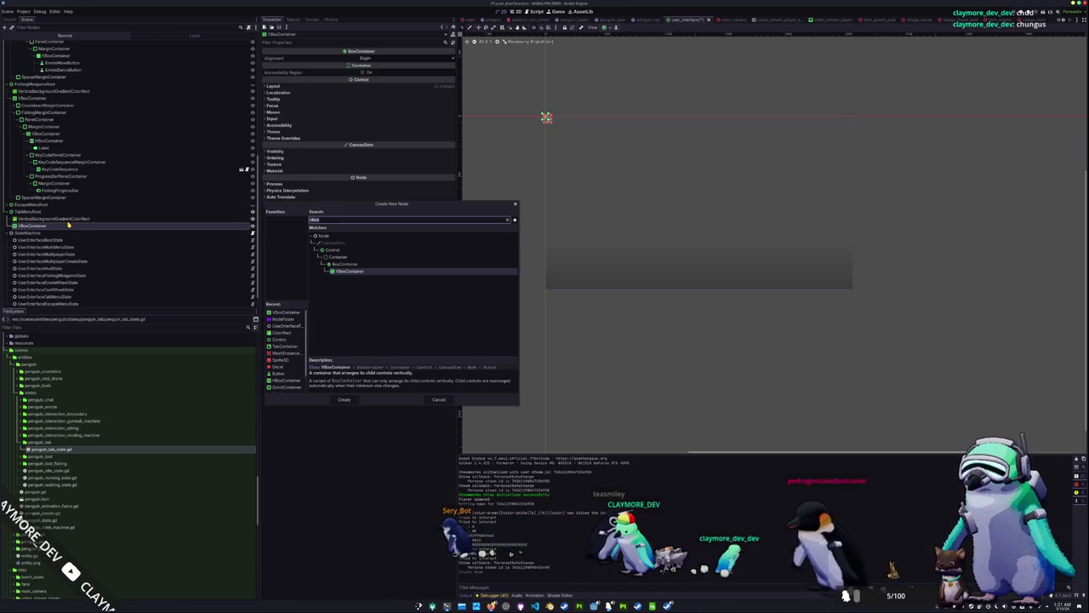
type("mar")
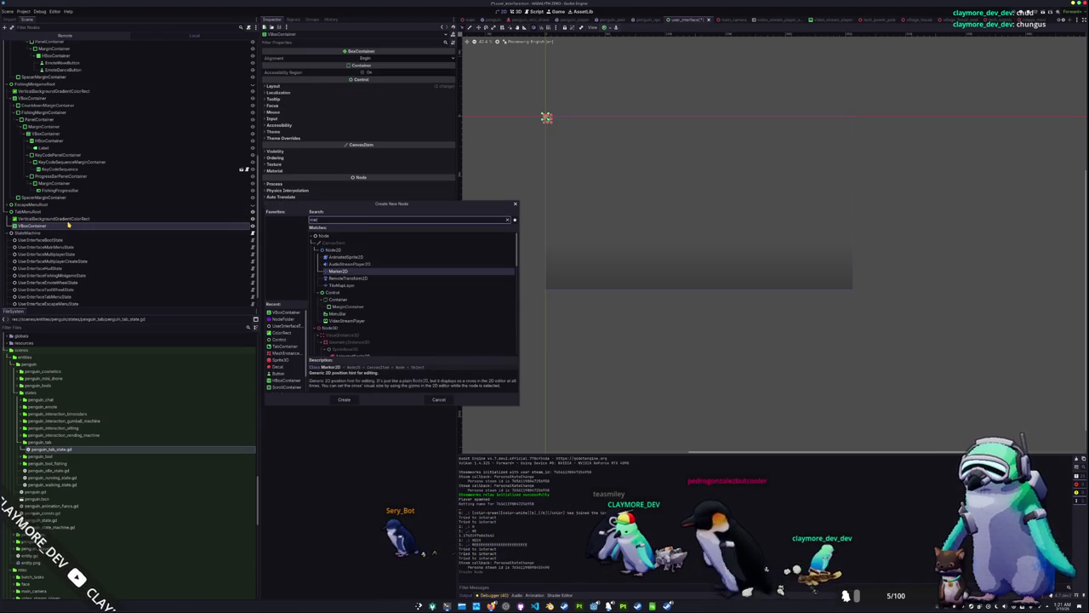
key("Escape")
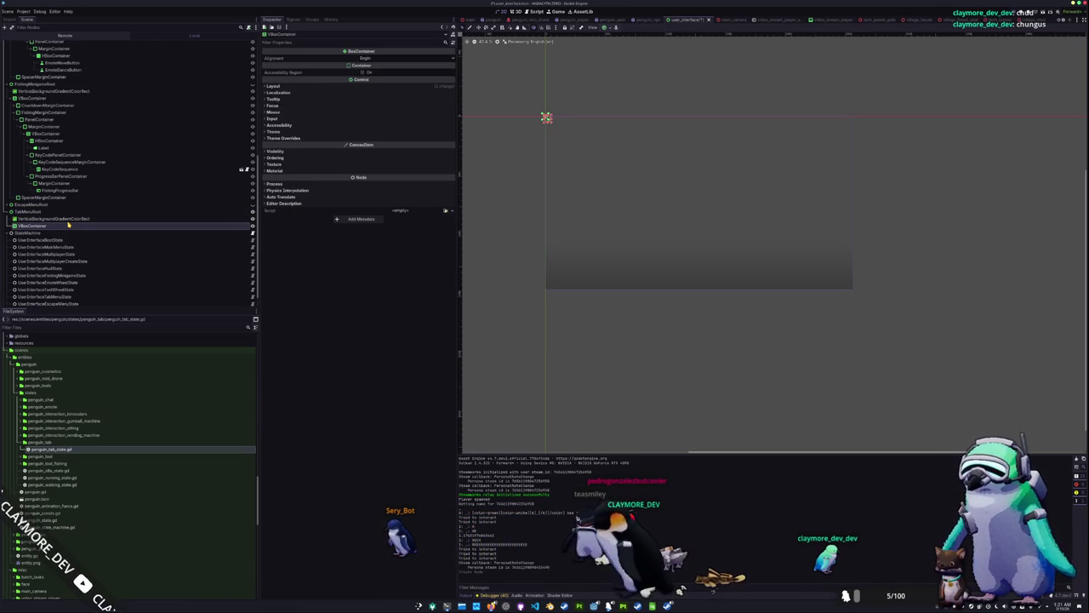
key("Delete")
Add a MarginContainer child under TabMenuRoot.
left_click(44, 211)
key("ctrl+a")
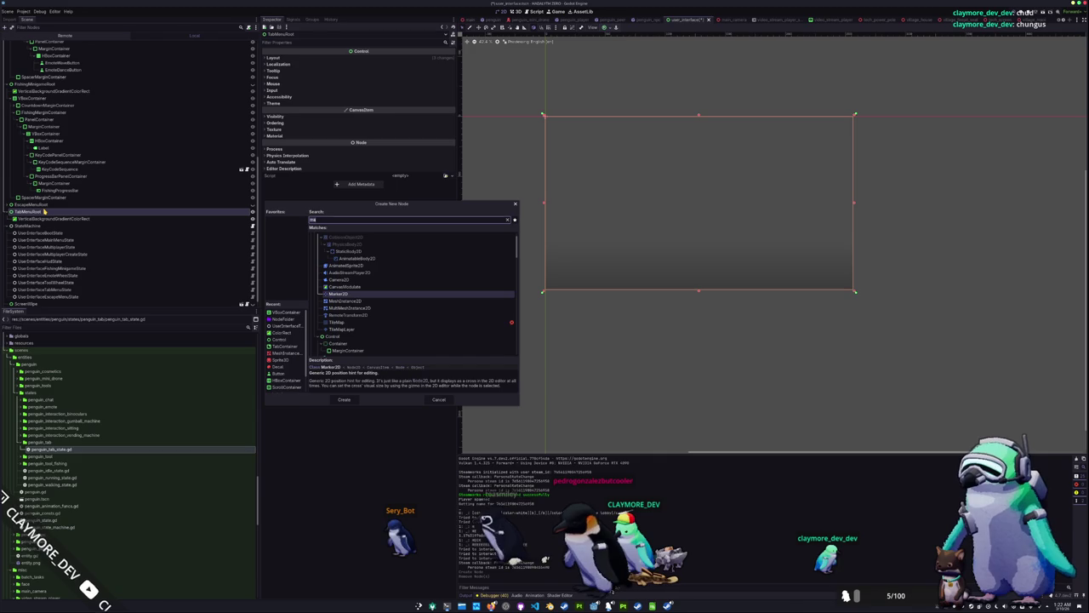
type("rgin")
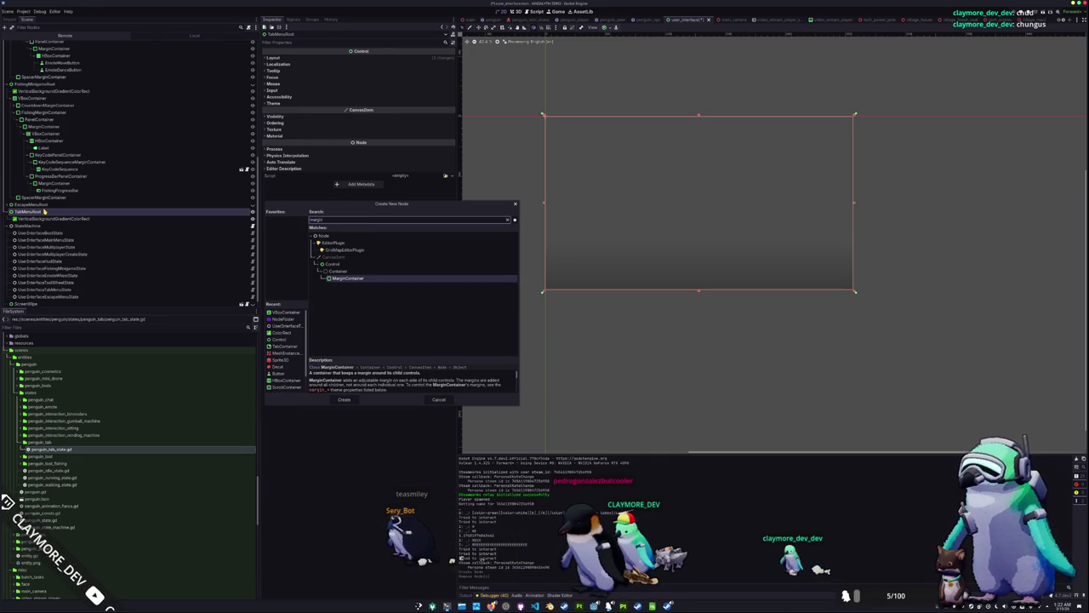
key("Return")
Add a PanelContainer with a nested MarginContainer, then reposition that MarginContainer in the tree.
type("panel")
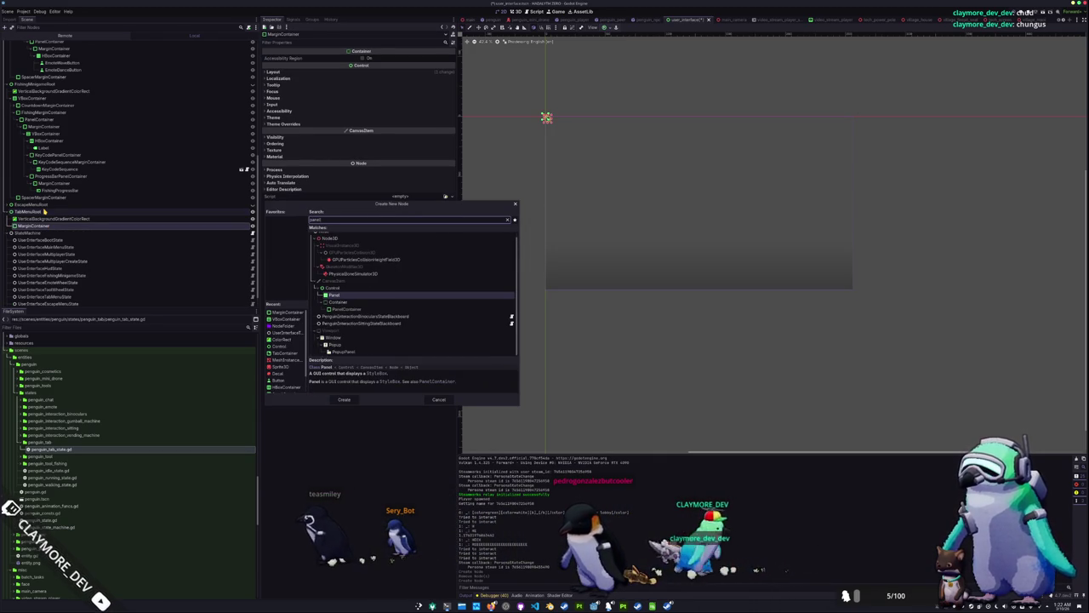
key("Down")
key("Return")
key("ctrl+a")
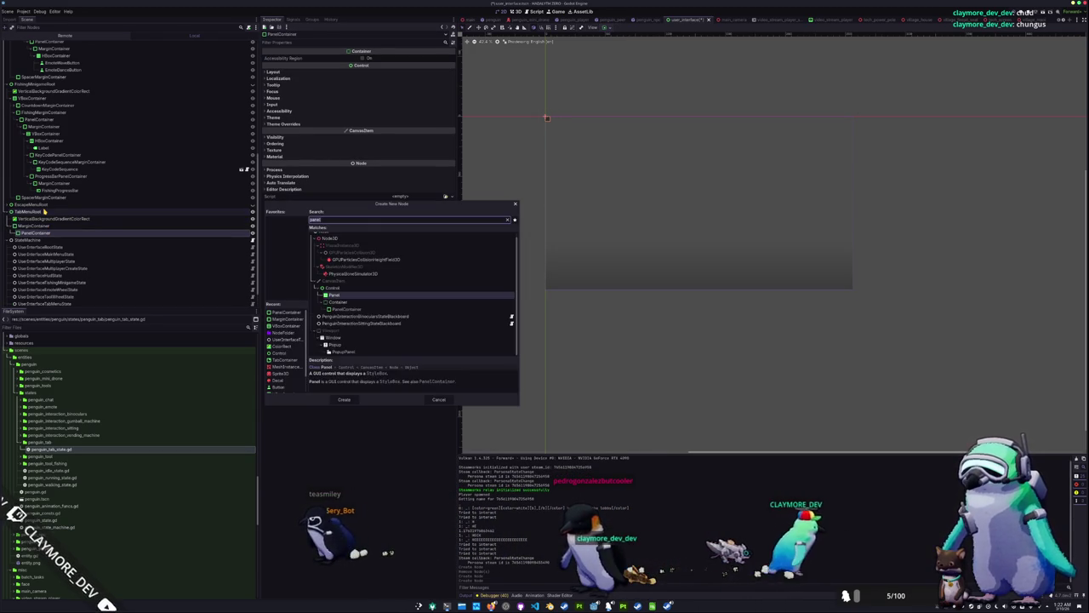
type("margin")
key("Return")
key("ctrl+a")
key("Escape")
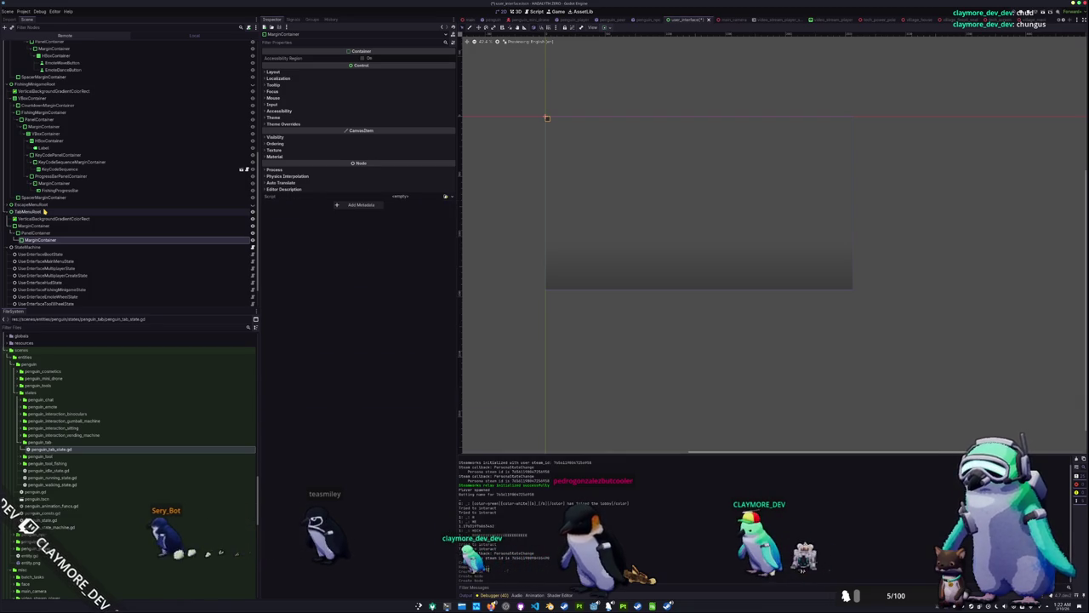
left_click_drag(38, 240, 29, 239)
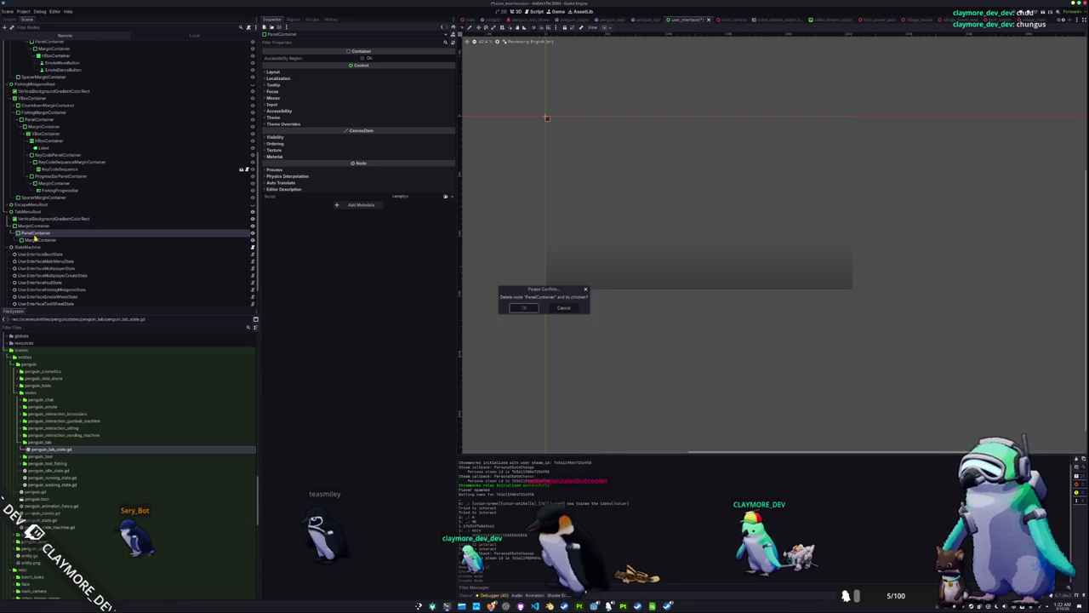
Confirm deleting the PanelContainer and add a VBoxContainer under the MarginContainer.
key("Return")
left_click(38, 226)
key("ctrl+a")
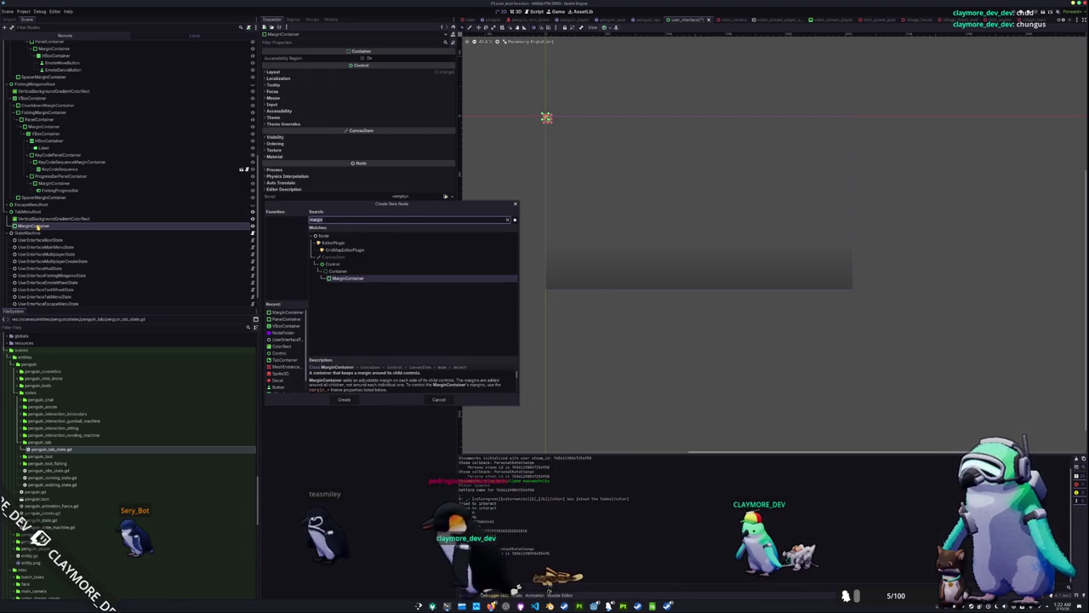
type("vbox")
key("Return")
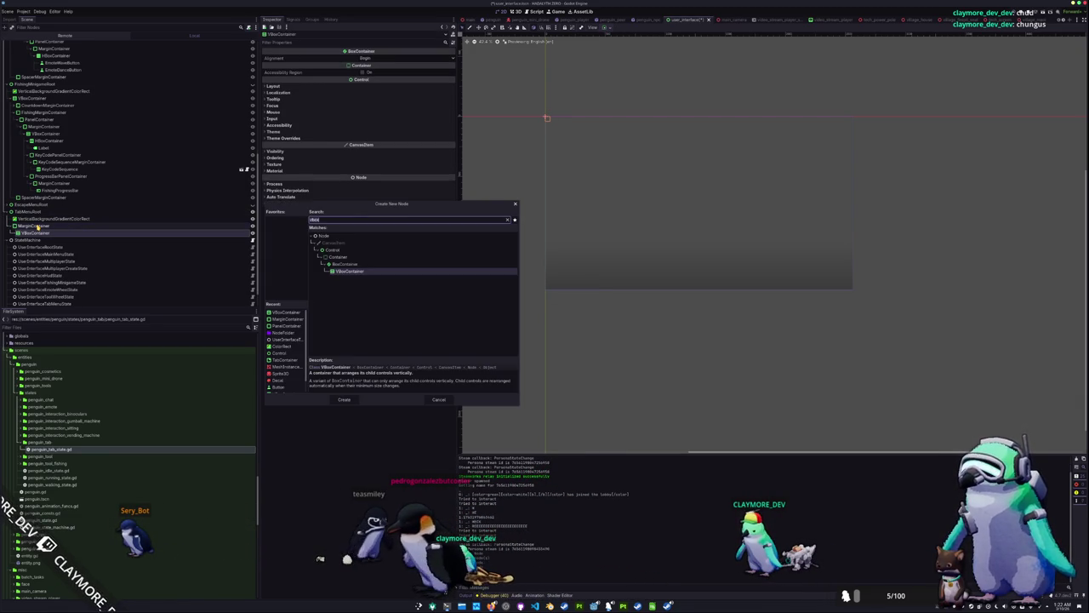
Add a PanelContainer under the VBoxContainer, removing it from favourite node types.
type("panel")
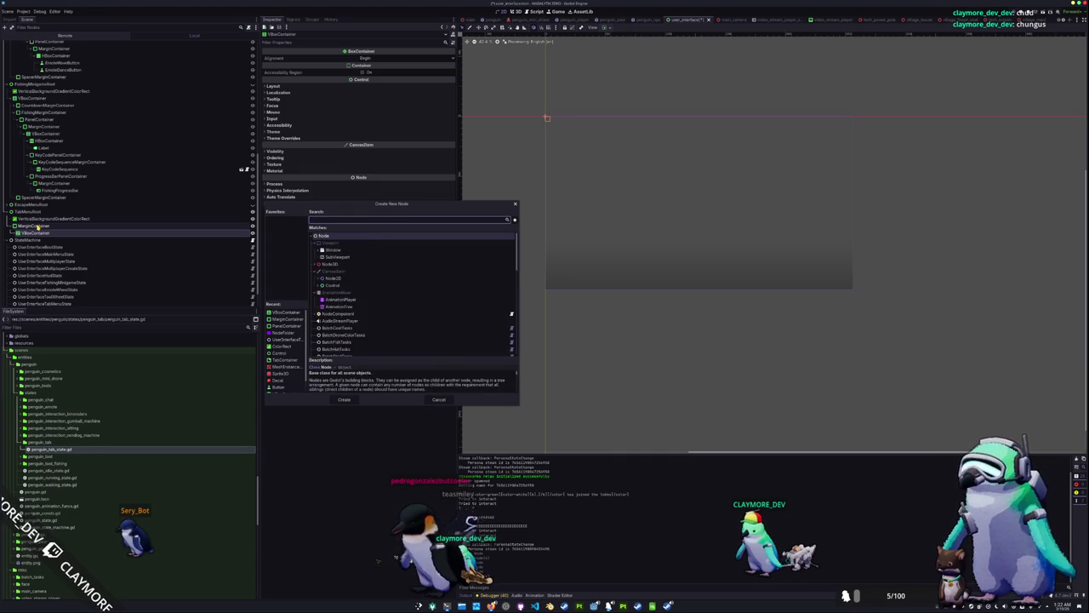
key("Down")
key("Down")
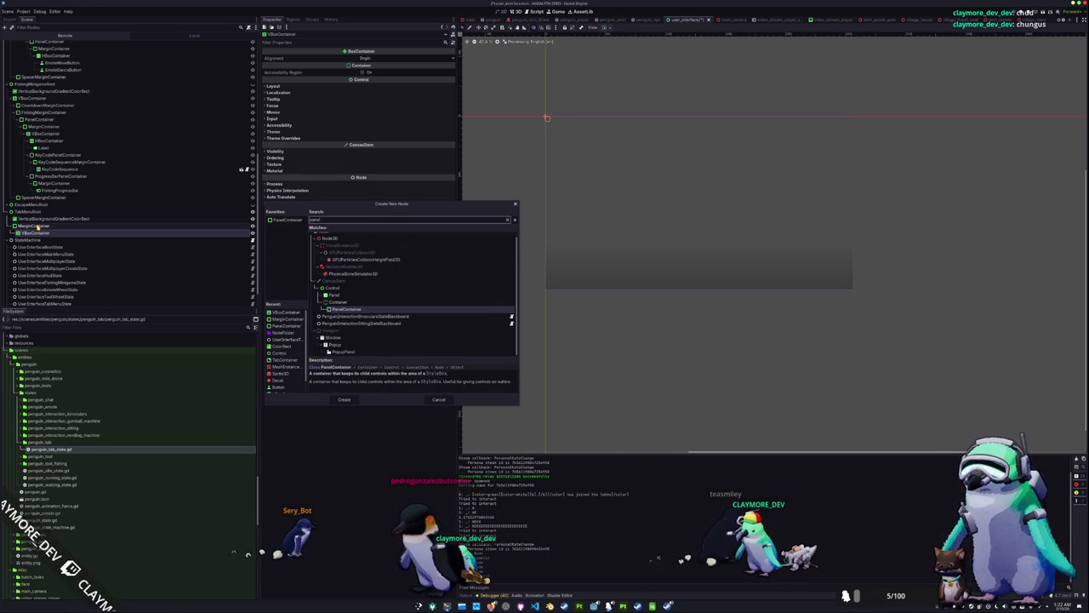
left_click(514, 219)
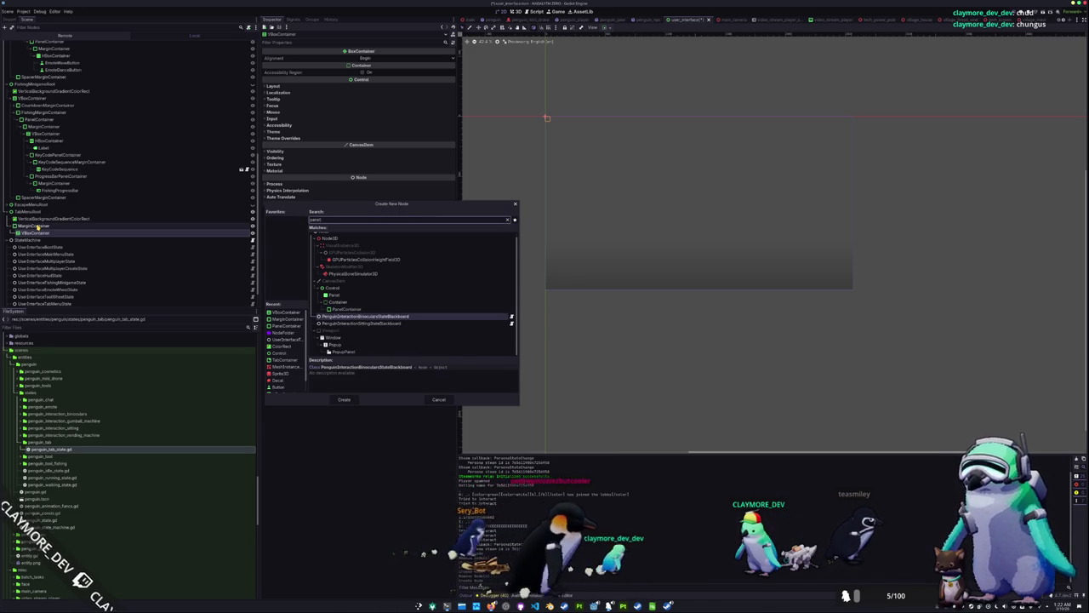
key("Return")
Nest a MarginContainer, then an HBoxContainer, then a Button inside the PanelContainer.
key("ctrl+a")
type("margin")
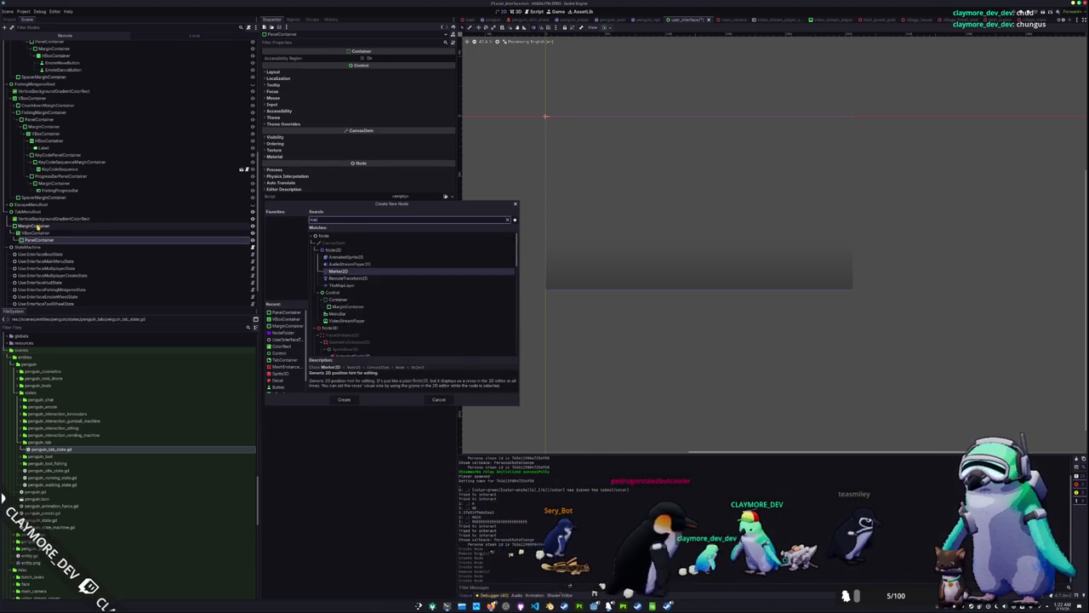
key("Return")
key("ctrl+a")
type("hbox")
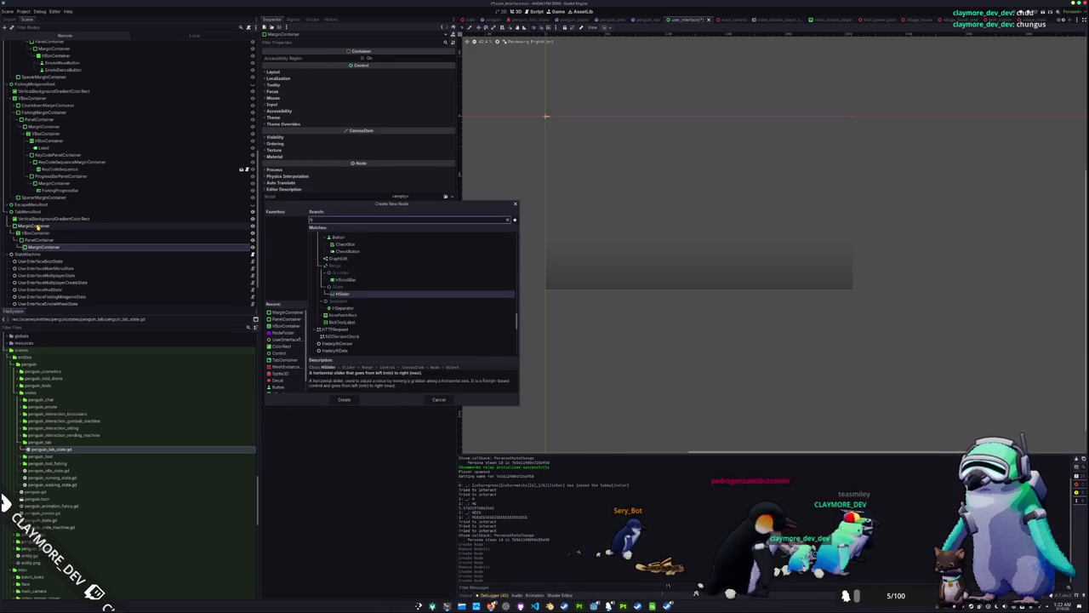
key("Return")
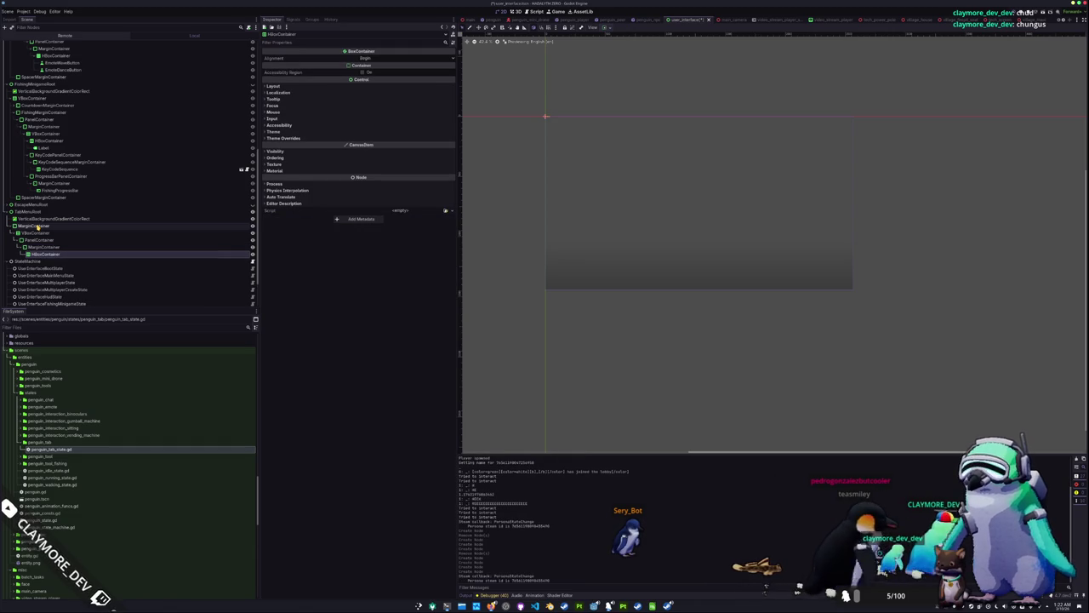
key("ctrl+a")
type("button")
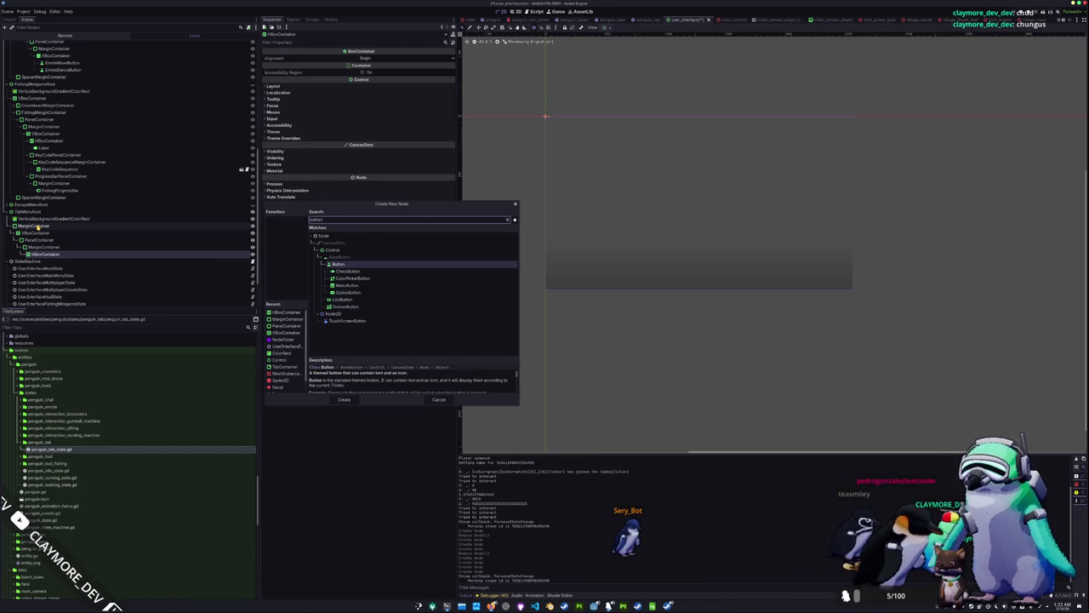
key("Return")
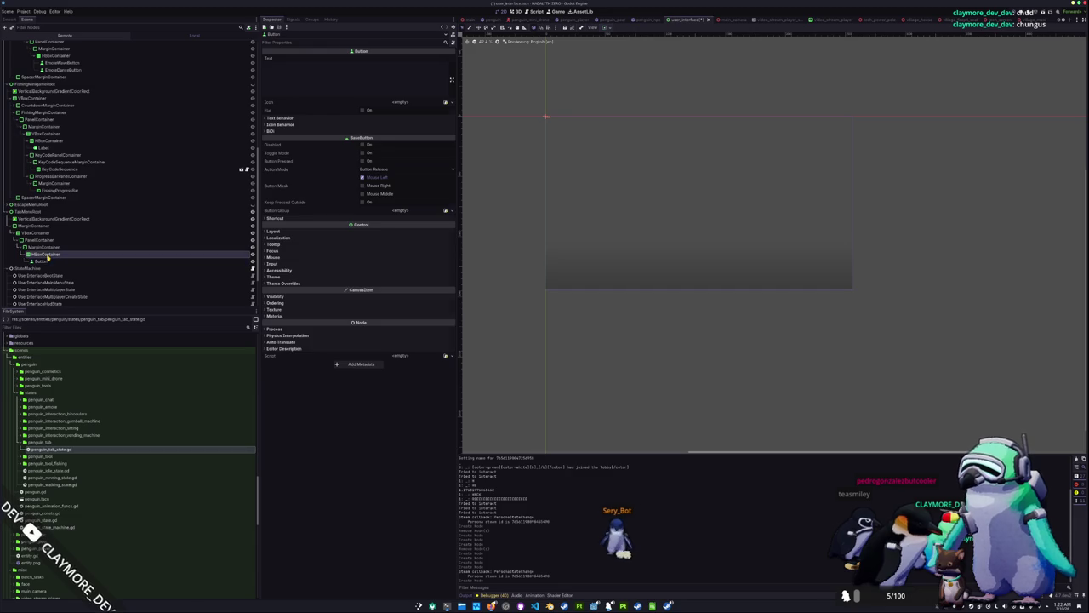
left_click(43, 253)
left_click(36, 227)
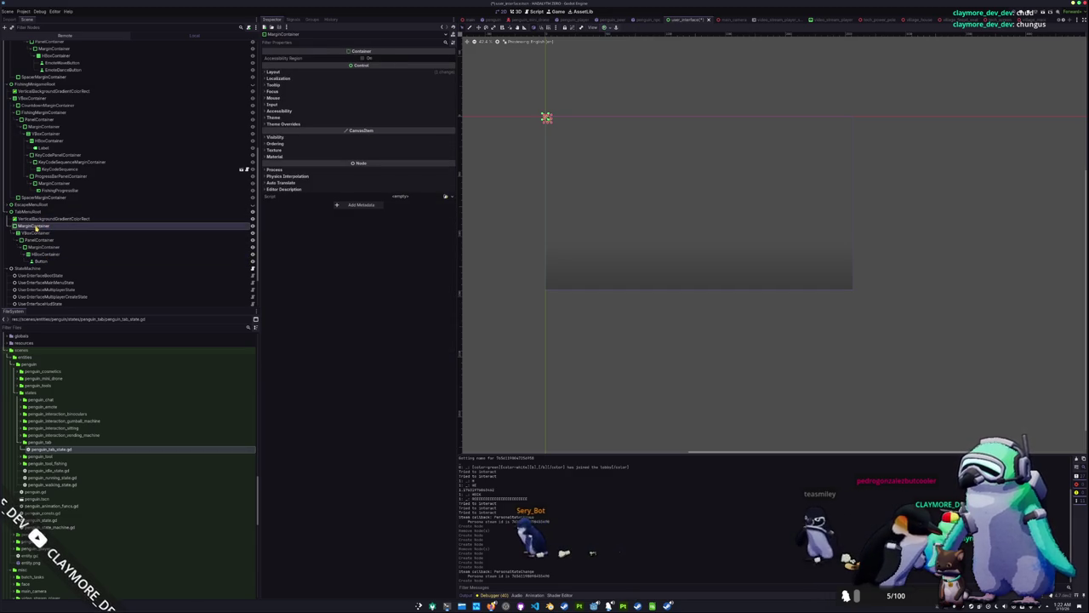
Set all margin constant overrides of both MarginContainers to 5.
left_click(609, 28)
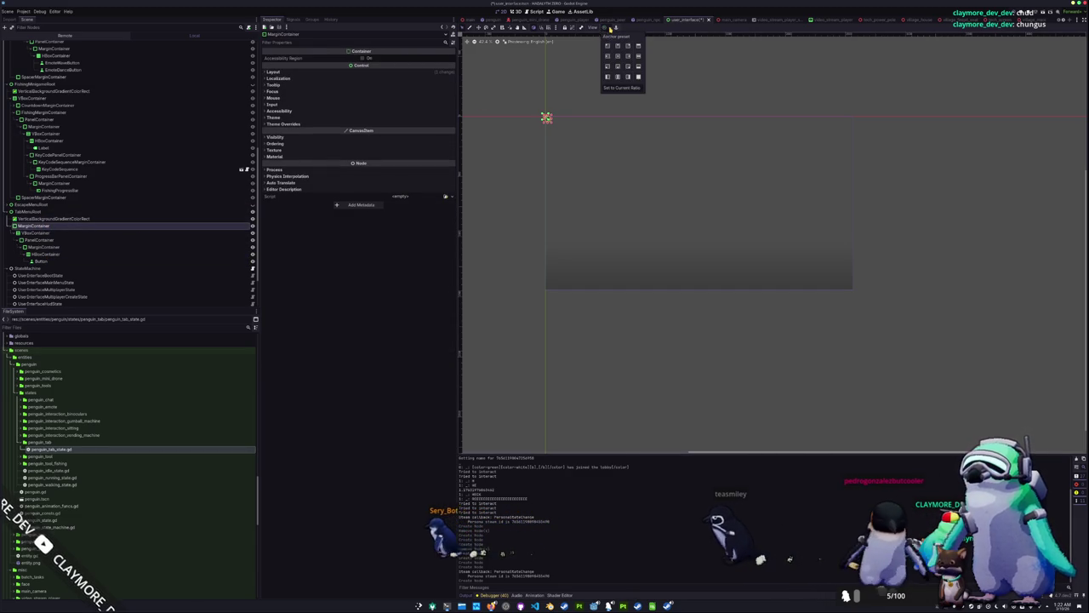
left_click(63, 246, "ctrl")
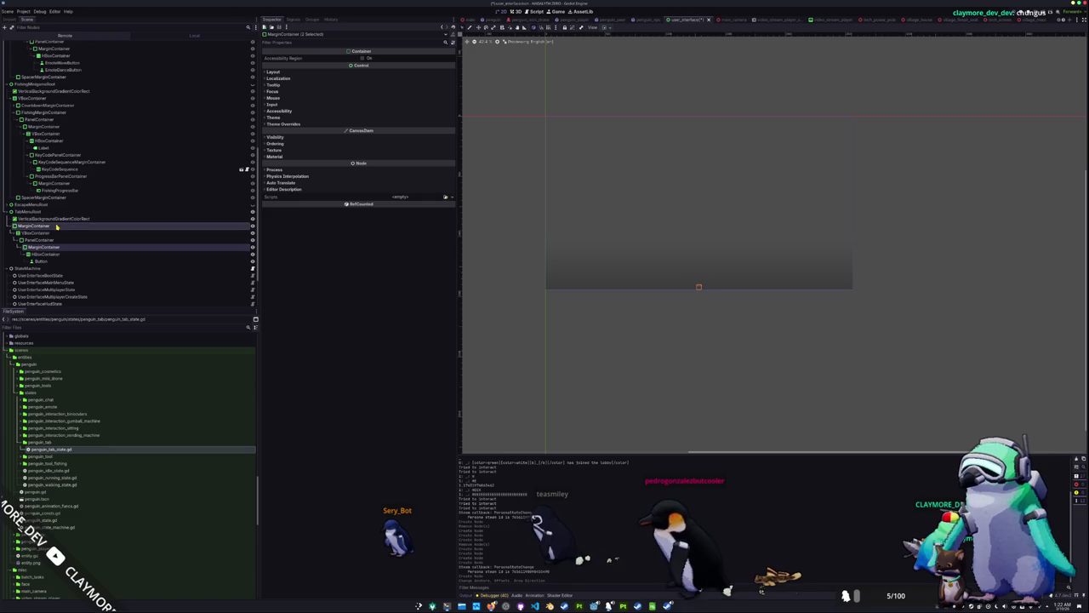
left_click(293, 124)
left_click(289, 131)
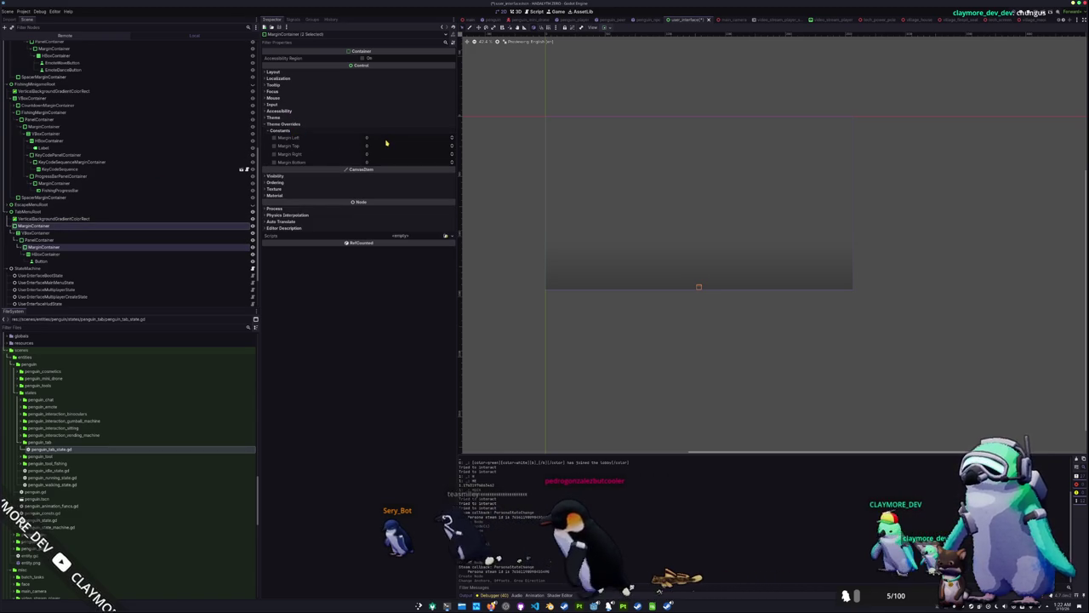
key("Tab")
type("5")
key("Tab")
type("5")
key("Tab")
type("5")
key("Return")
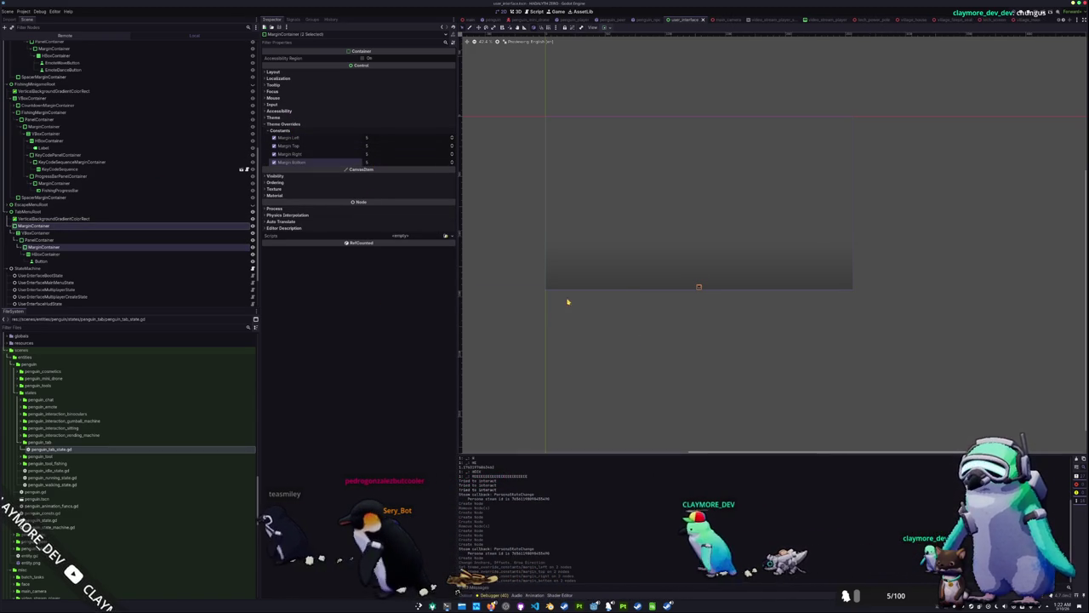
Set the HBoxContainer's alignment to Center.
left_click(52, 261)
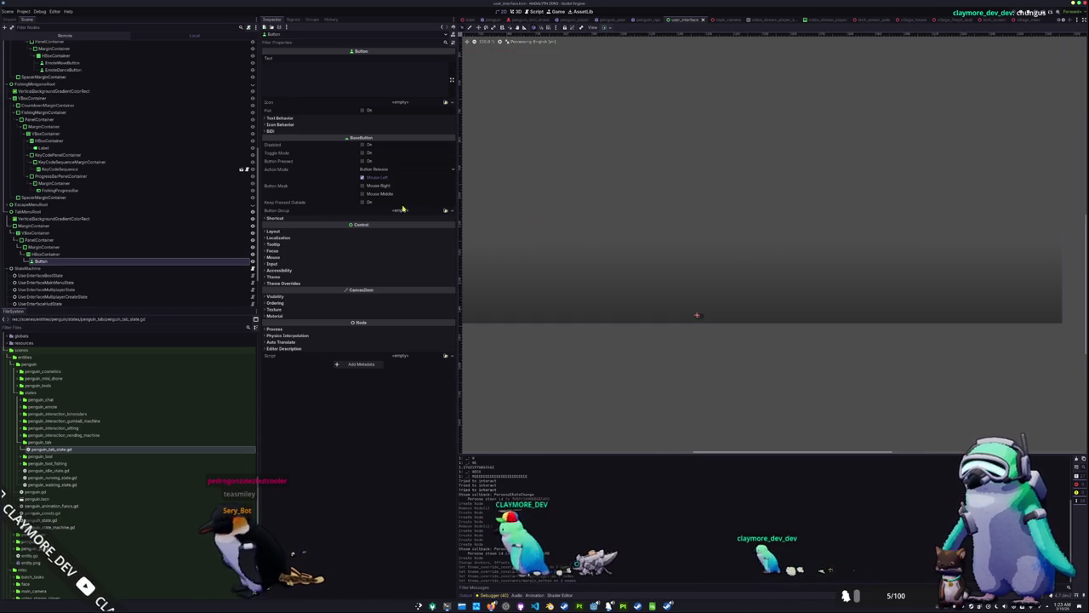
left_click(43, 253)
left_click(368, 58)
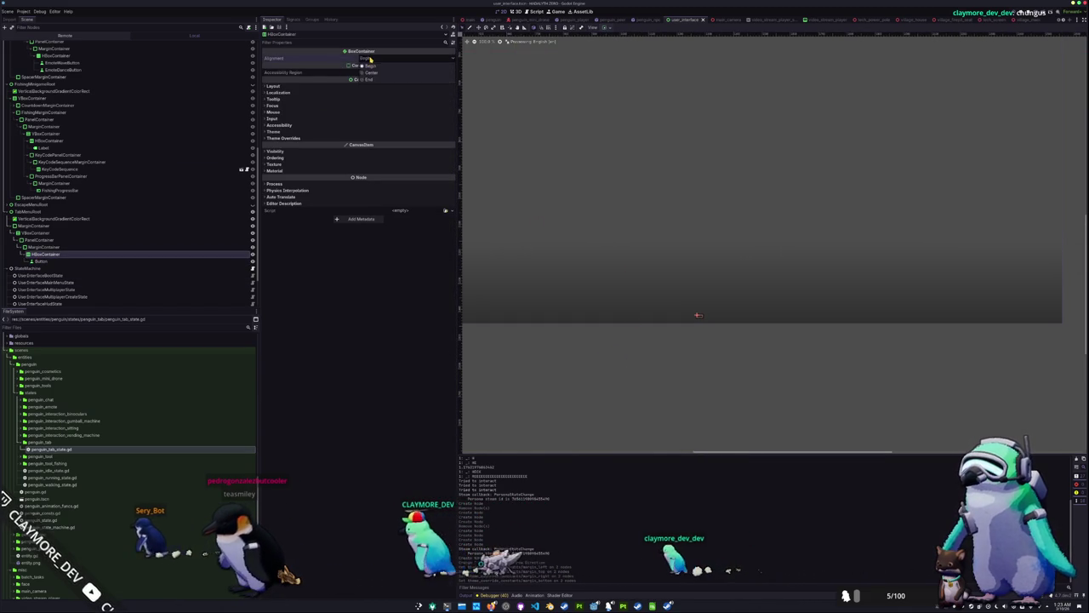
left_click(369, 73)
Duplicate the Button into Button2 through Button5, then reselect the original Button.
left_click(43, 260)
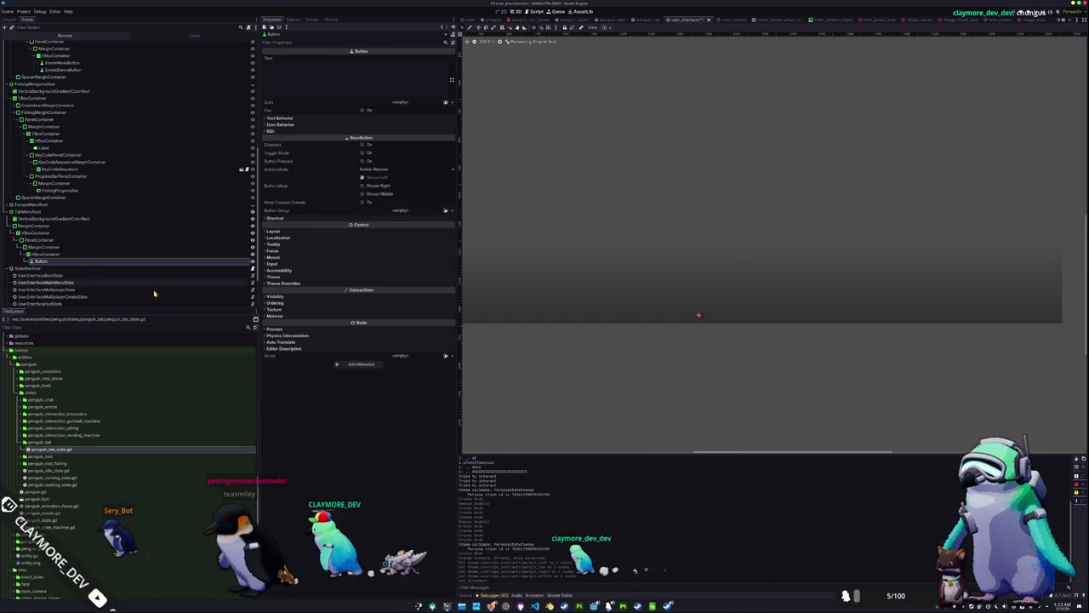
key("ctrl+d")
key("ctrl+d")
key("ctrl+d")
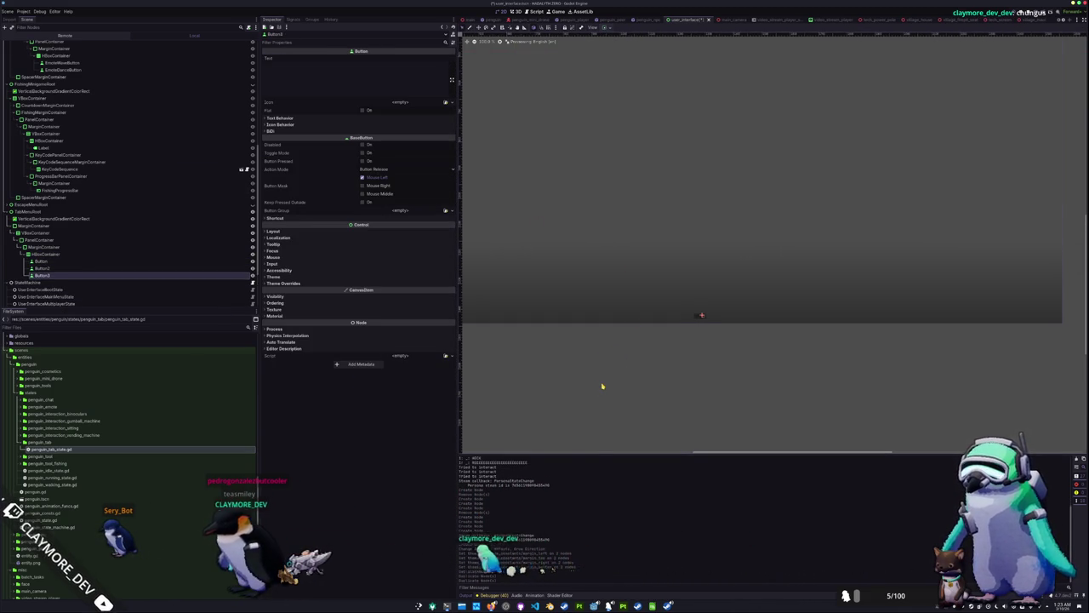
left_click(63, 262)
left_click(319, 79)
In Calc, move the friend-results through error-dialog rows (A70:B114) down to row 126.
key("alt+Tab")
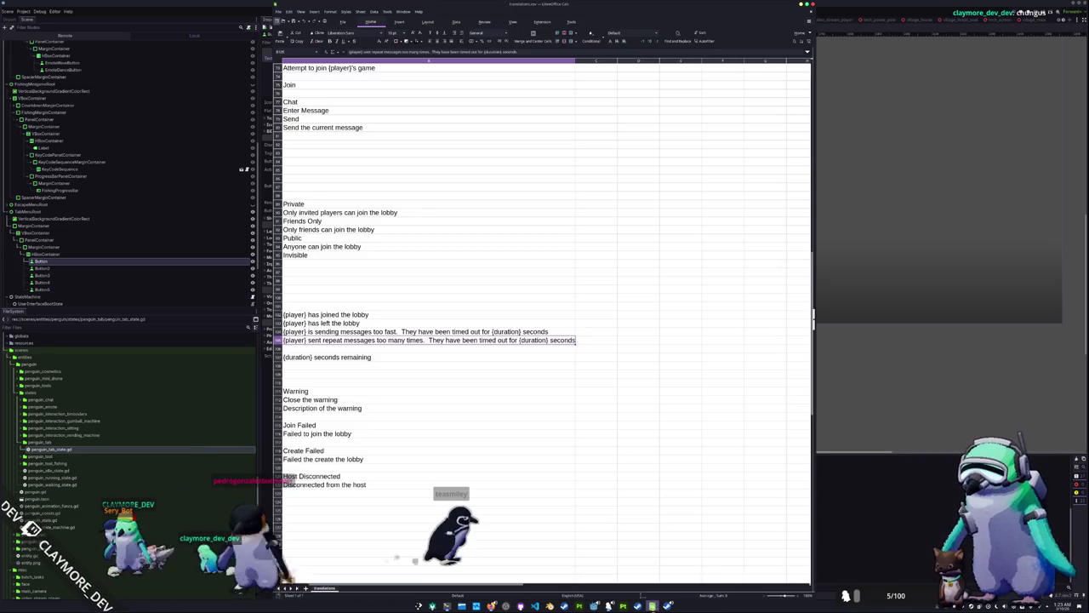
key("super+Left")
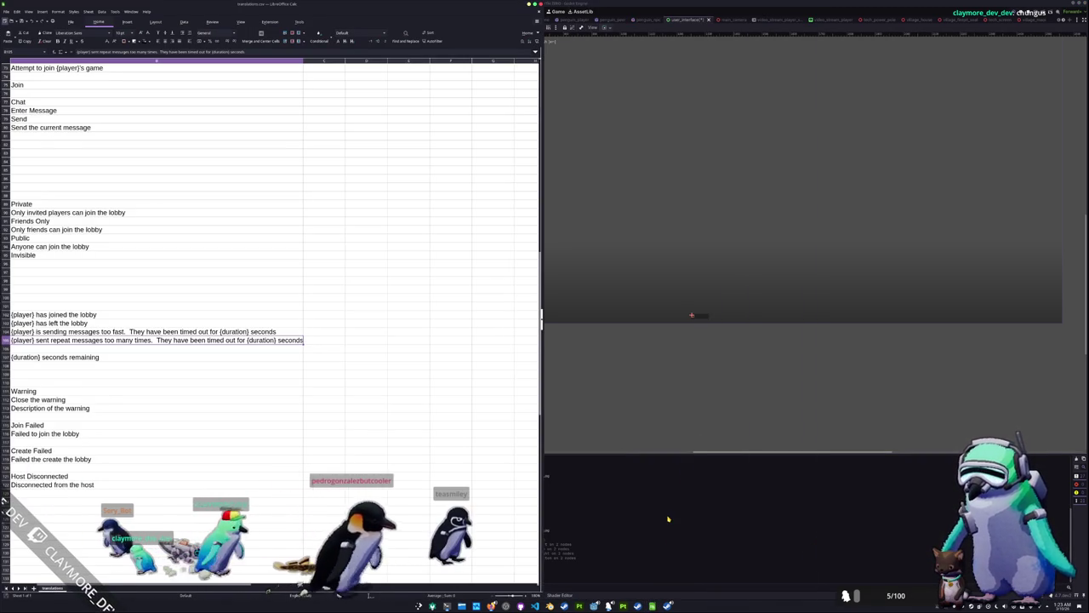
scroll(112, 372, "down", 2, "ctrl")
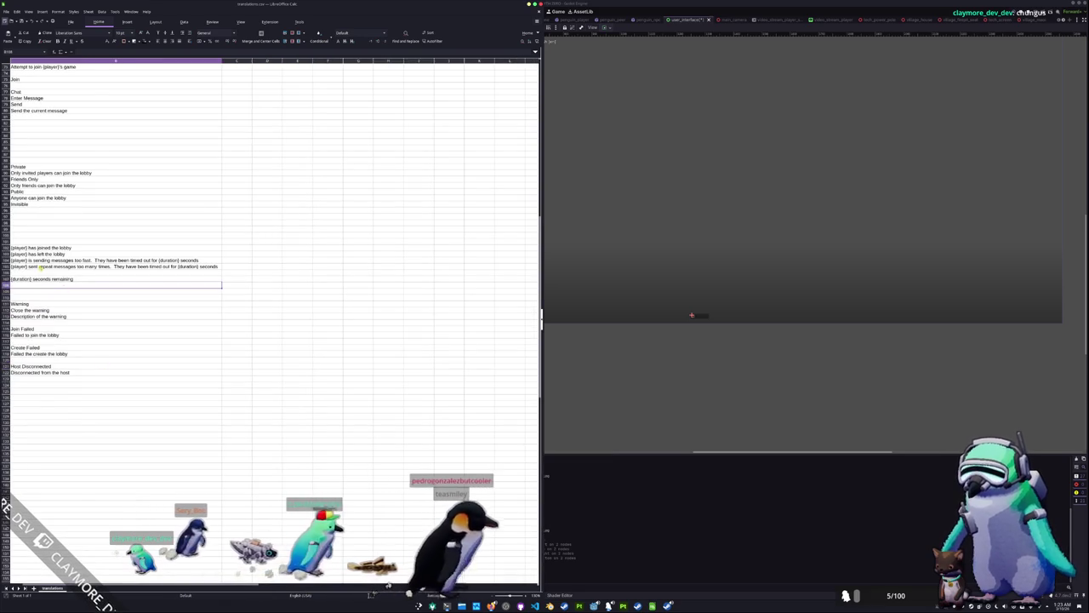
scroll(40, 266, "up", 20)
scroll(34, 372, "down", 3)
left_click(58, 371)
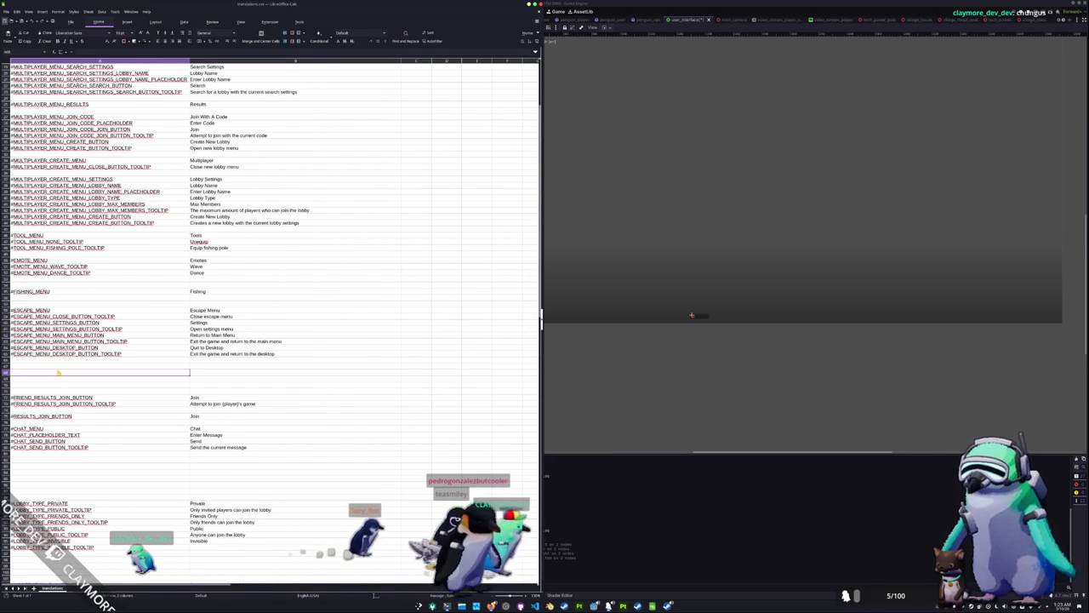
scroll(63, 368, "down", 1)
scroll(51, 434, "down", 3)
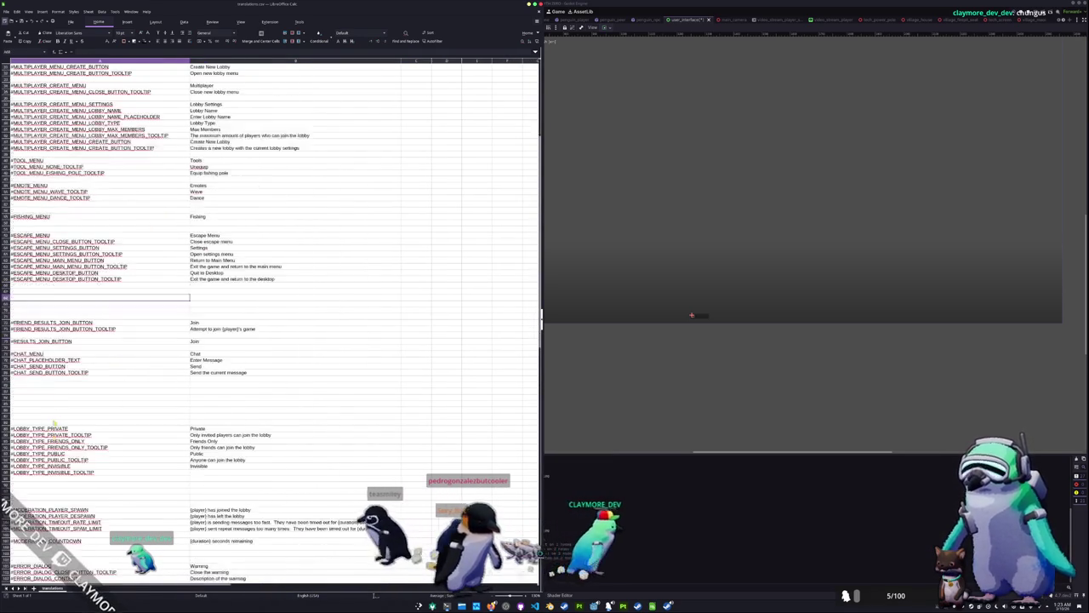
mouse_move(30, 322)
left_mouse_down()
mouse_move(51, 340)
mouse_move(280, 384)
mouse_move(311, 436)
left_mouse_up()
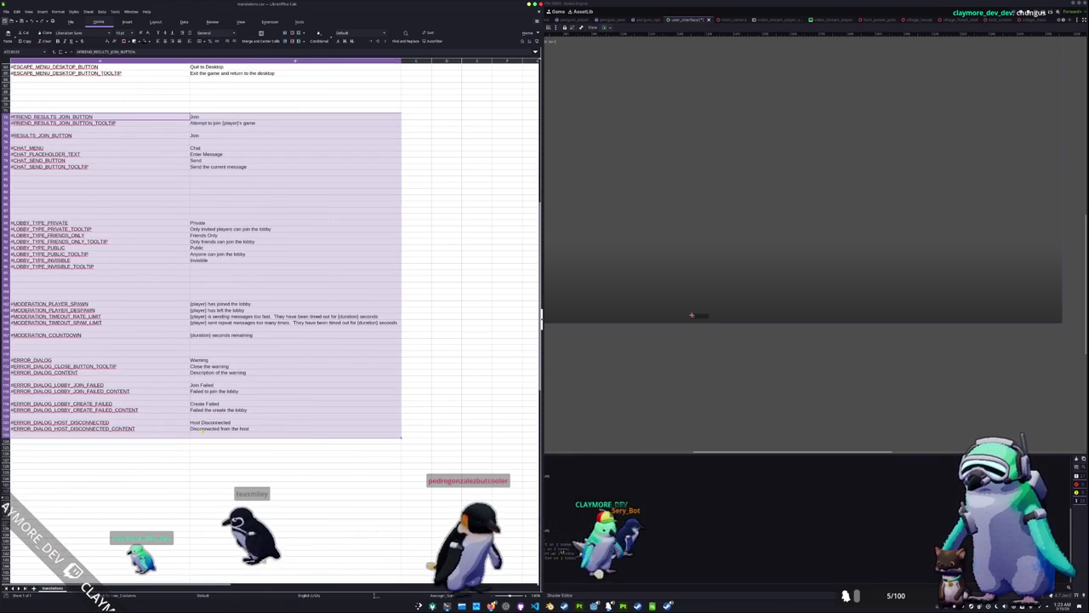
key("ctrl+x")
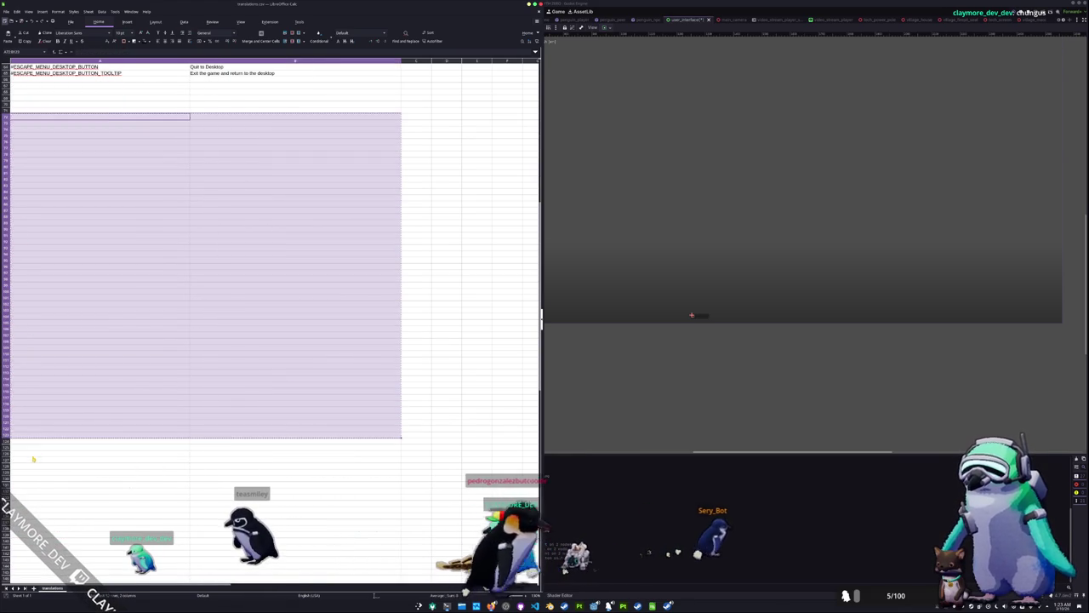
left_click(38, 453)
key("ctrl+v")
Add a #TAB_MENU_CATEGORY key with the value Categories.
scroll(38, 437, "up", 5)
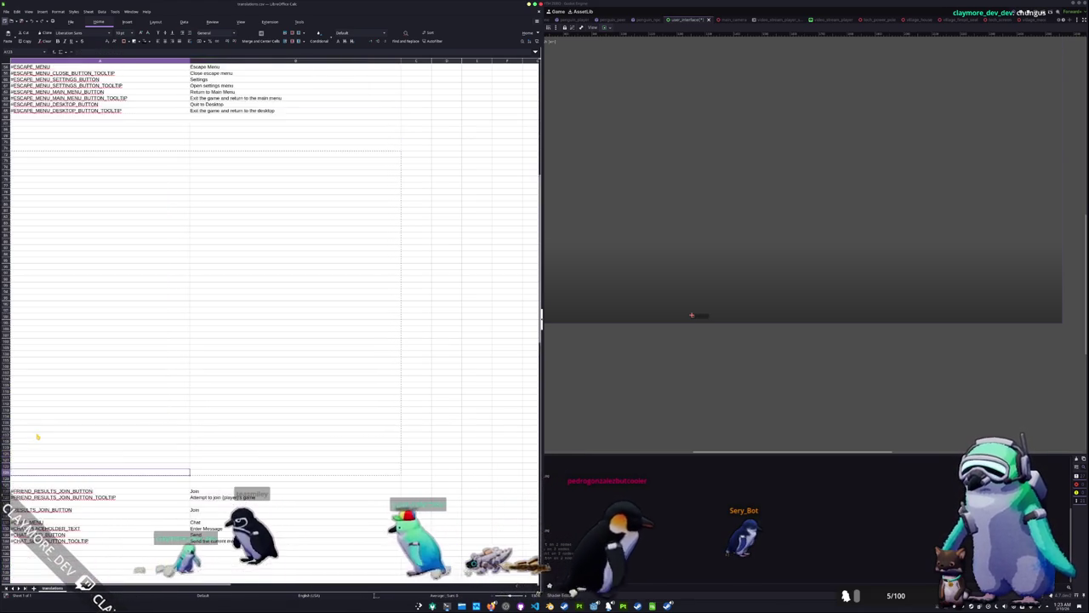
left_click(57, 193)
type("#TAB_MENU_CATEGORY")
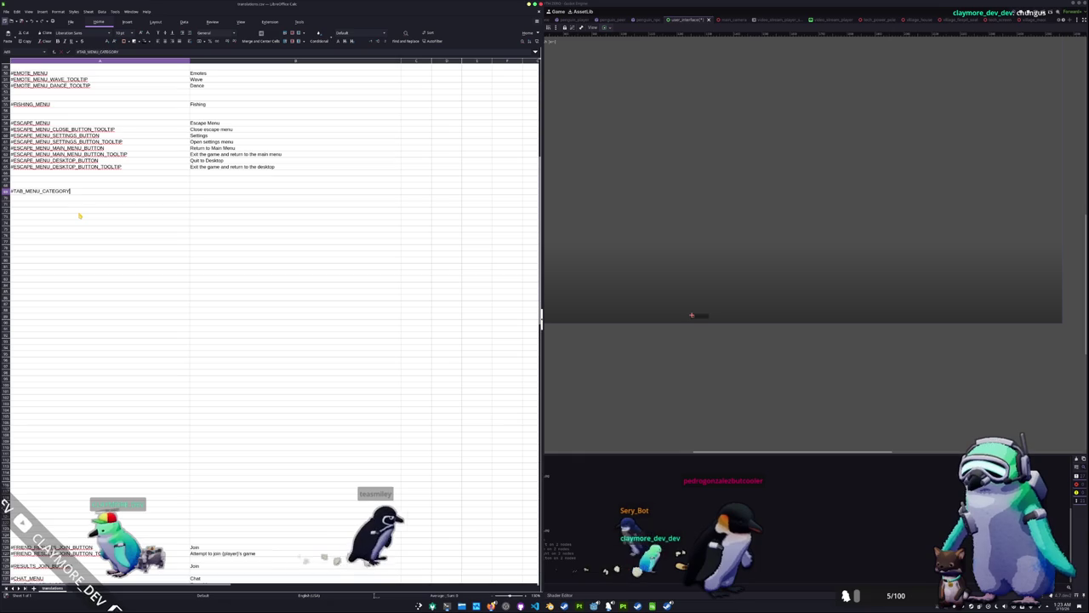
key("ctrl+a")
left_click(204, 193)
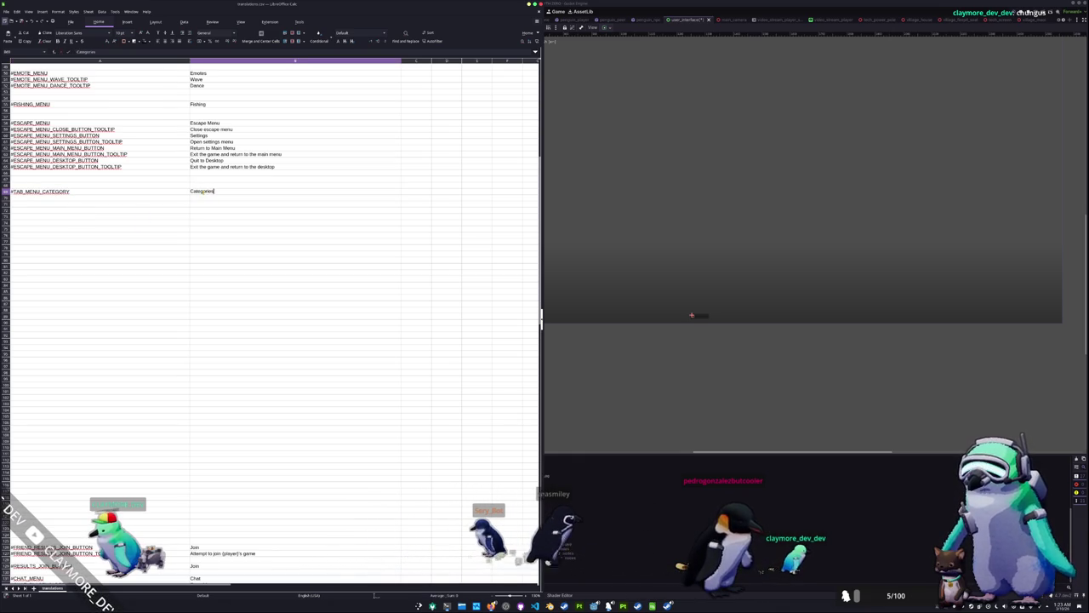
key("alt+Tab")
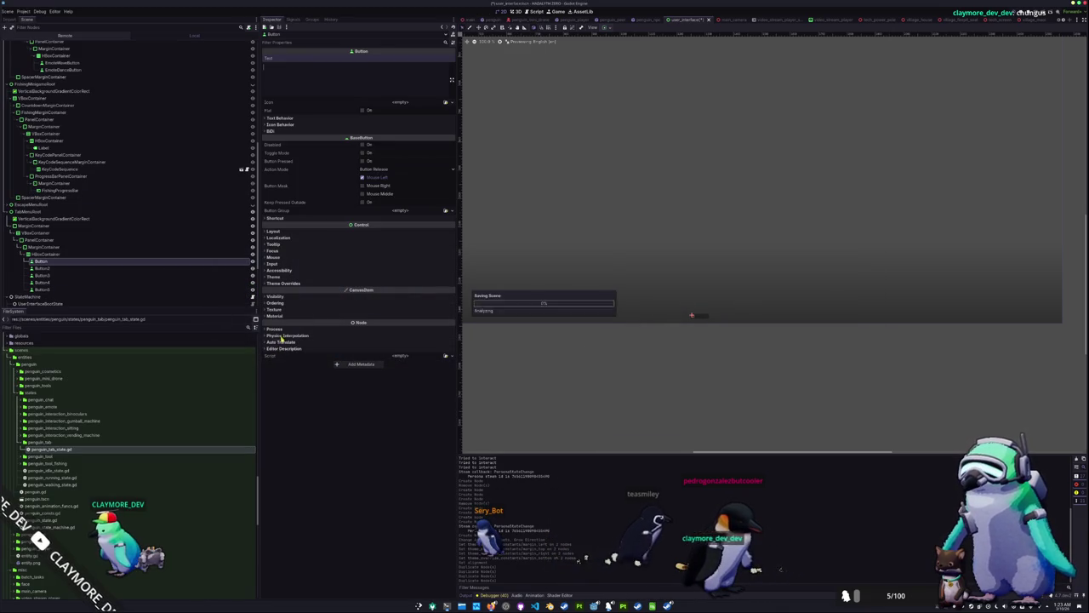
right_click(49, 253)
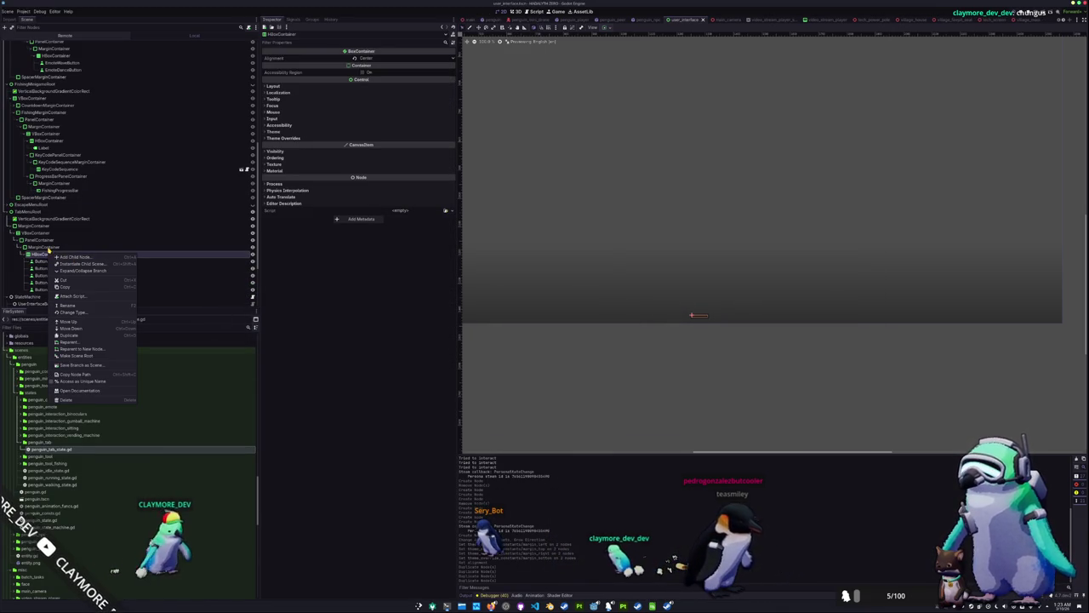
left_click(74, 256)
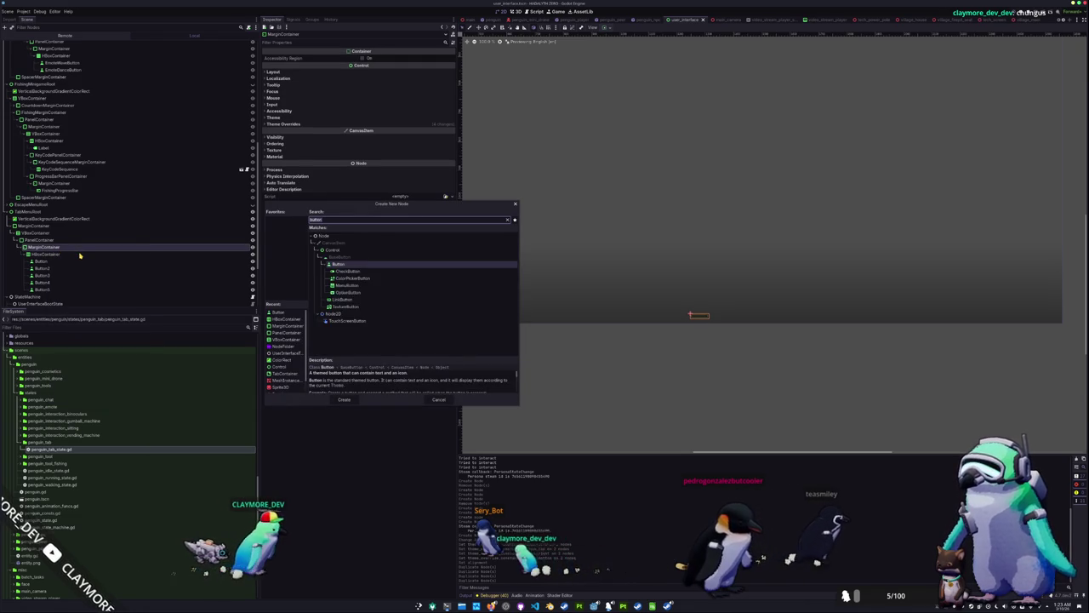
type("vbox")
key("Return")
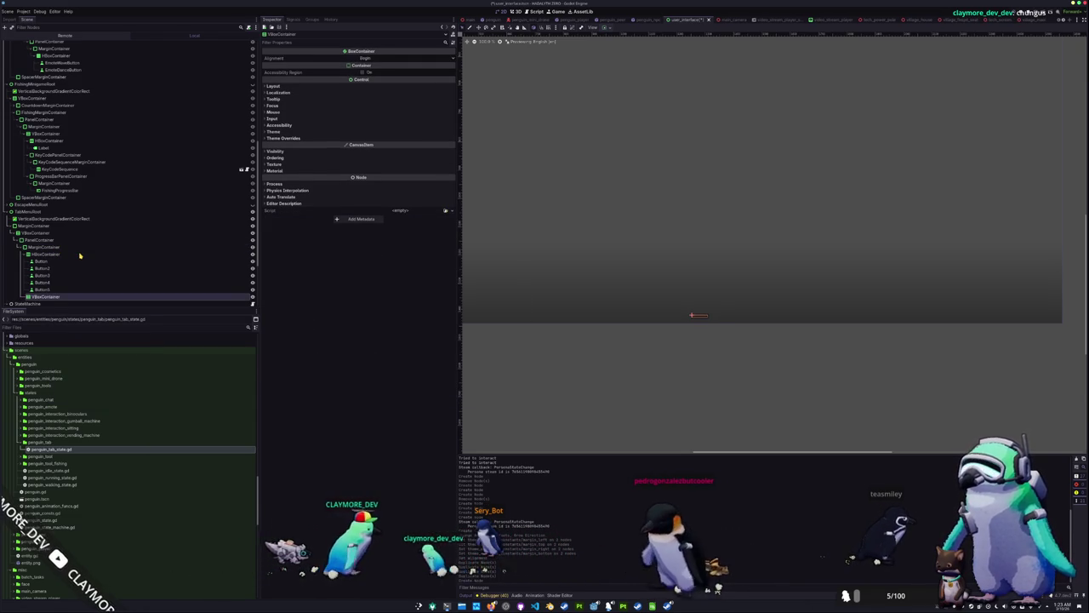
left_click_drag(49, 296, 53, 250)
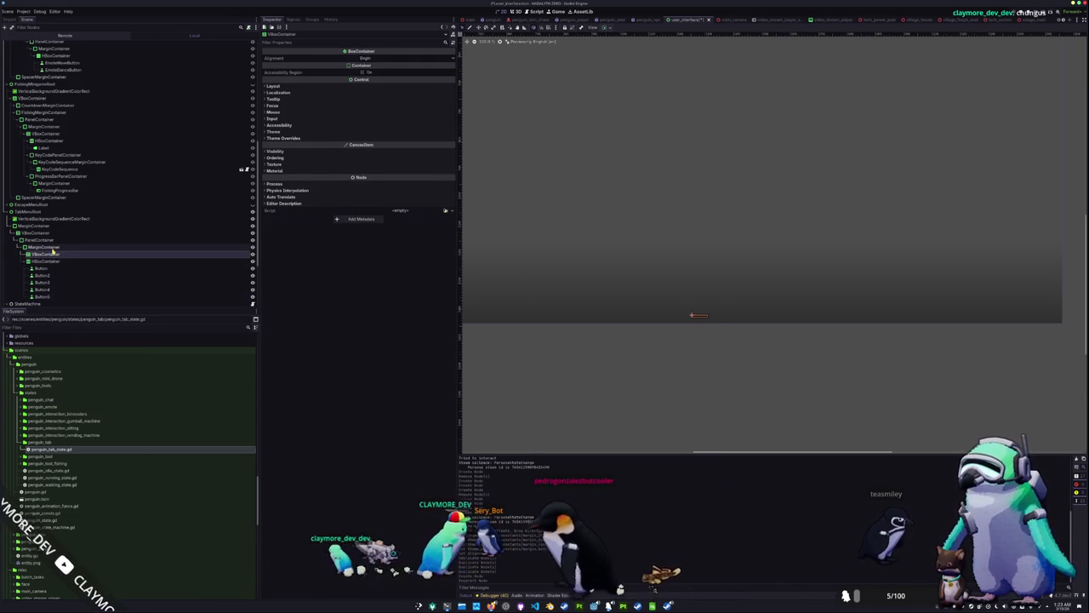
left_click(45, 260)
left_click(46, 253)
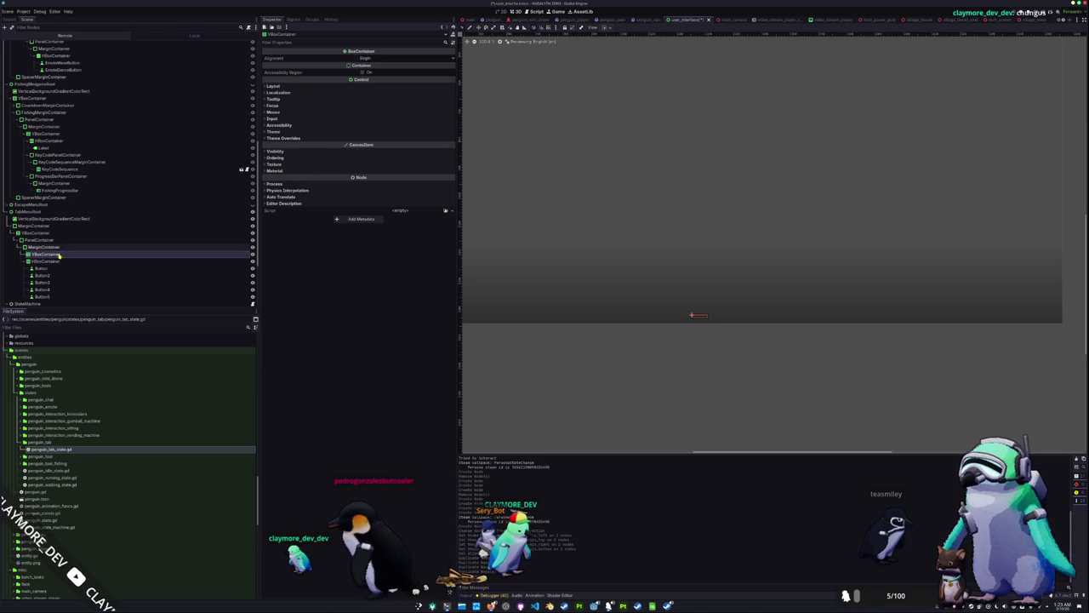
right_click(48, 254)
left_click(73, 257)
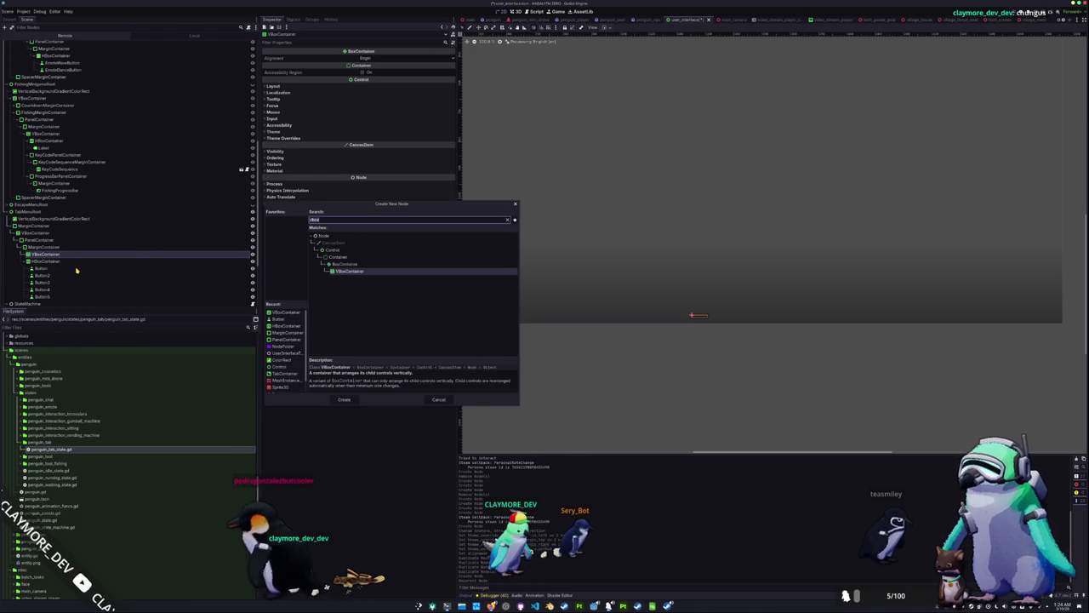
type("label")
key("Return")
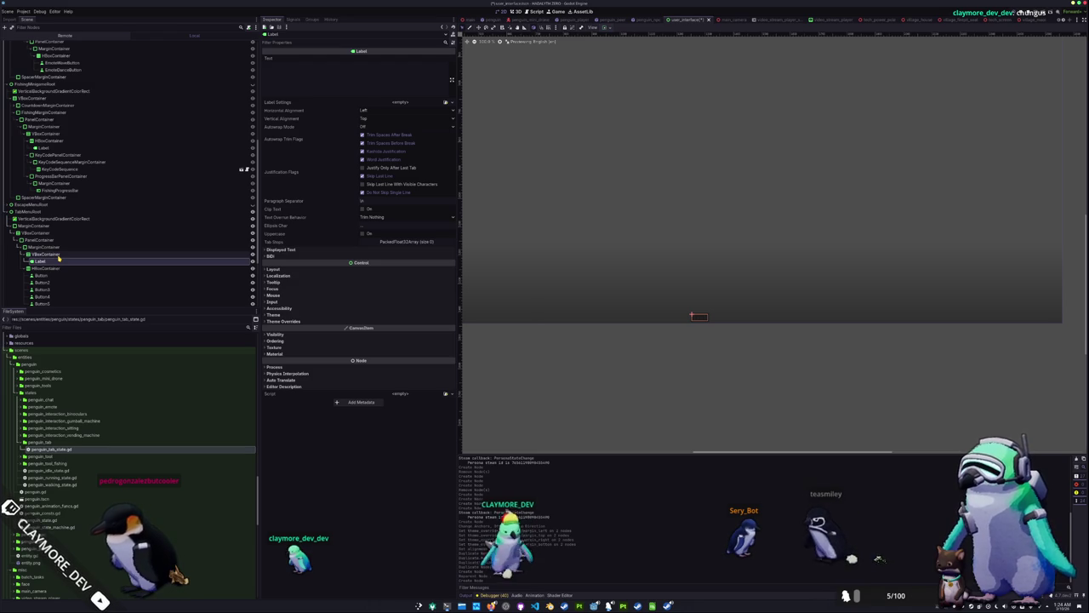
key("Return")
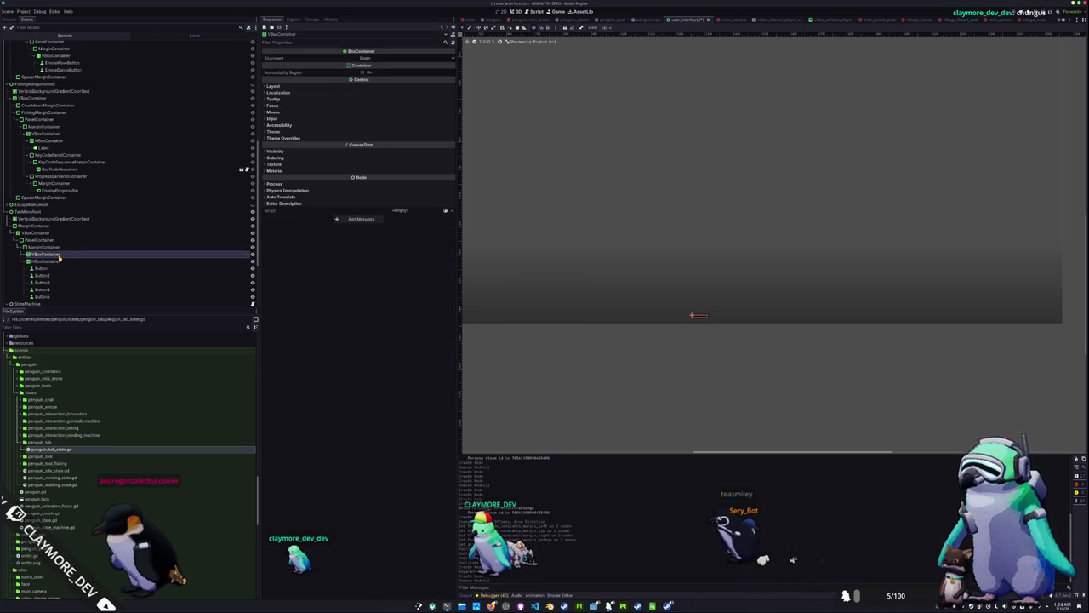
key("Return")
left_click(58, 262)
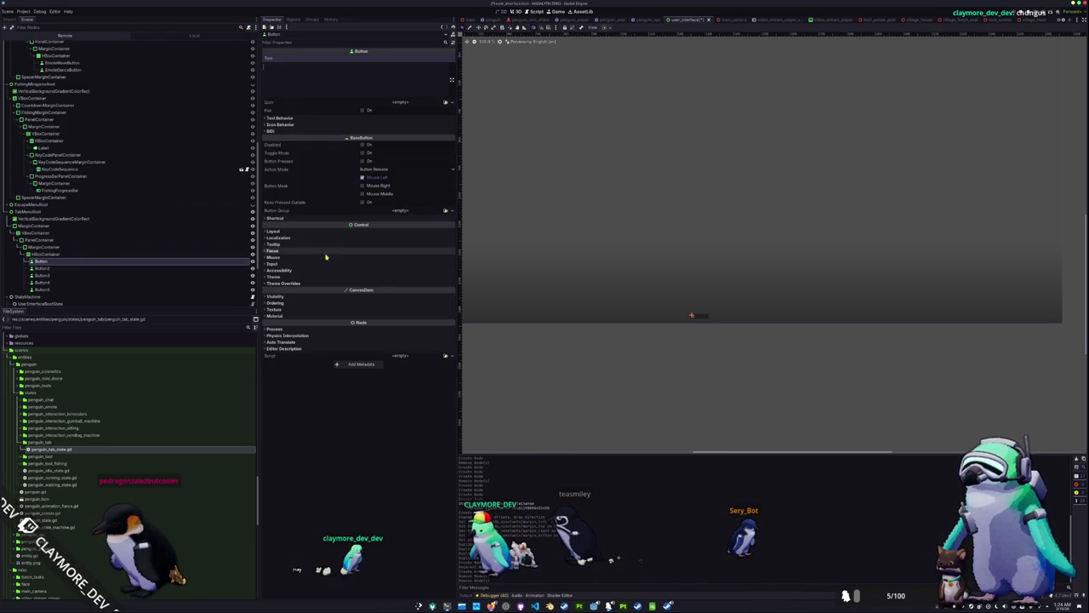
Give the Button a trial friend.png icon and the test text ASDASD.
scroll(615, 332, "up", 5)
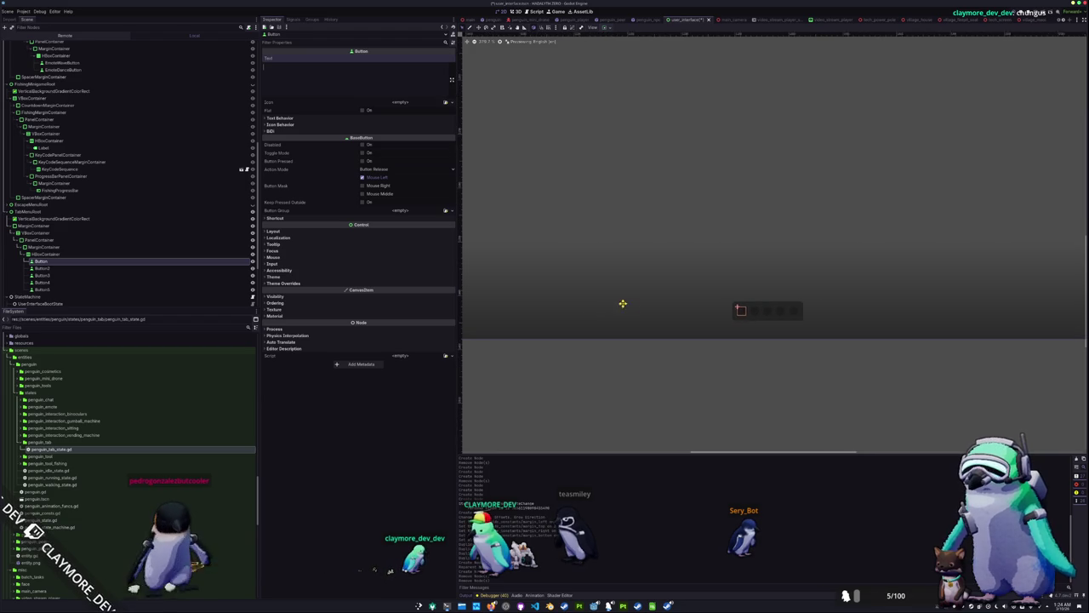
left_click(446, 103)
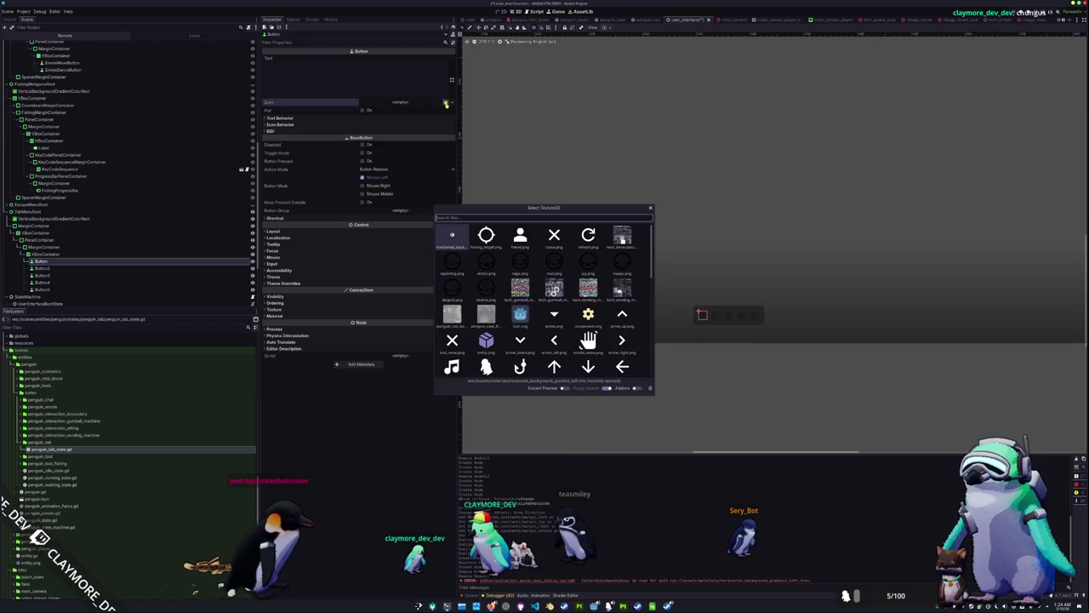
left_click(520, 237)
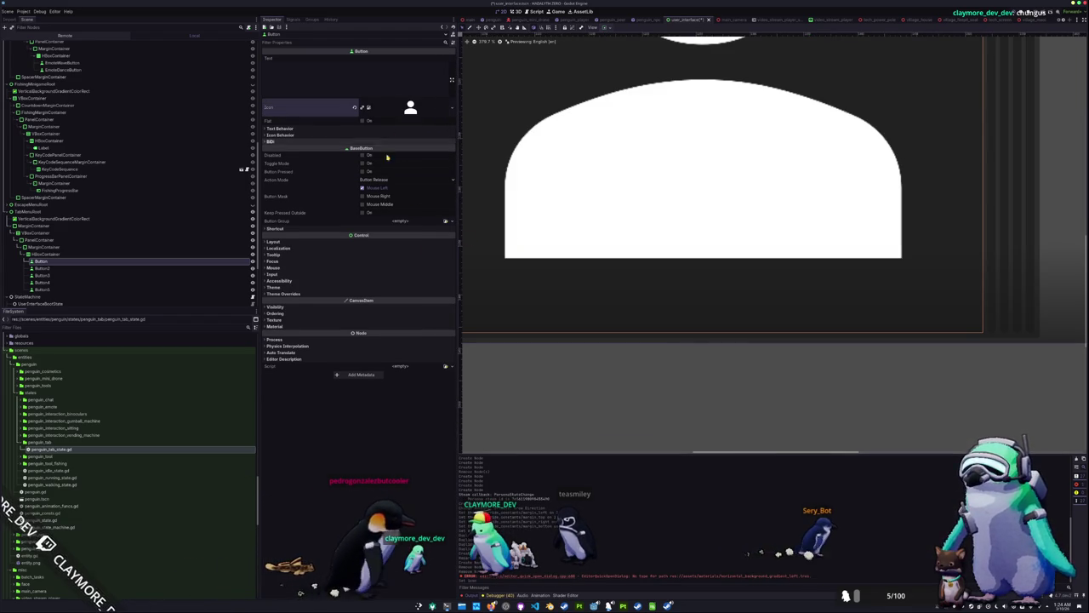
left_click(357, 68)
type("ASDASD")
Clear the trial icon and text, then expand the Button's Theme Overrides.
scroll(794, 135, "down", 3)
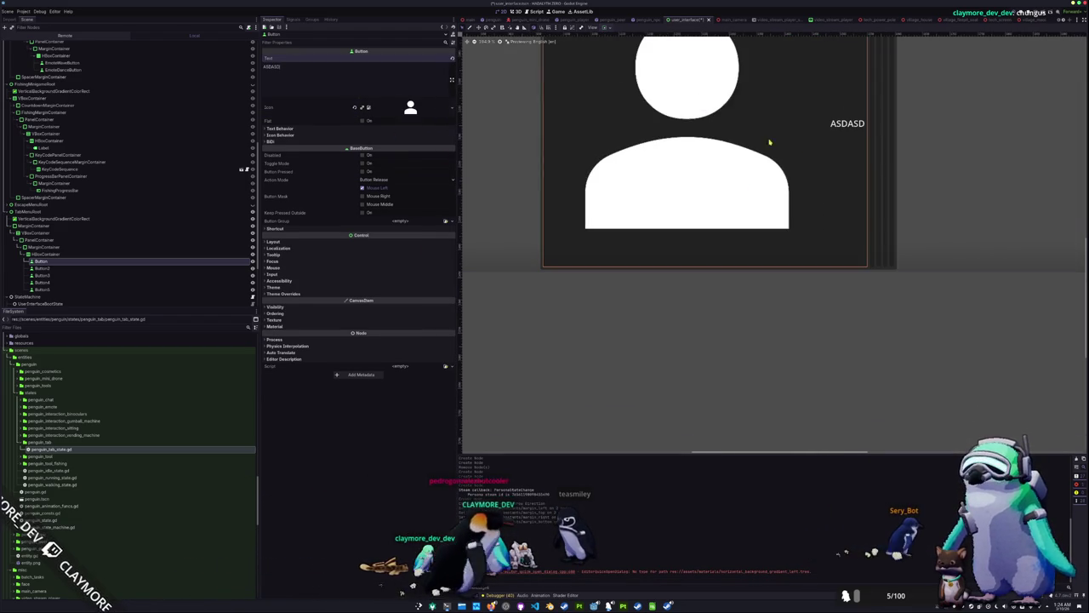
scroll(793, 135, "up", 3)
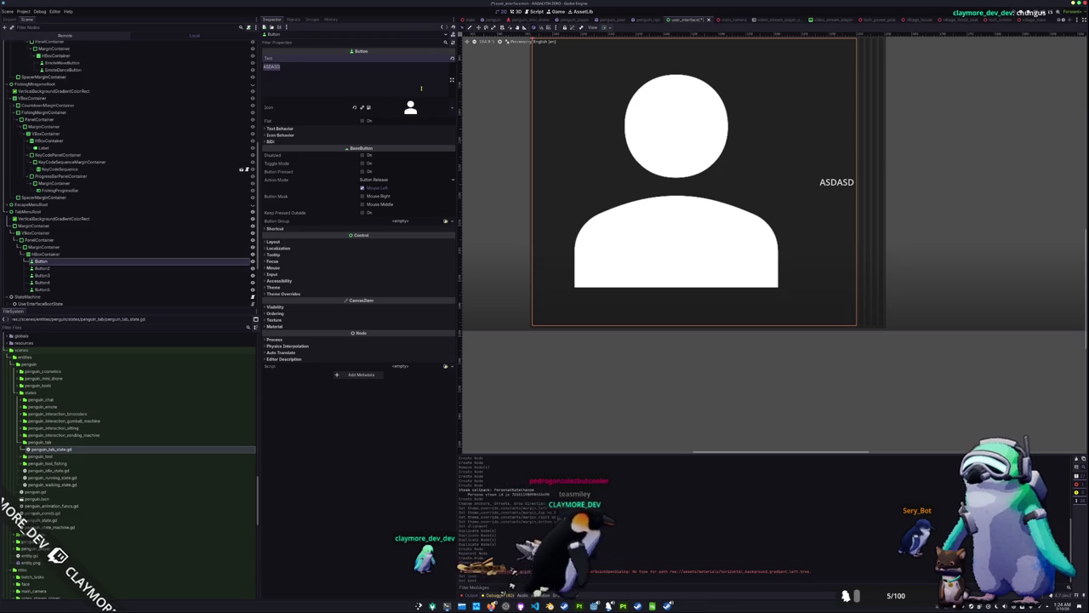
left_click(355, 107)
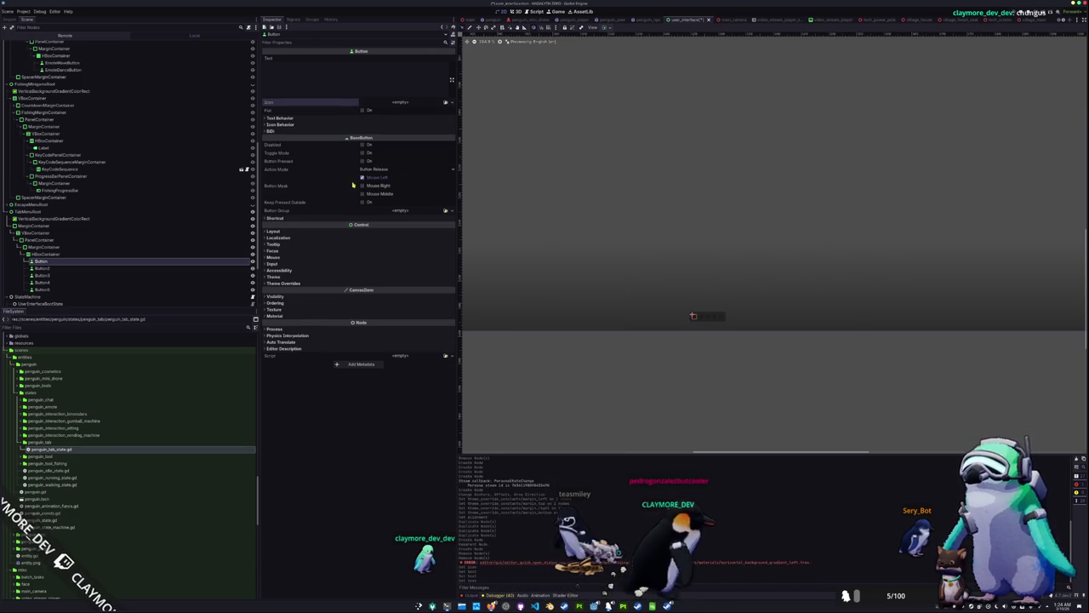
left_click(302, 283)
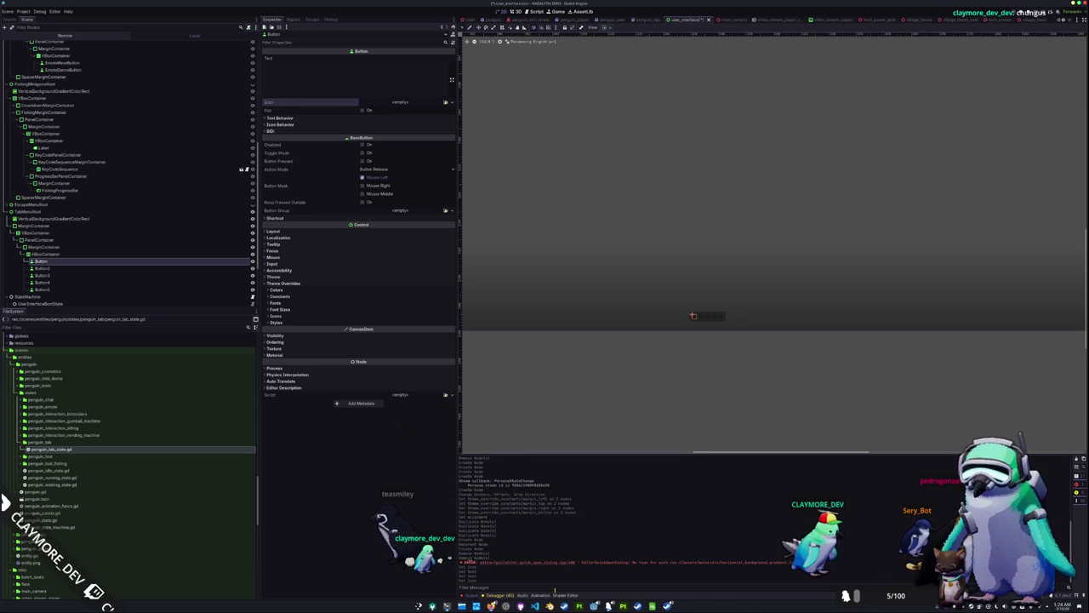
Search Material Symbols for persona, chest and box icons and browse the results.
key("alt+Tab")
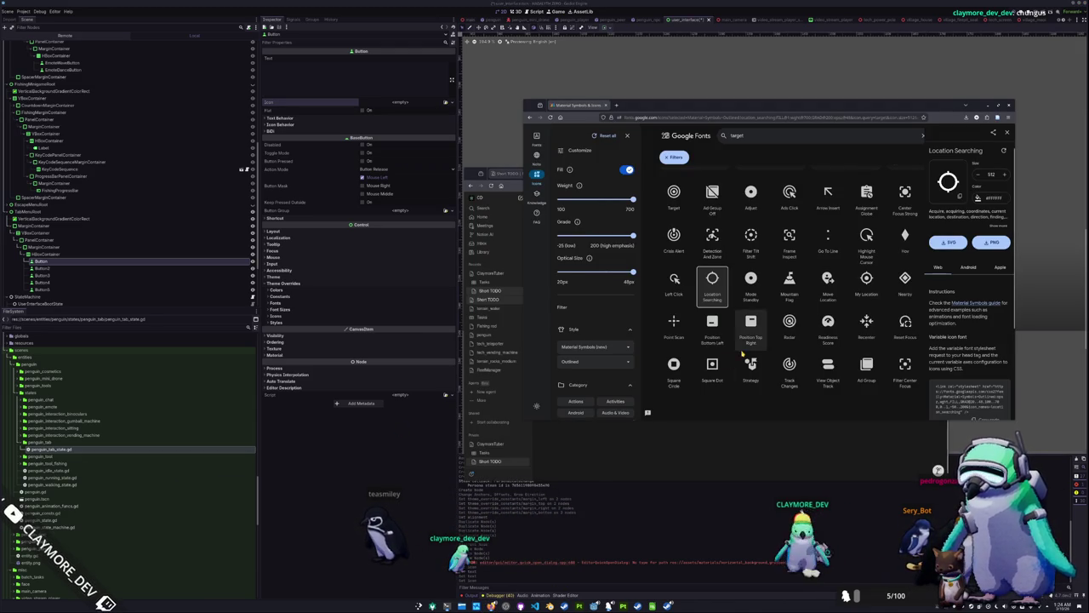
left_click(754, 135)
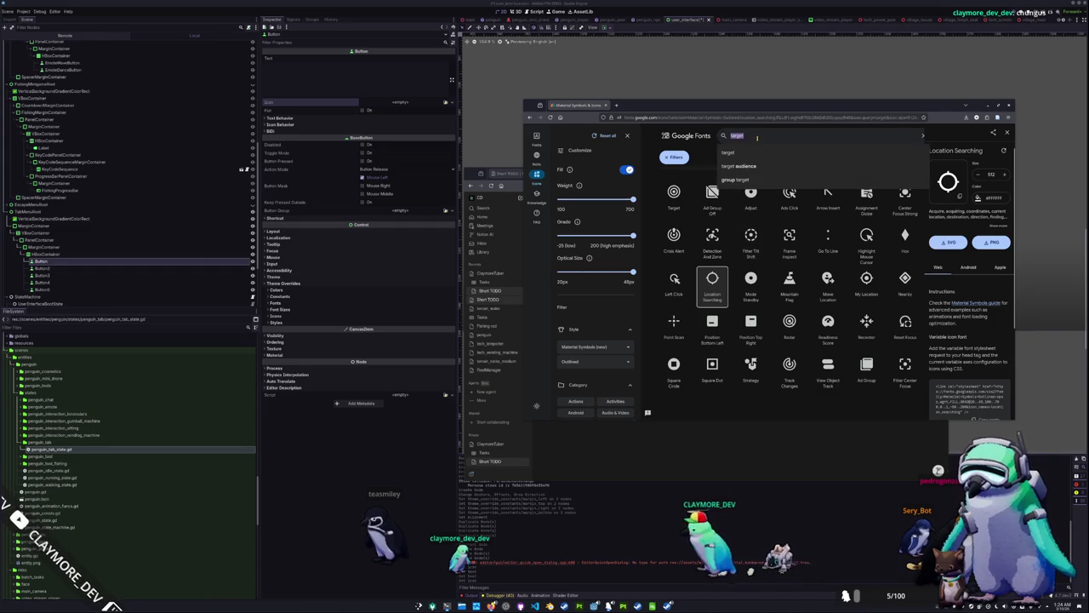
type("persona")
key("Return")
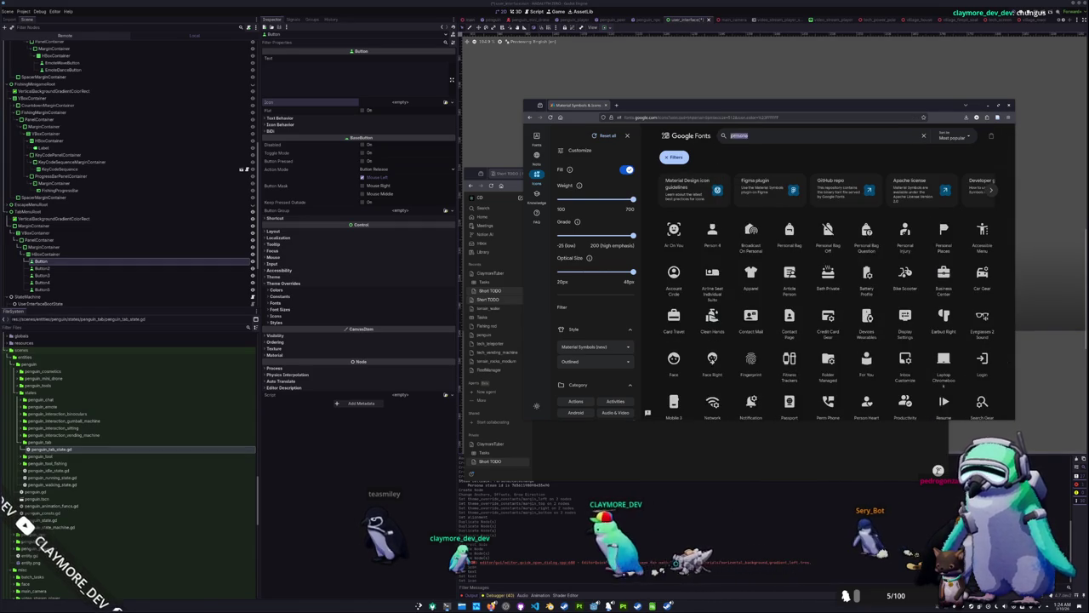
type("chest")
key("Return")
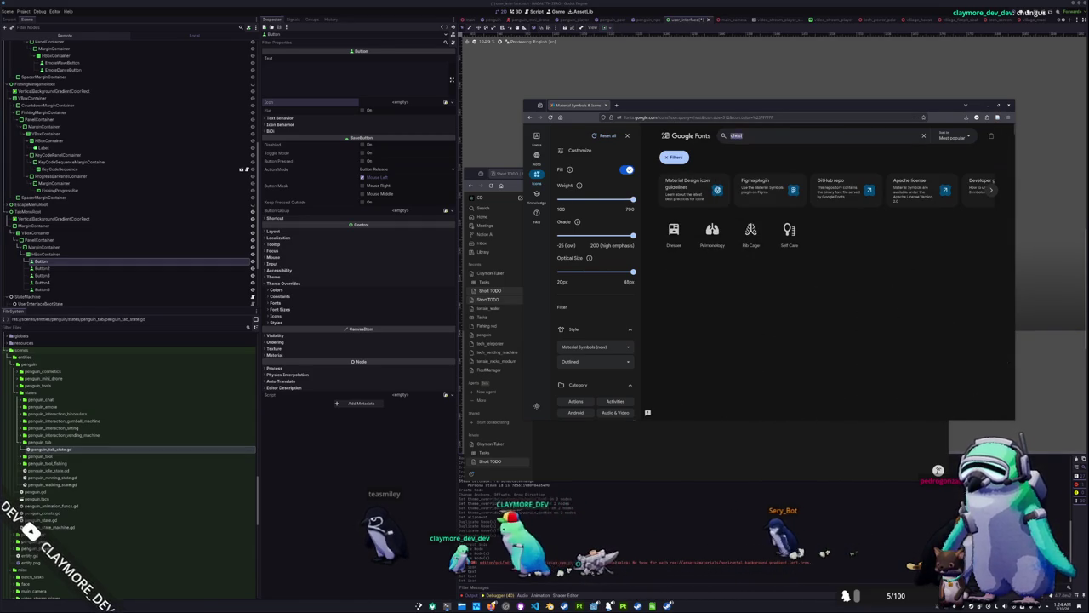
key("BackSpace")
type("box")
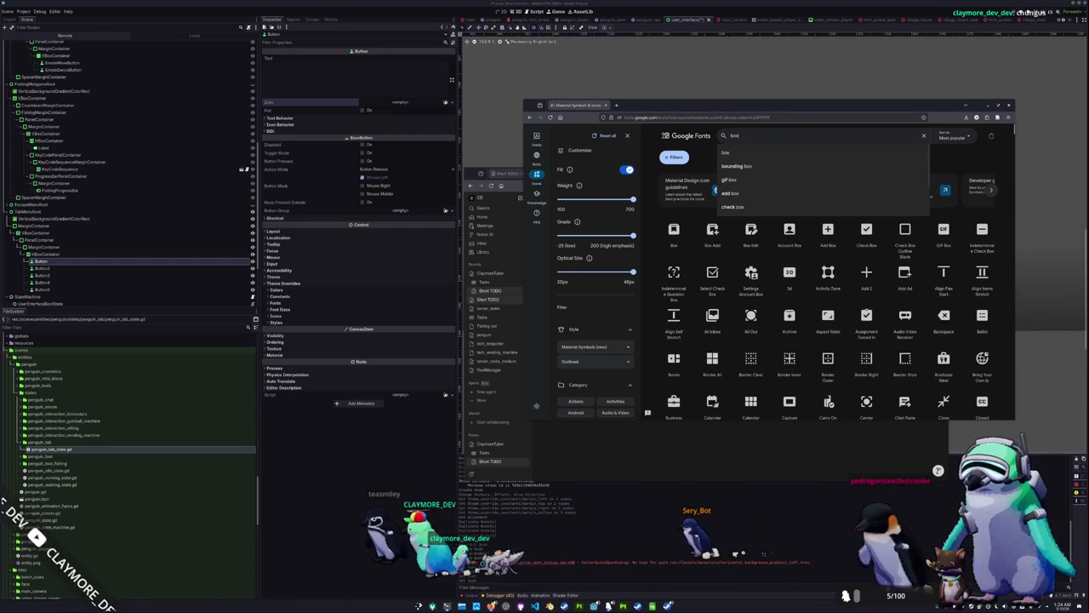
left_click(656, 310)
scroll(656, 310, "down", 1)
scroll(656, 311, "down", 1)
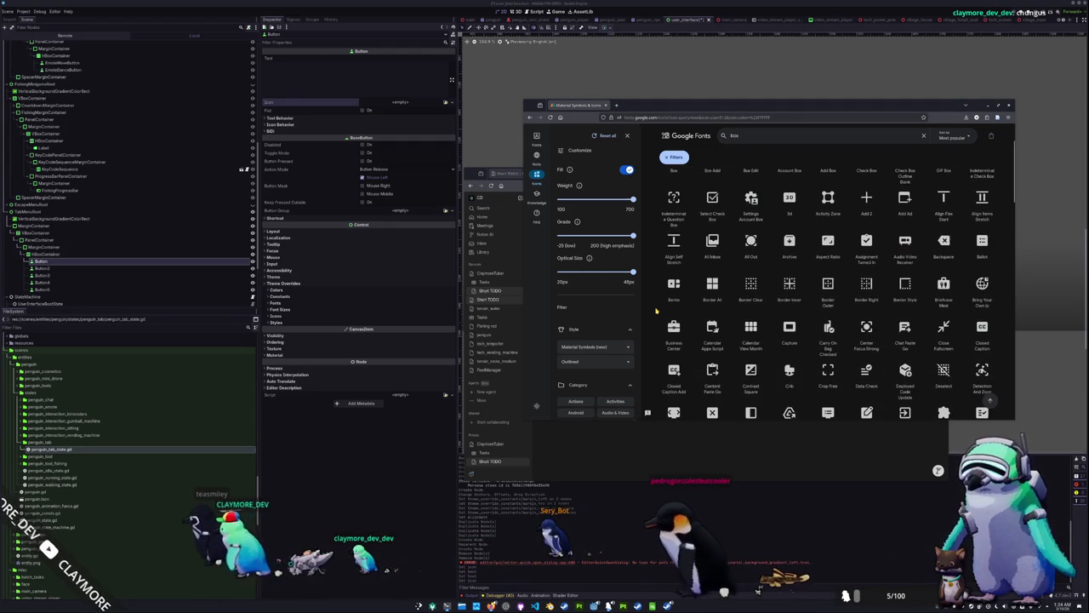
scroll(656, 311, "down", 1)
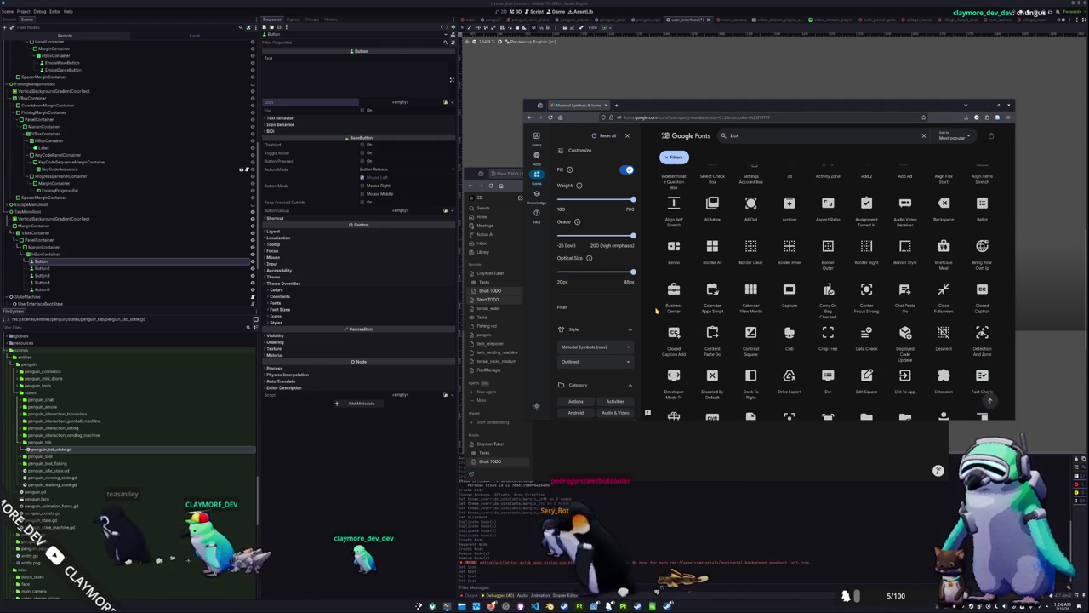
scroll(656, 310, "down", 1)
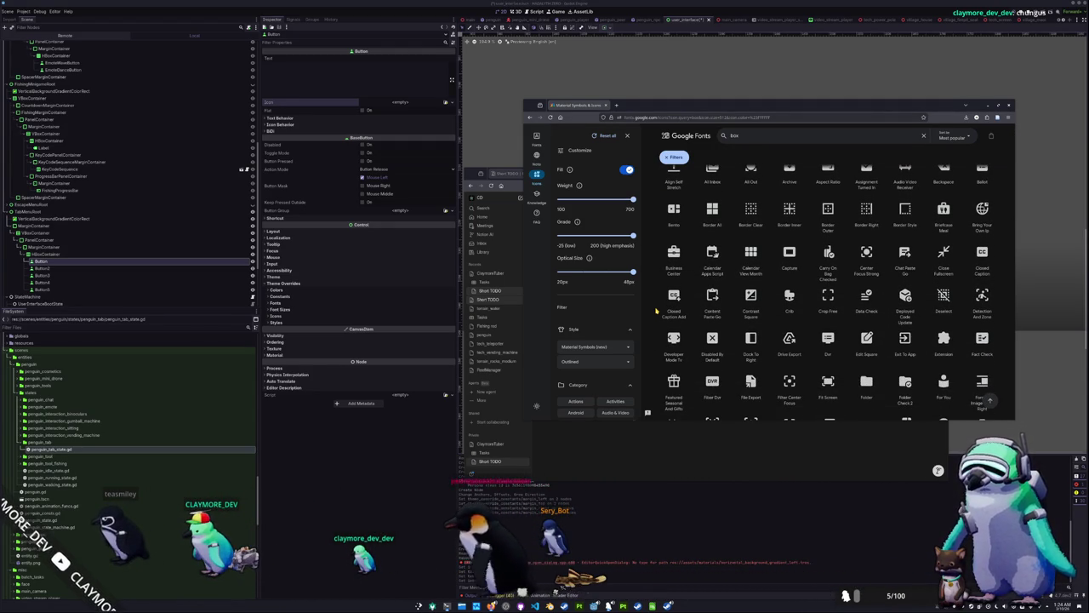
scroll(656, 311, "up", 2)
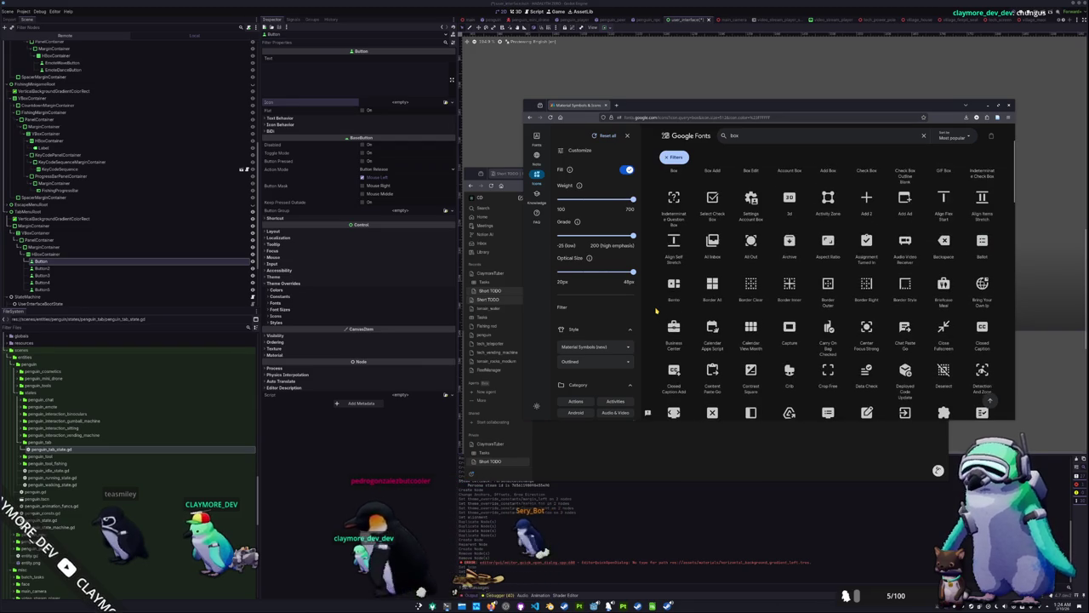
scroll(656, 311, "up", 1)
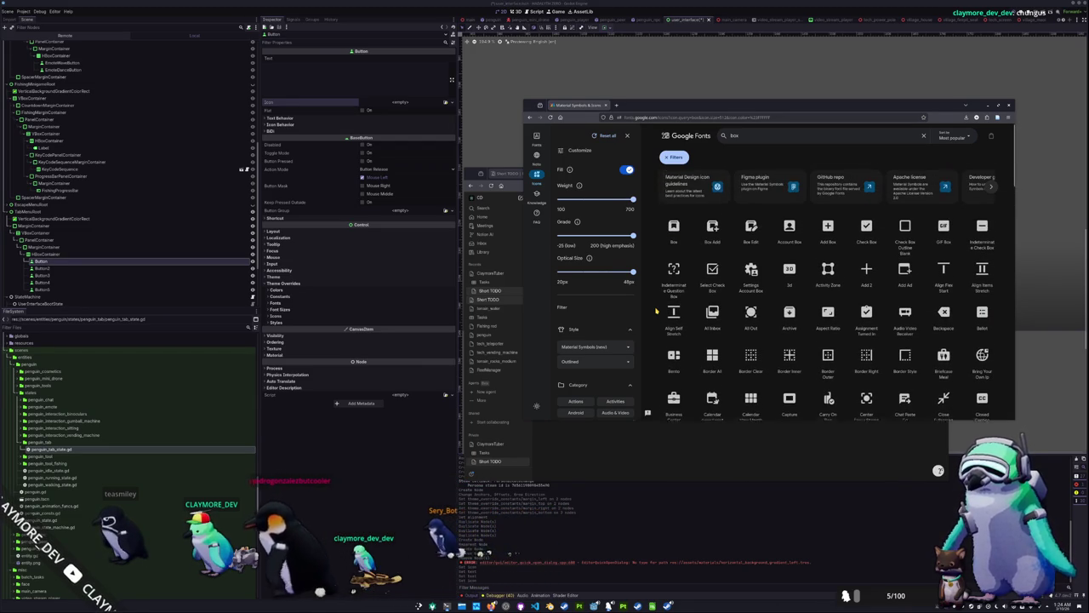
scroll(656, 311, "down", 1)
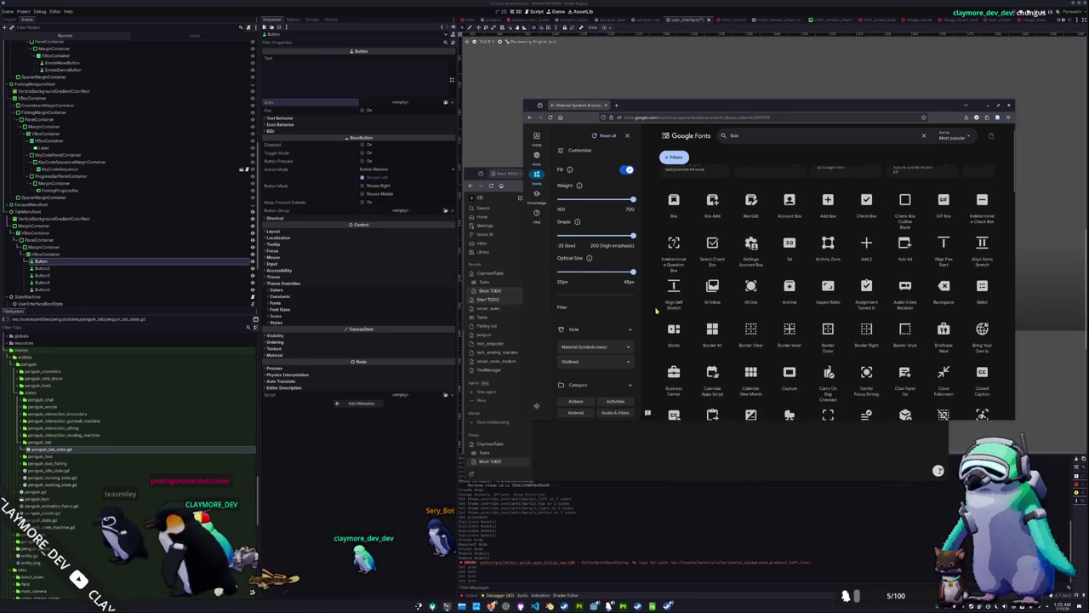
scroll(656, 311, "down", 1)
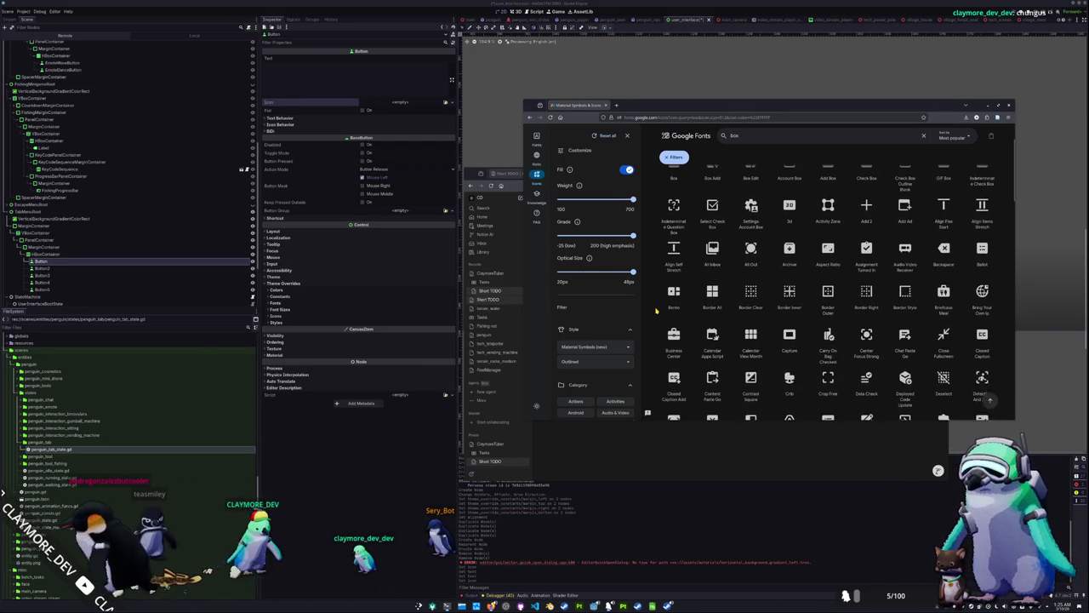
scroll(656, 310, "down", 1)
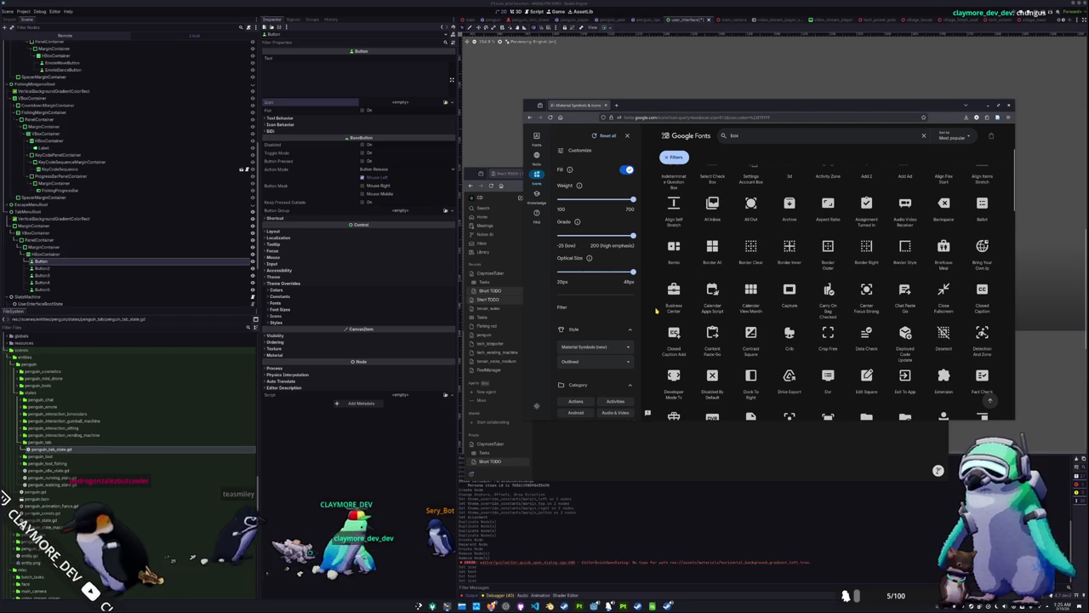
scroll(656, 310, "down", 1)
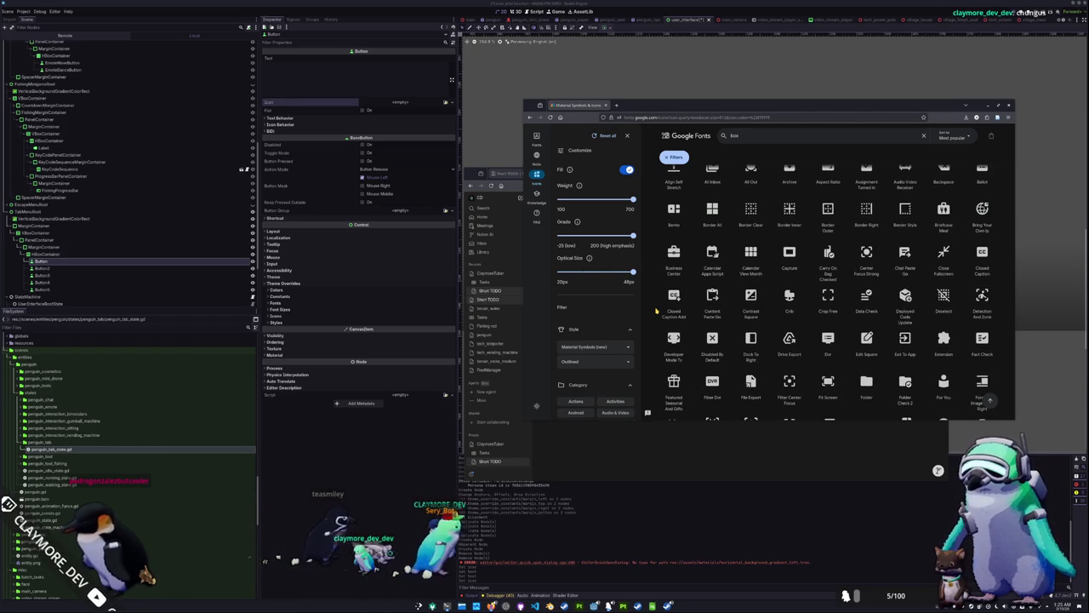
scroll(656, 310, "down", 2)
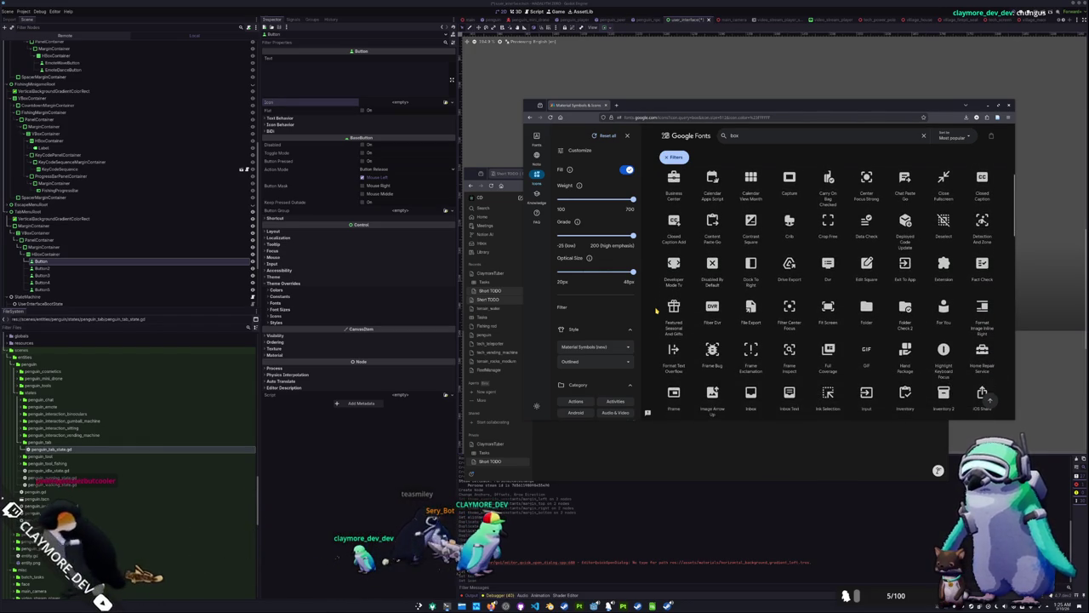
scroll(657, 311, "down", 1)
scroll(656, 311, "down", 1)
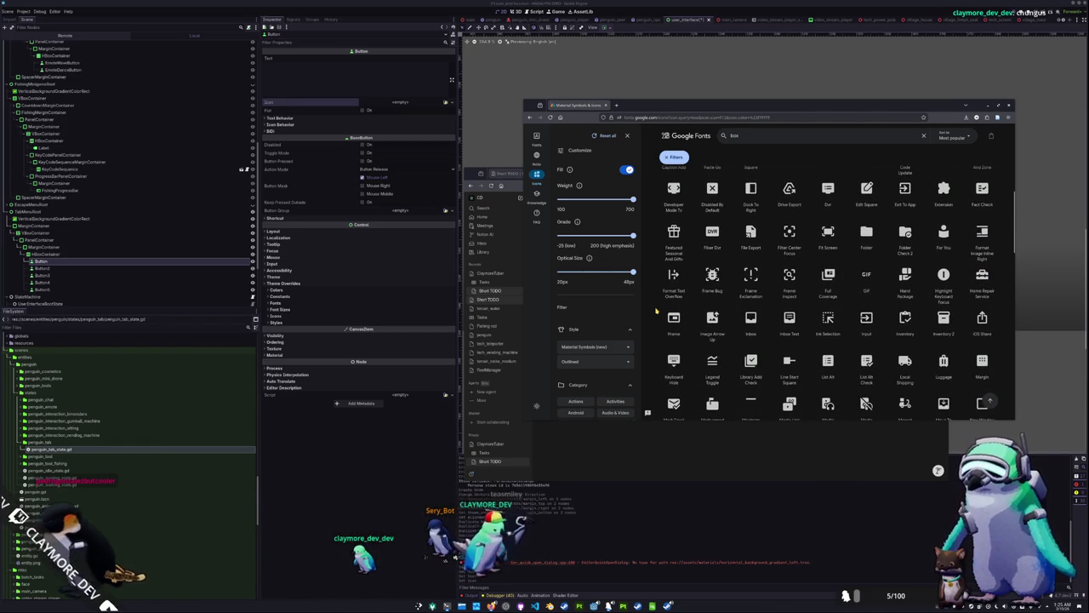
scroll(656, 310, "down", 3)
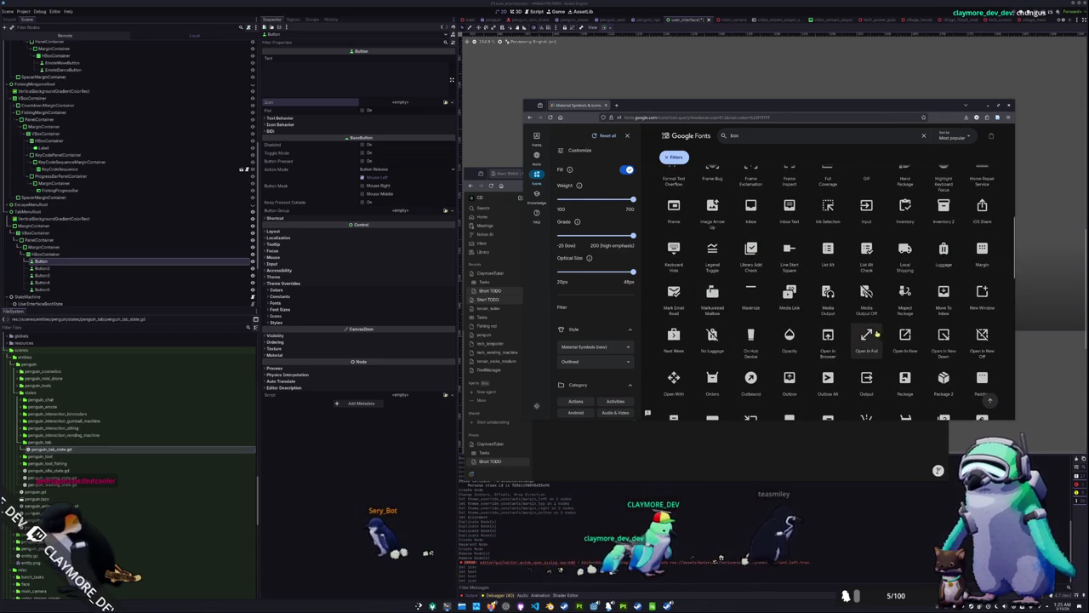
scroll(905, 361, "up", 2)
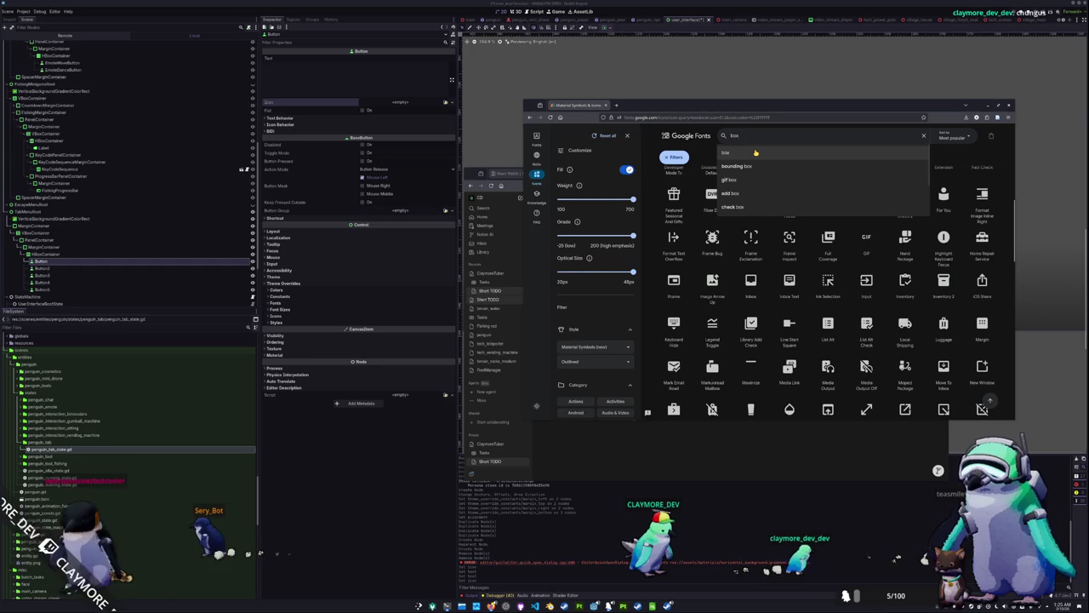
Search for inventory and download the Inventory 2 icon as a PNG.
type("inventory")
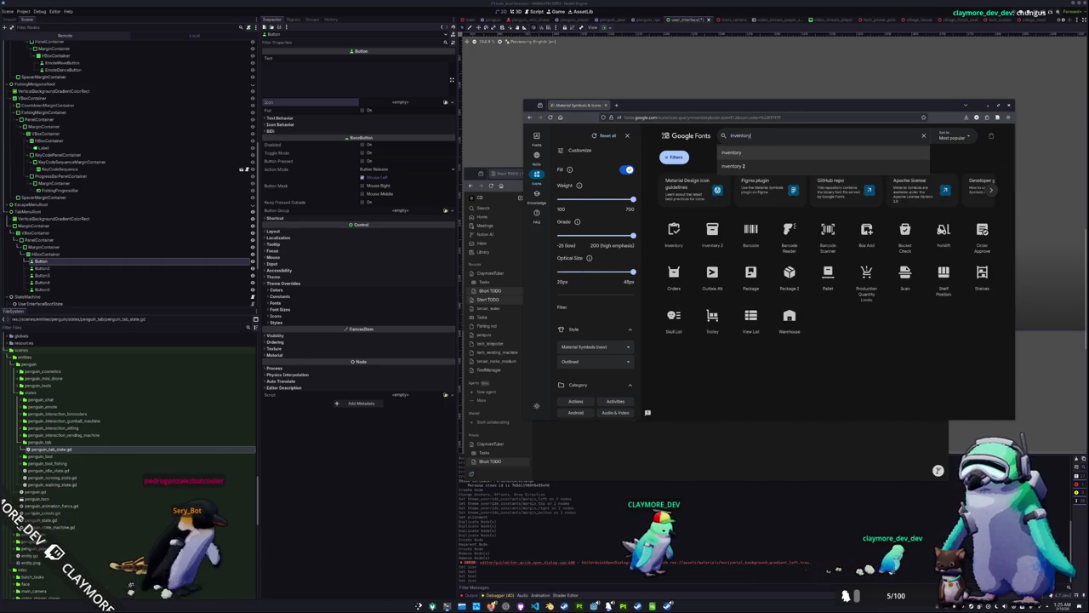
left_click(899, 362)
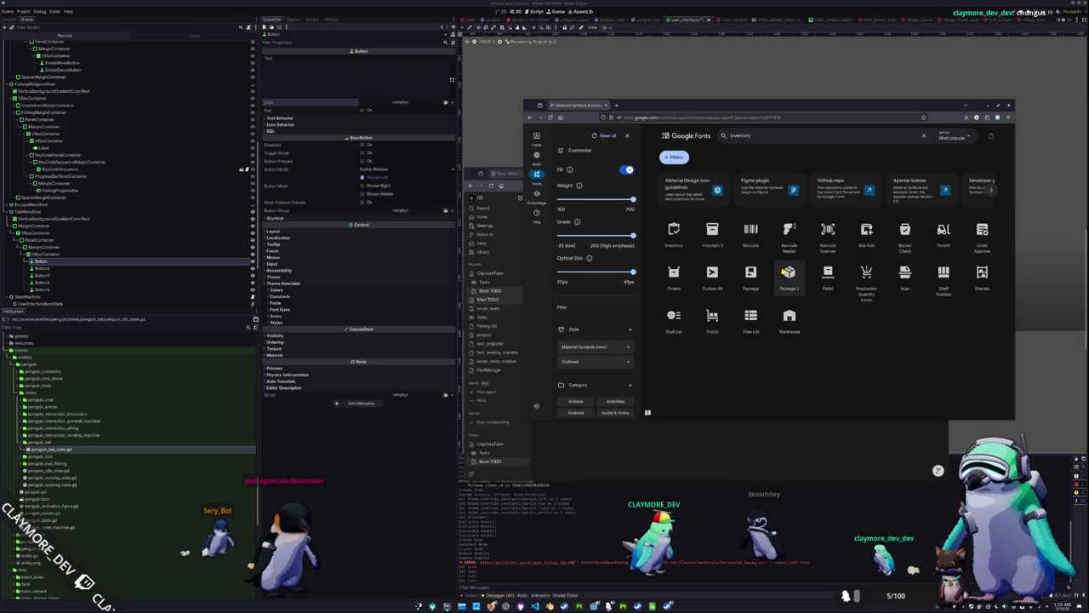
left_click(713, 232)
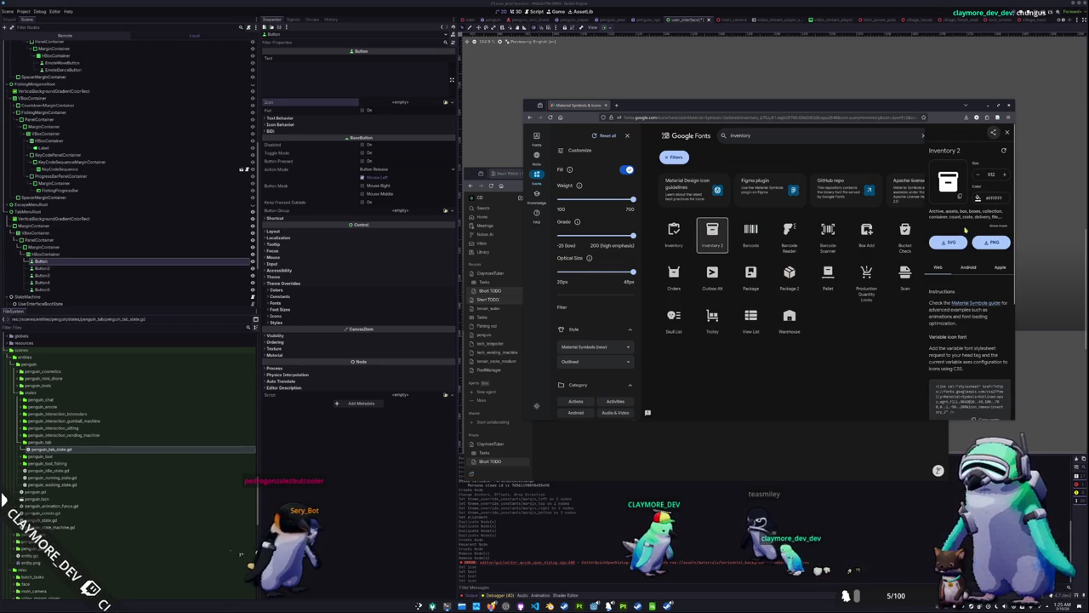
left_click(991, 242)
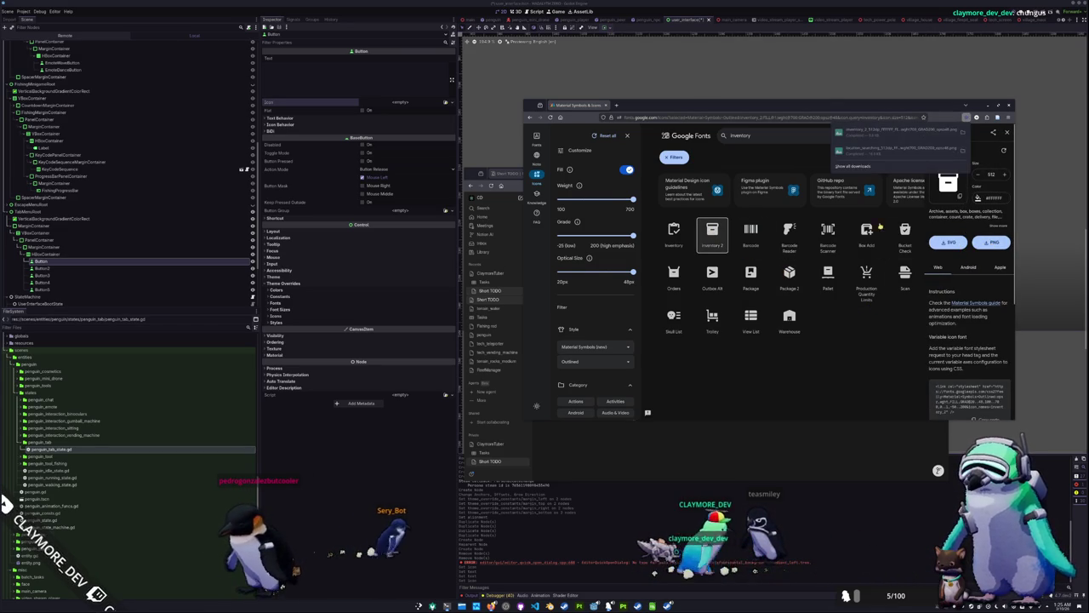
scroll(150, 447, "down", 10)
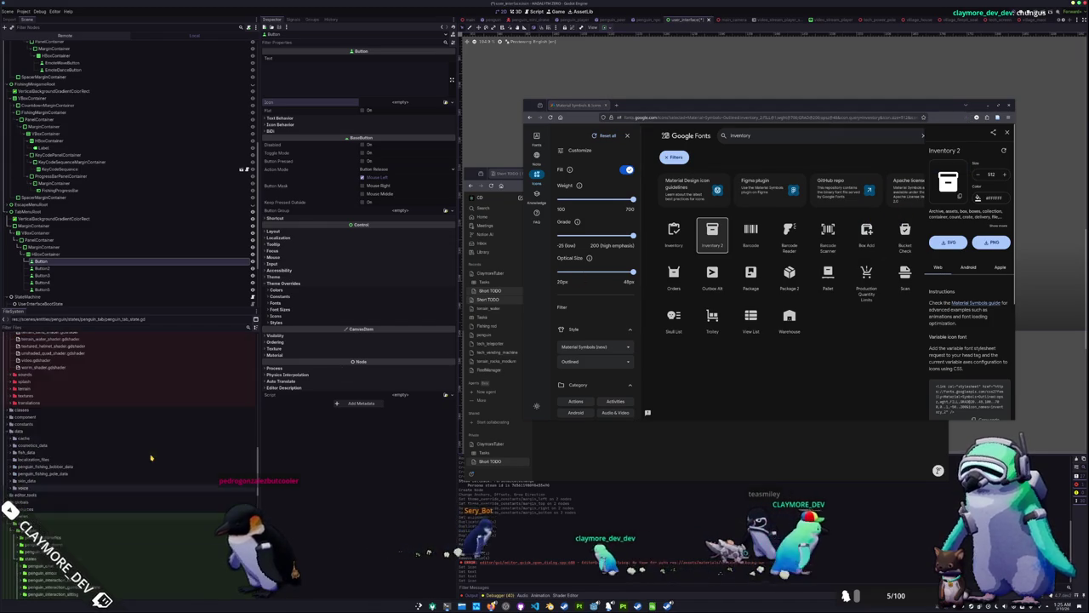
Import the downloaded PNG into the icons folder as tab_menu_inventory.png.
scroll(150, 451, "up", 5)
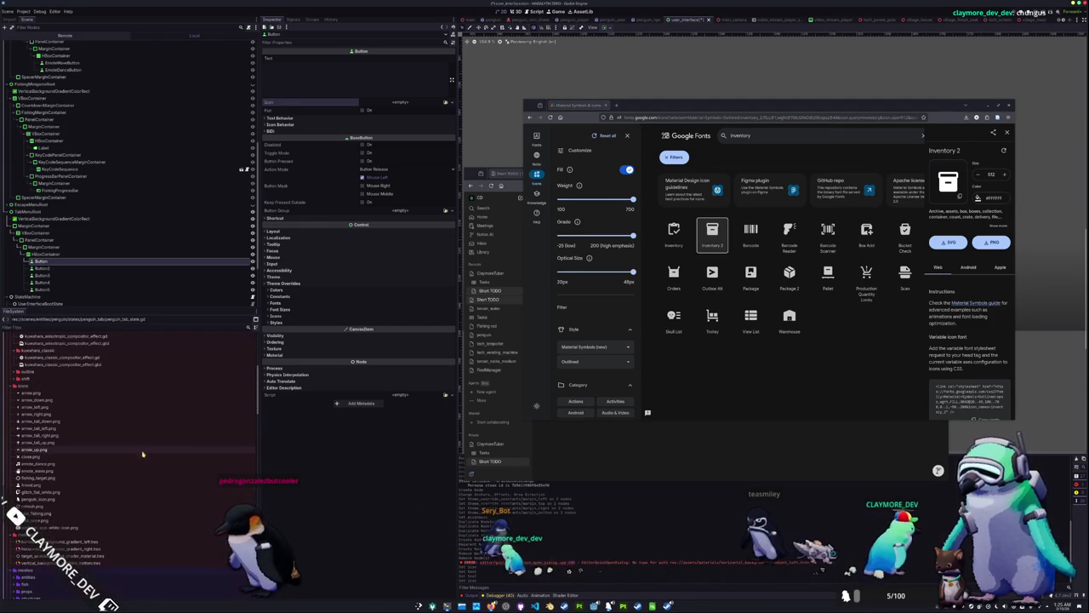
left_click(966, 116)
mouse_move(859, 131)
left_mouse_down()
mouse_move(58, 464)
mouse_move(86, 483)
mouse_move(67, 482)
left_mouse_up()
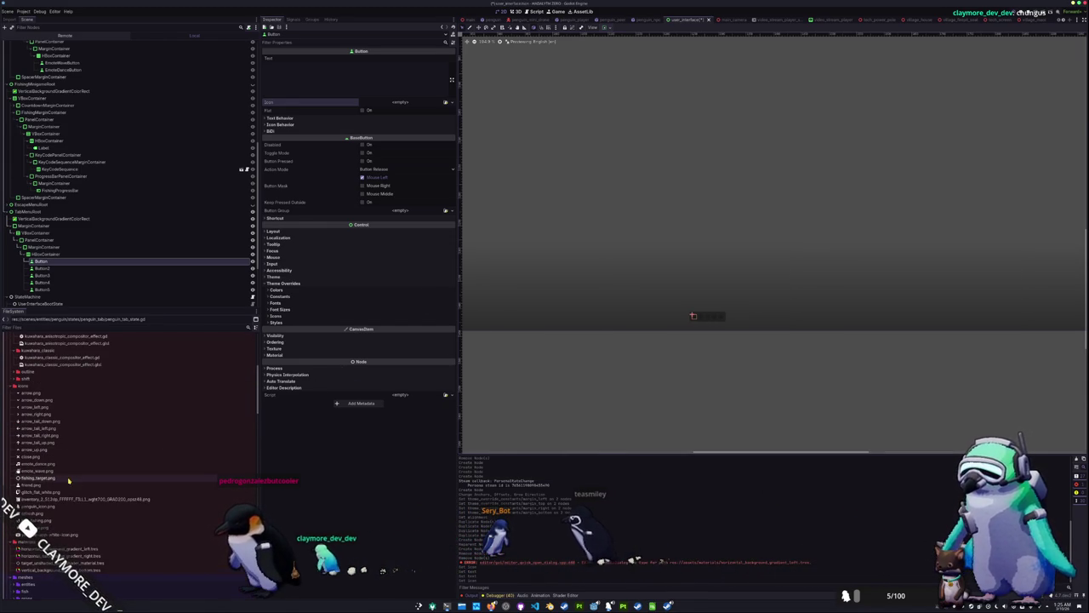
left_click(68, 499)
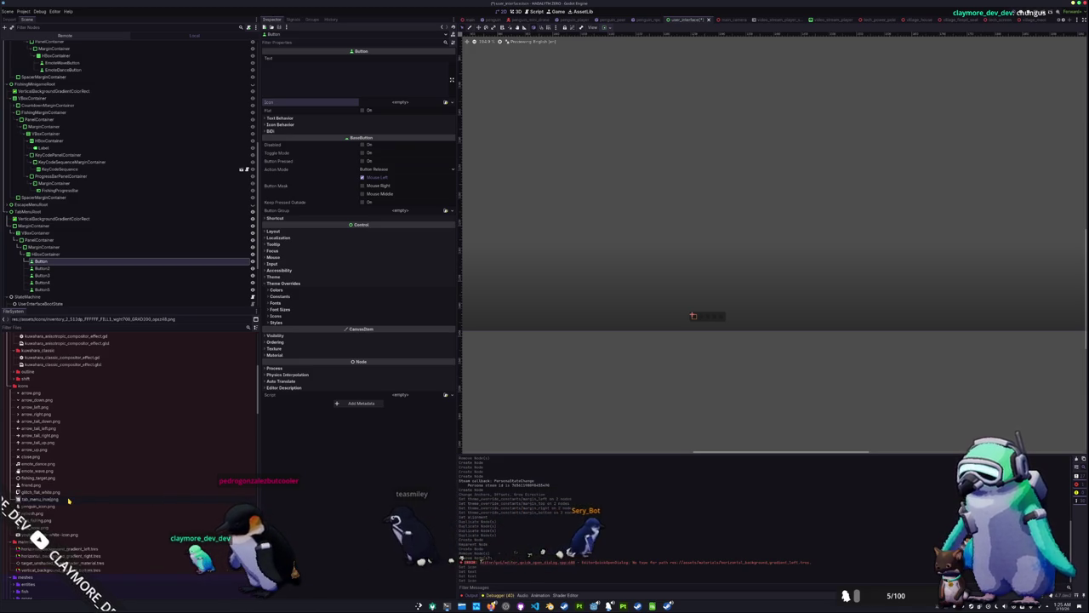
key("Return")
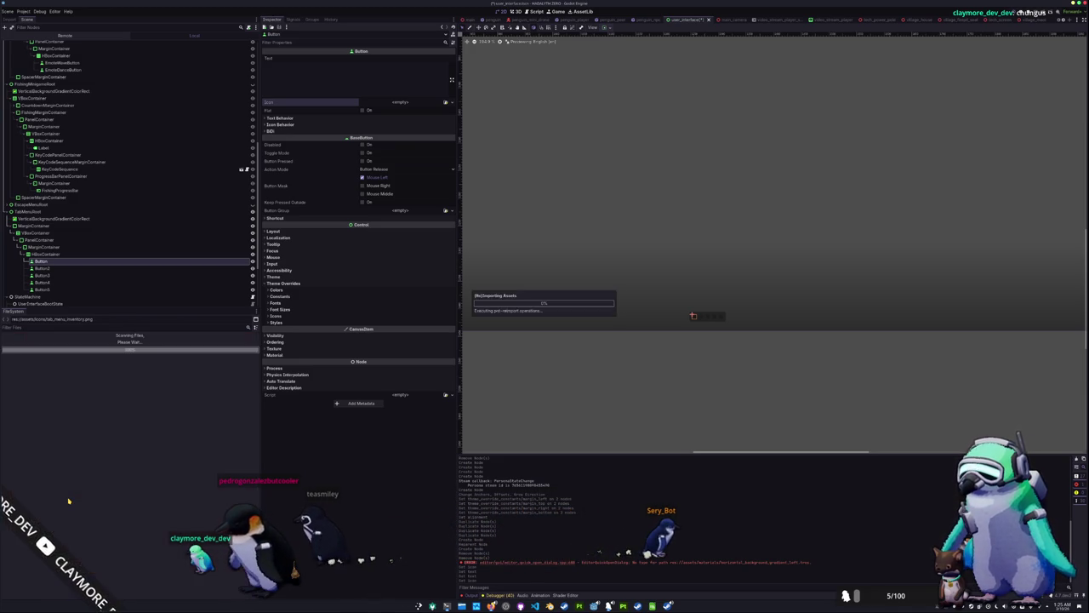
Set tab_menu_inventory.png as the Button's icon with Expand Icon on and Center alignment.
left_click(451, 101)
type("inventory")
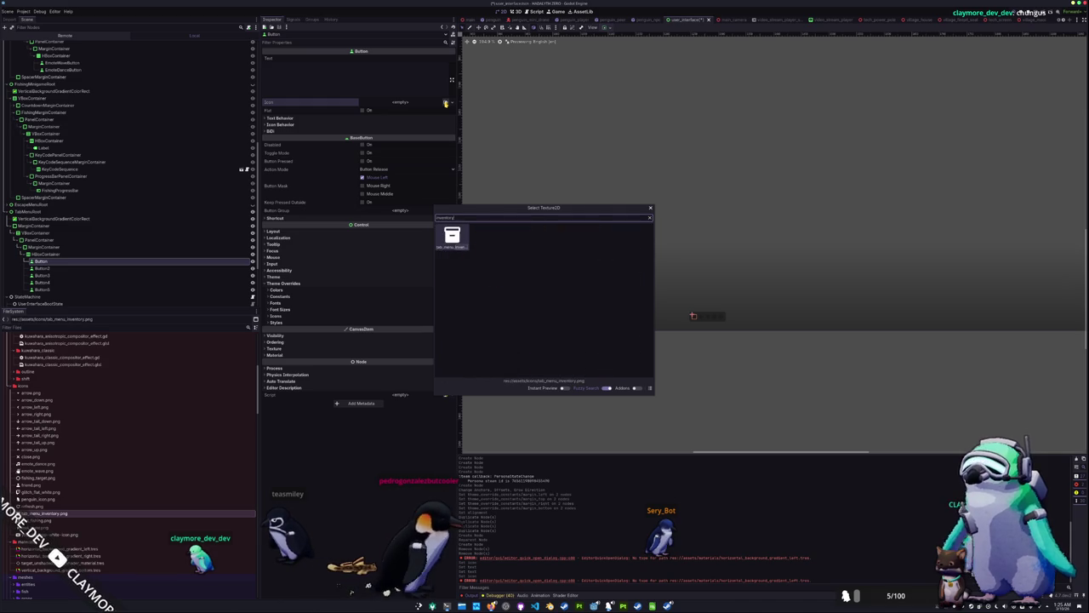
key("Return")
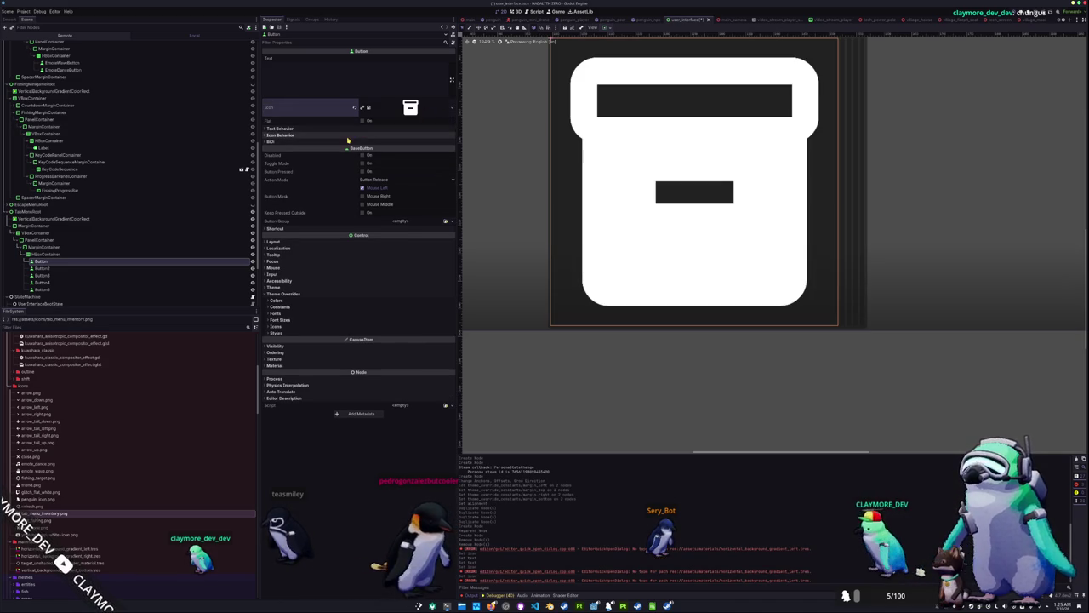
left_click(361, 136)
left_click(363, 159)
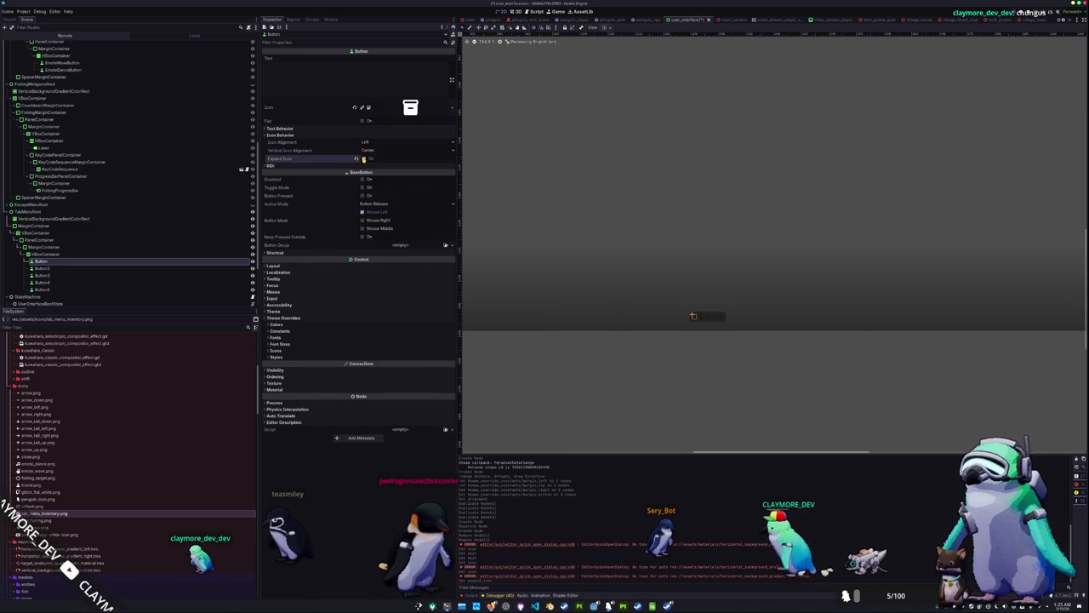
left_click(400, 141)
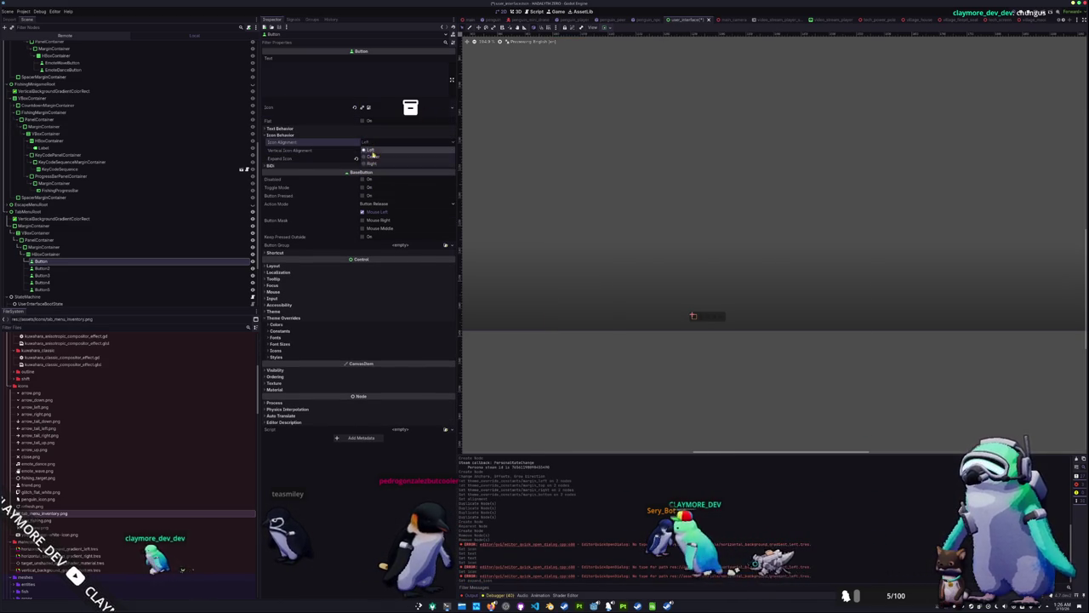
left_click(379, 156)
left_click(341, 82)
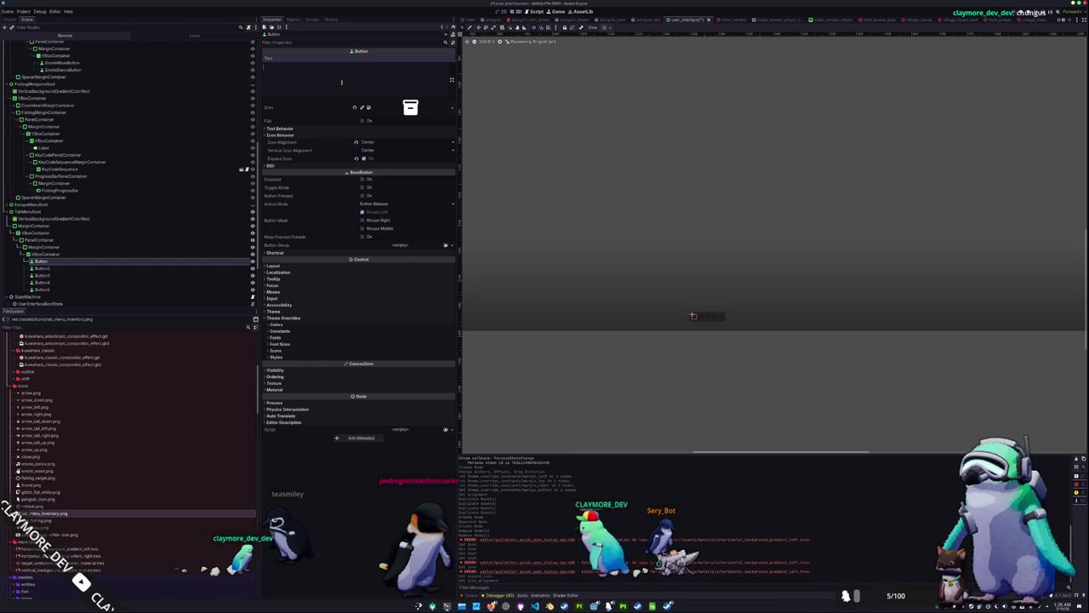
Enter #TAB_MENU_INVENTORY_BUTTON as the button text and try icon alignments, ending at vertical Center.
type("_MENU_INVENTORY")
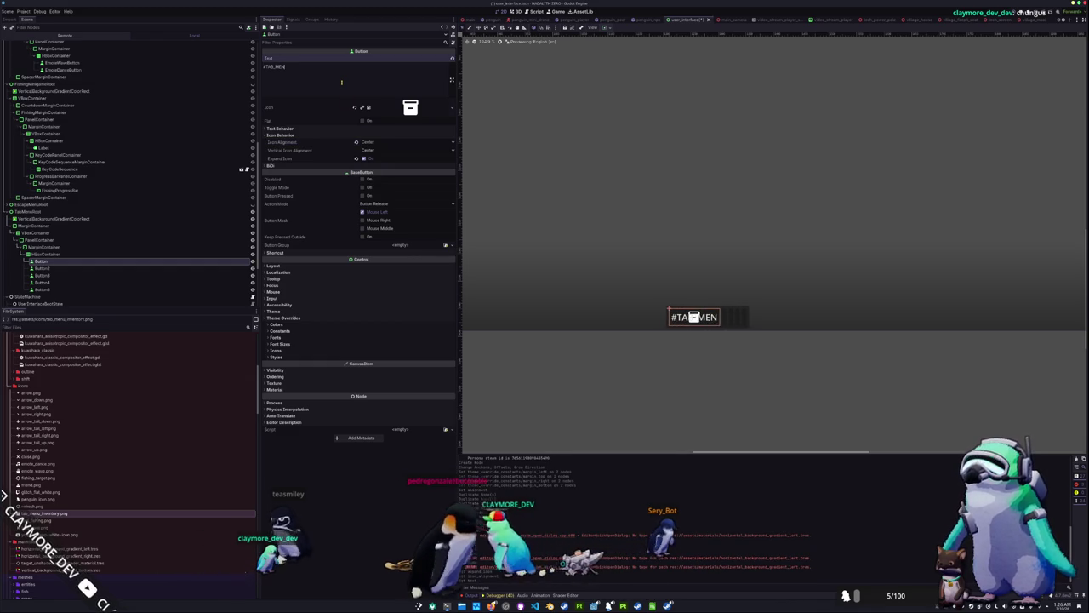
type("_BUTTON")
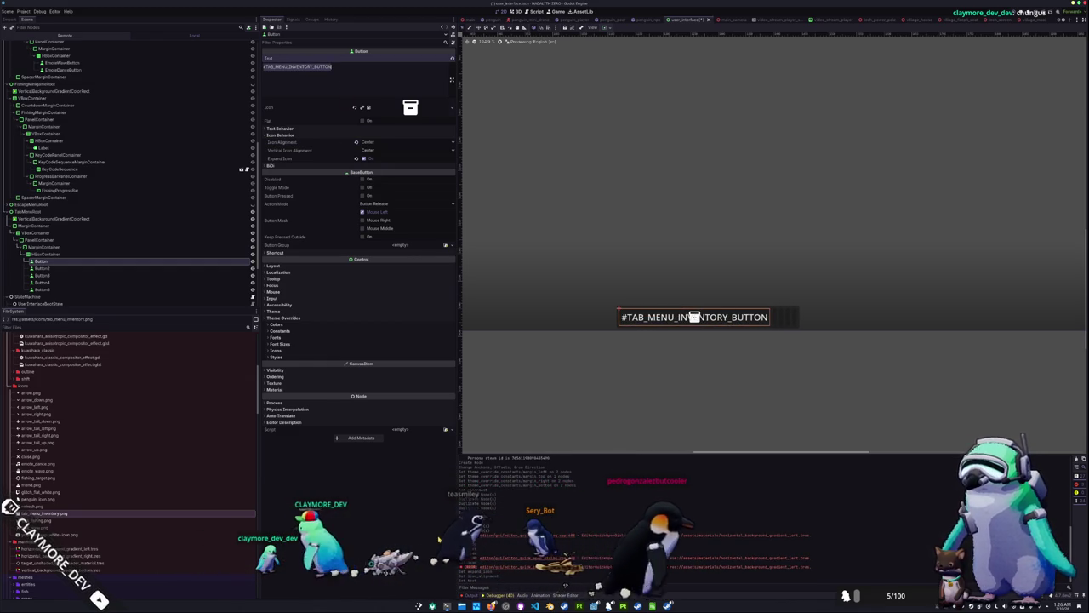
left_click(366, 142)
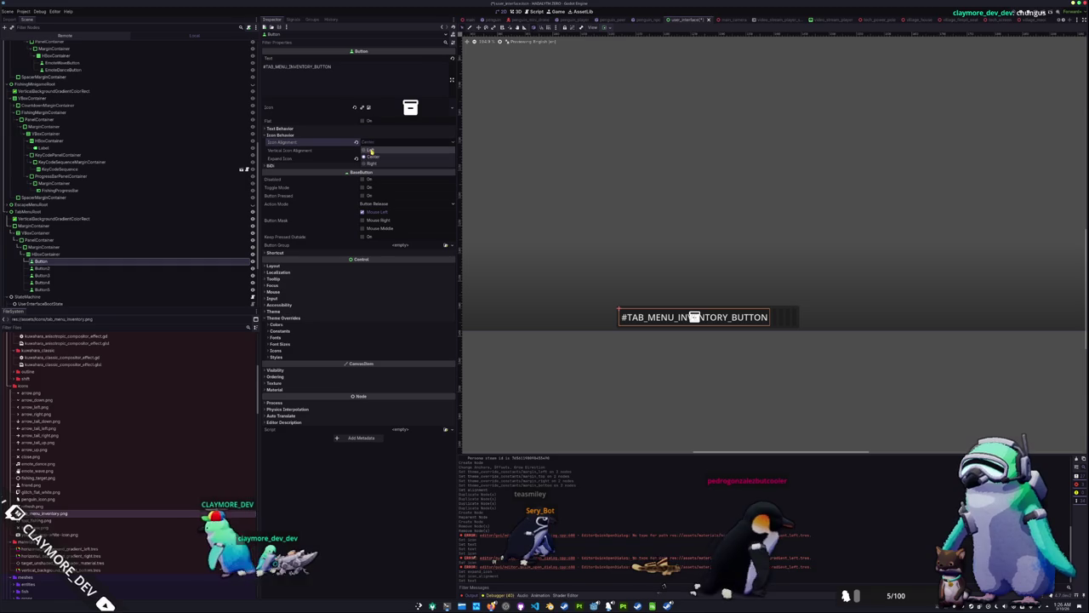
left_click(369, 146)
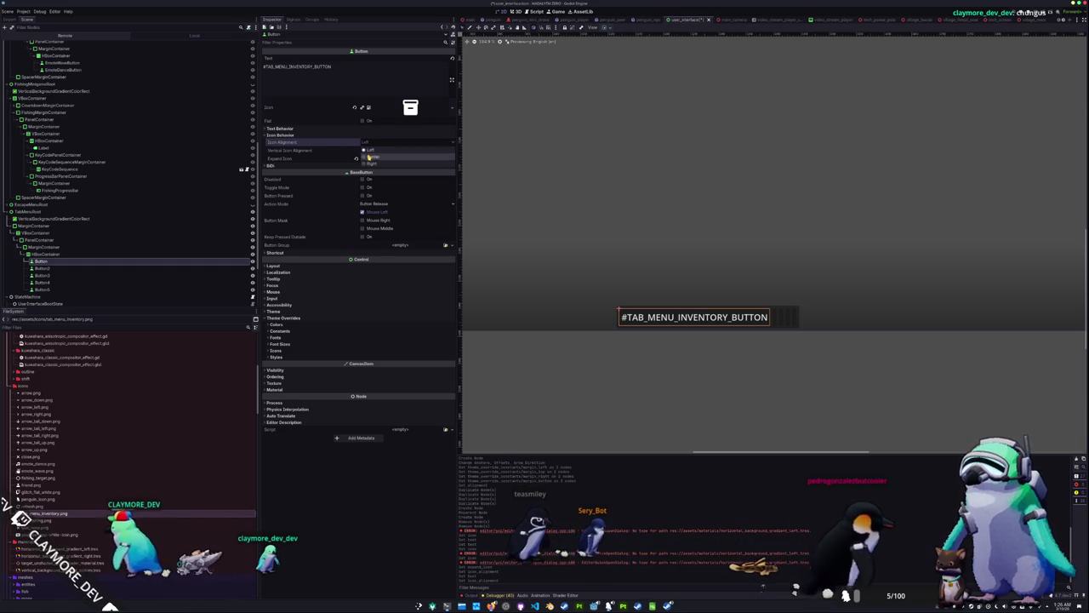
left_click(368, 150)
left_click(367, 151)
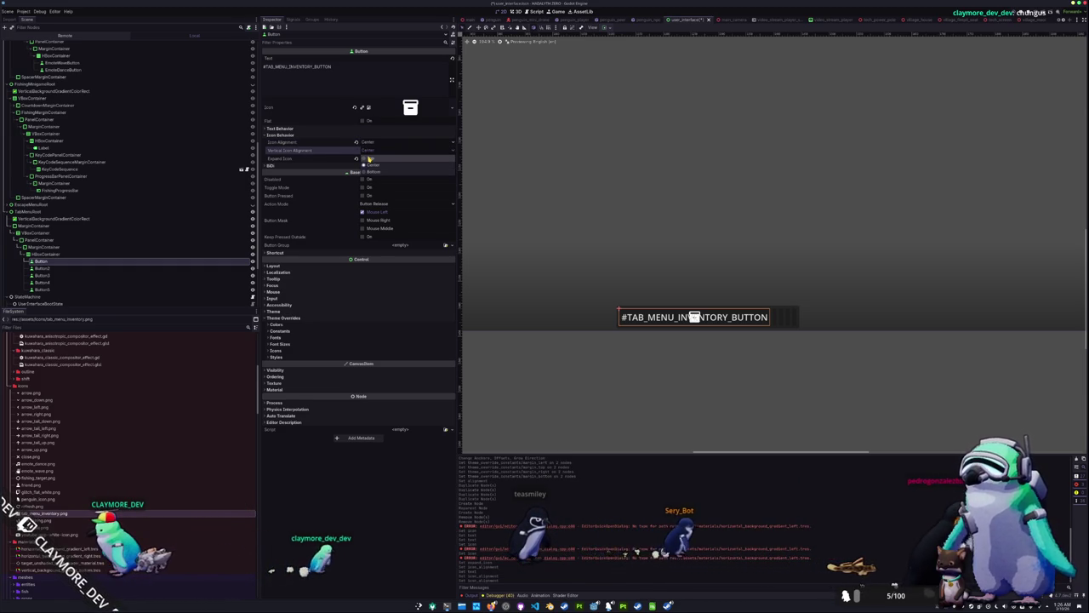
left_click(370, 159)
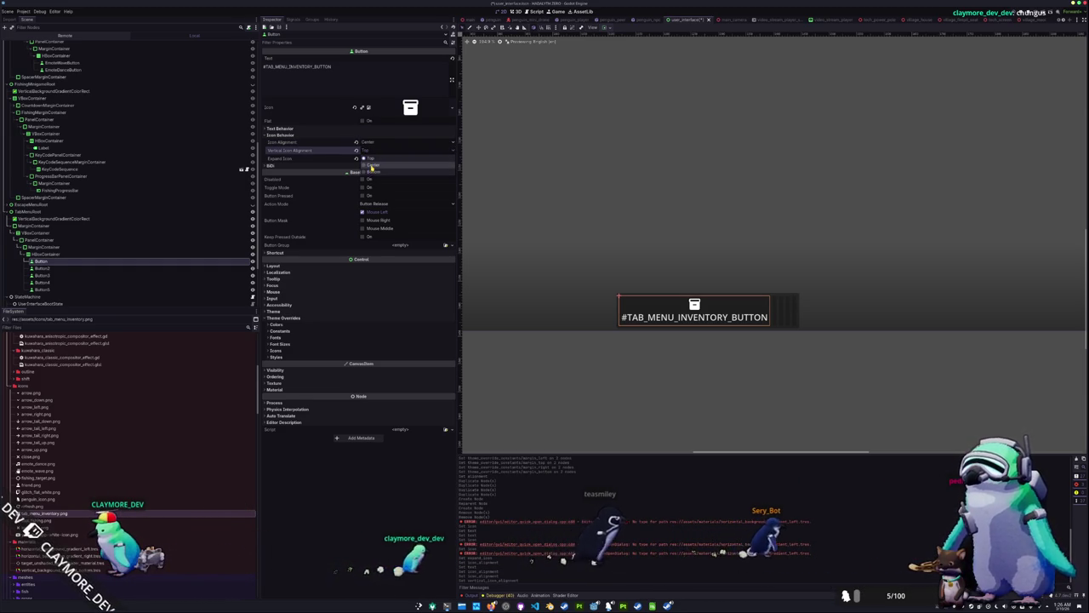
left_click(371, 165)
Set the icon alignment back to Left and leave Expand Icon turned off.
left_click(369, 143)
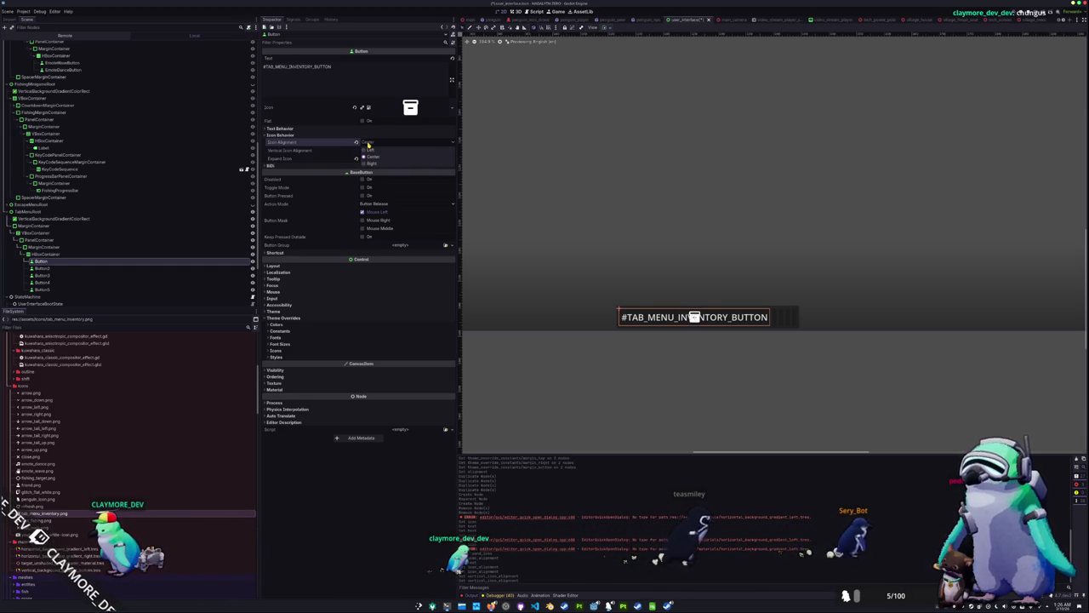
left_click(370, 151)
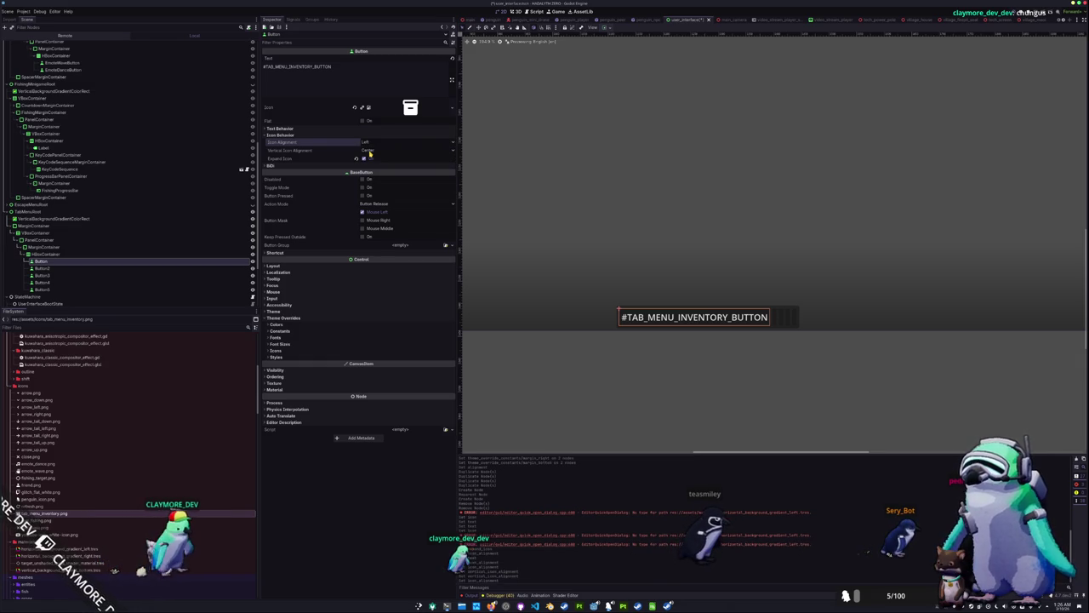
left_click(365, 159)
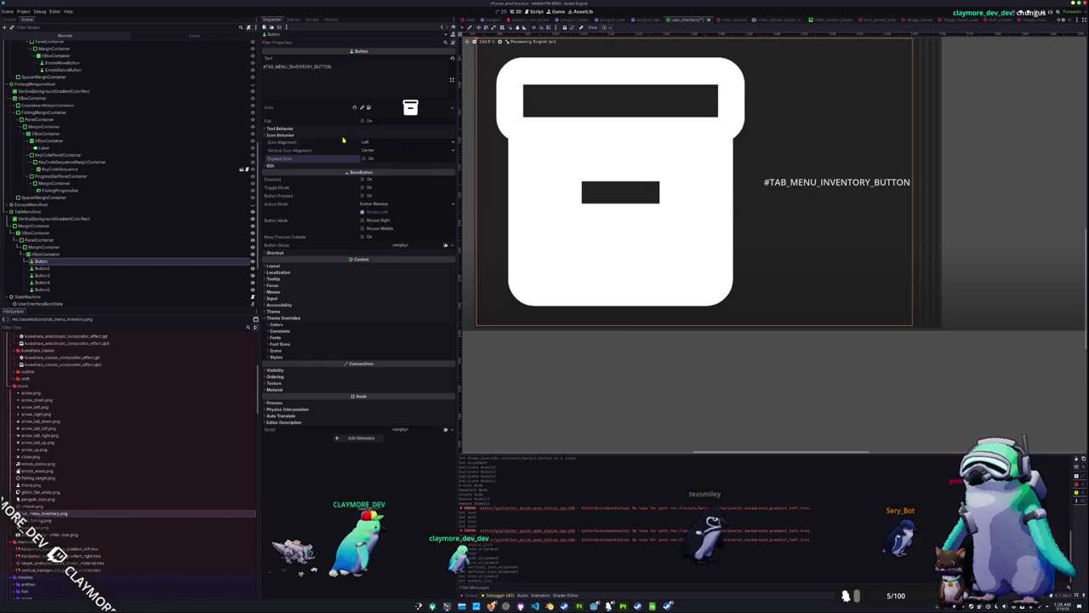
left_click(364, 159)
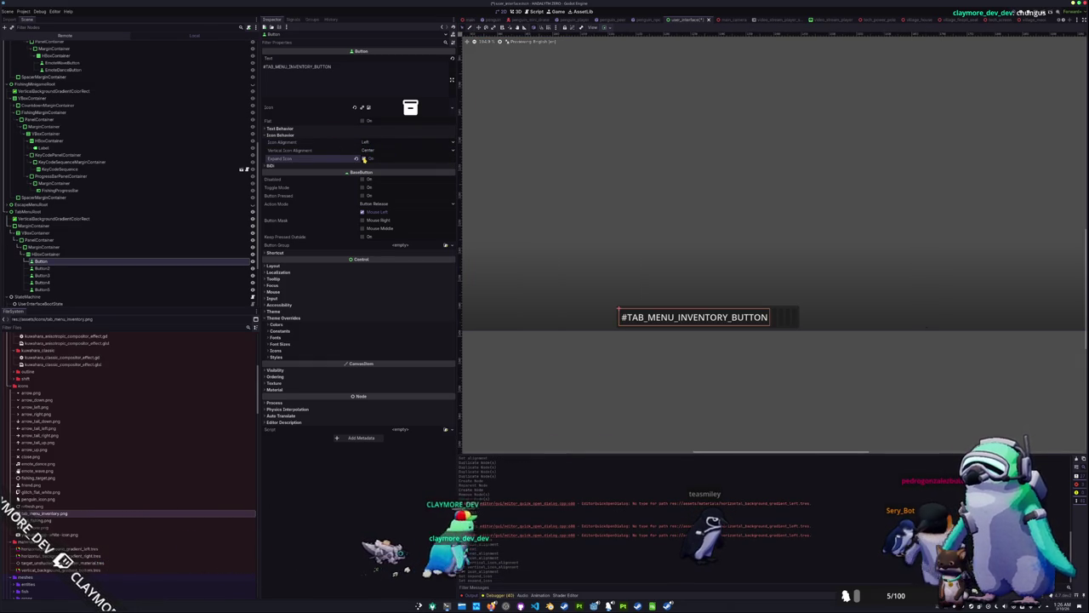
left_click(341, 266)
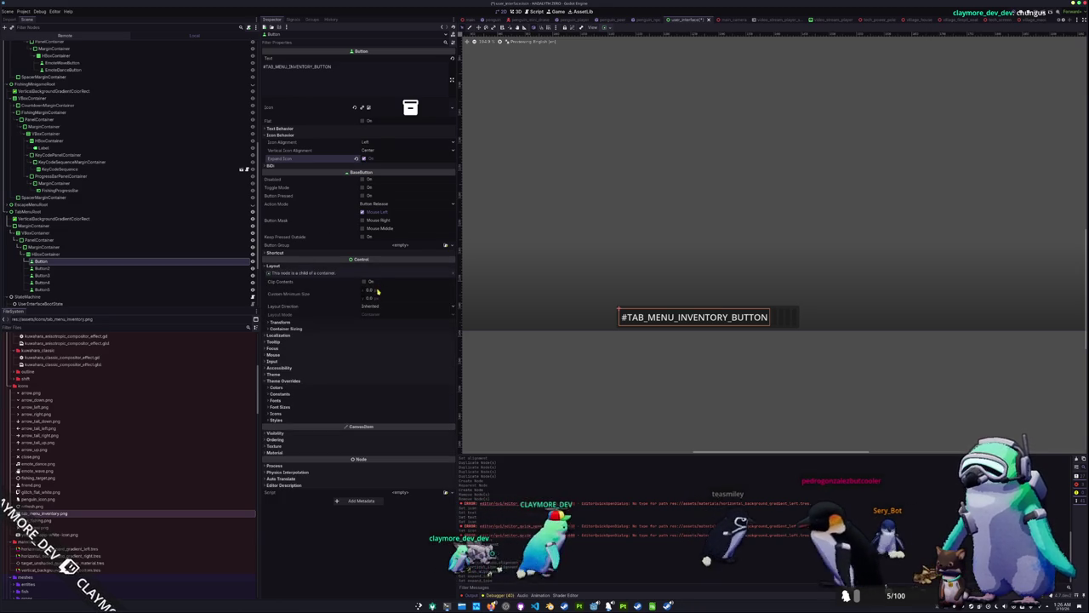
Set the button's Custom Minimum Size to 50 × 50.
type("50")
key("Return")
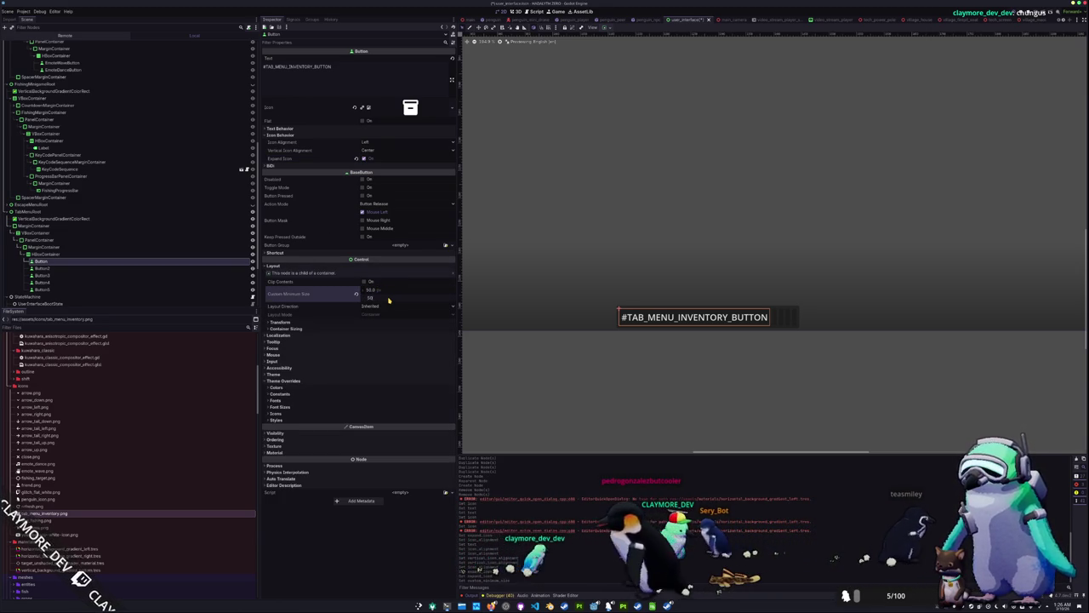
type("50")
key("Return")
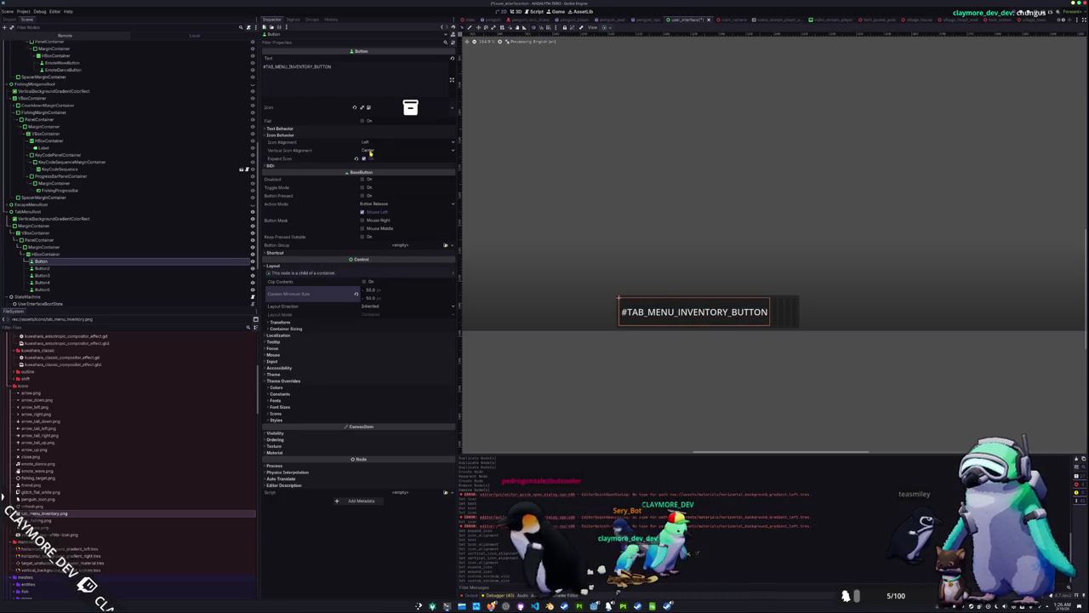
Try Bottom, Right and Center icon alignments, settling on Left with vertical Center.
left_click(399, 149)
left_click(368, 171)
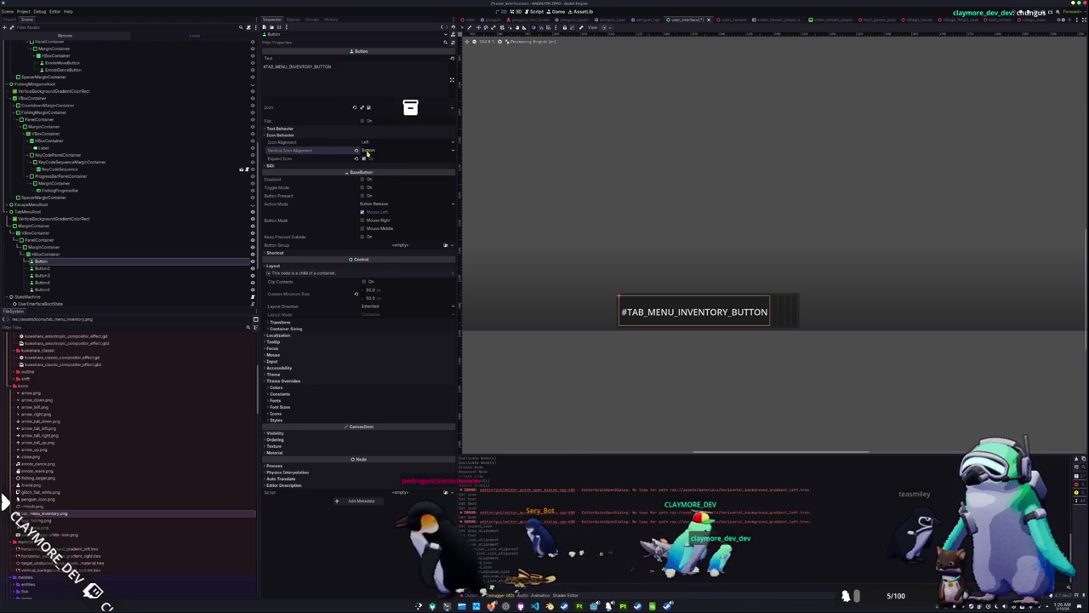
left_click(366, 142)
left_click(369, 158)
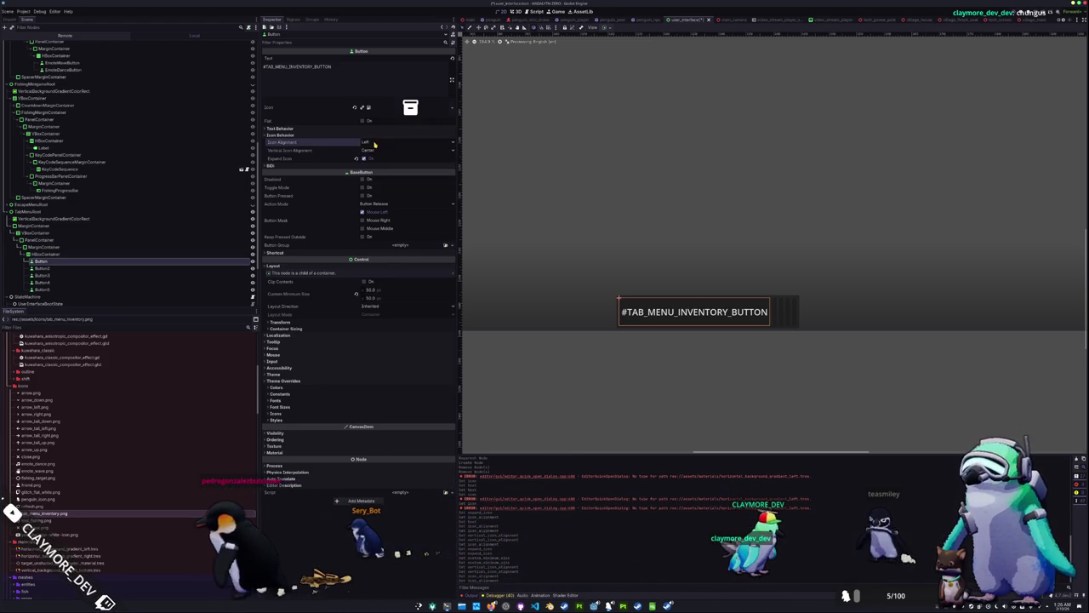
left_click(367, 142)
left_click(374, 164)
left_click(369, 143)
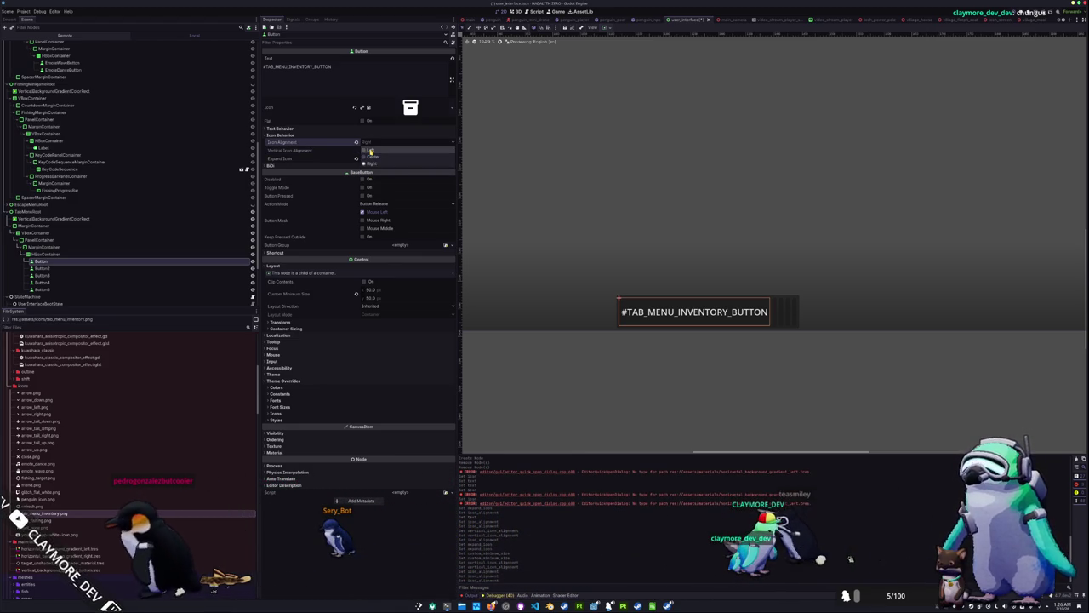
left_click(371, 151)
left_click(371, 158)
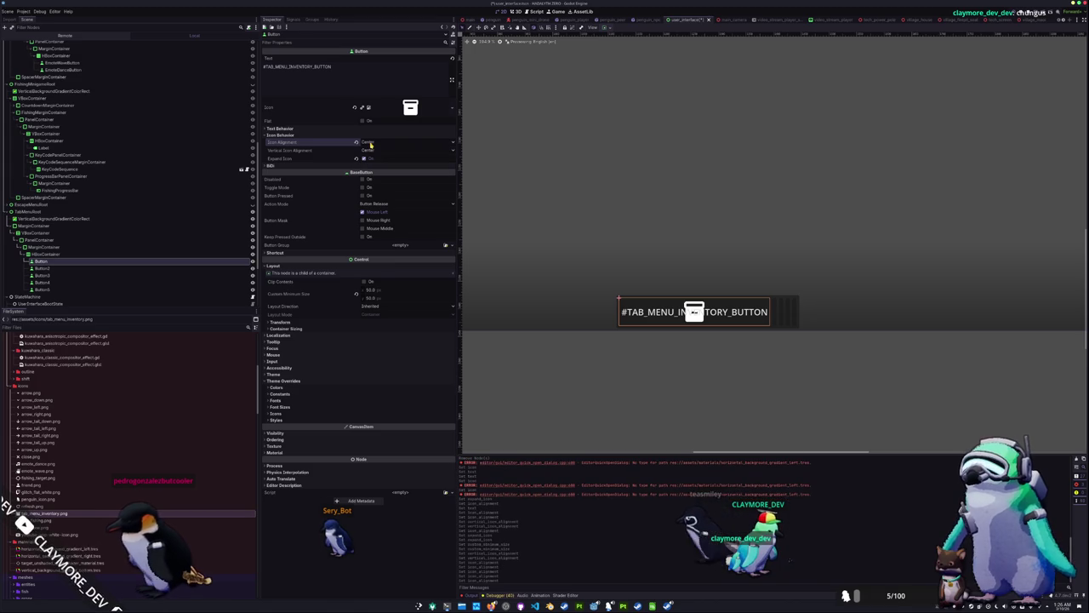
left_click(370, 149)
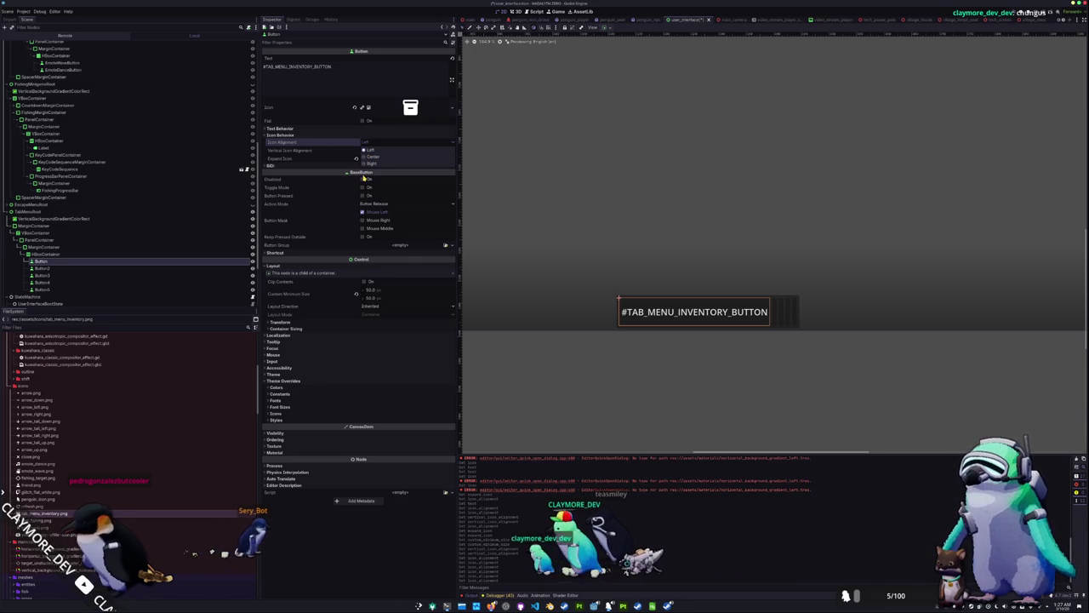
Test Top and centered icon placements, then restore Left and vertical Center alignment.
left_click(372, 152)
left_click(373, 152)
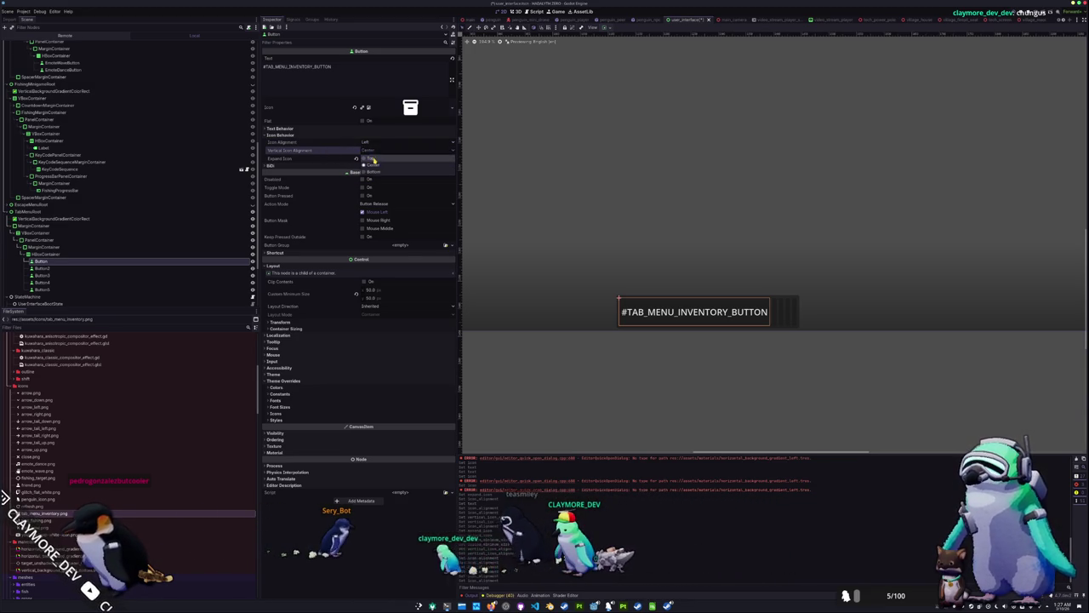
left_click(374, 152)
left_click(375, 166)
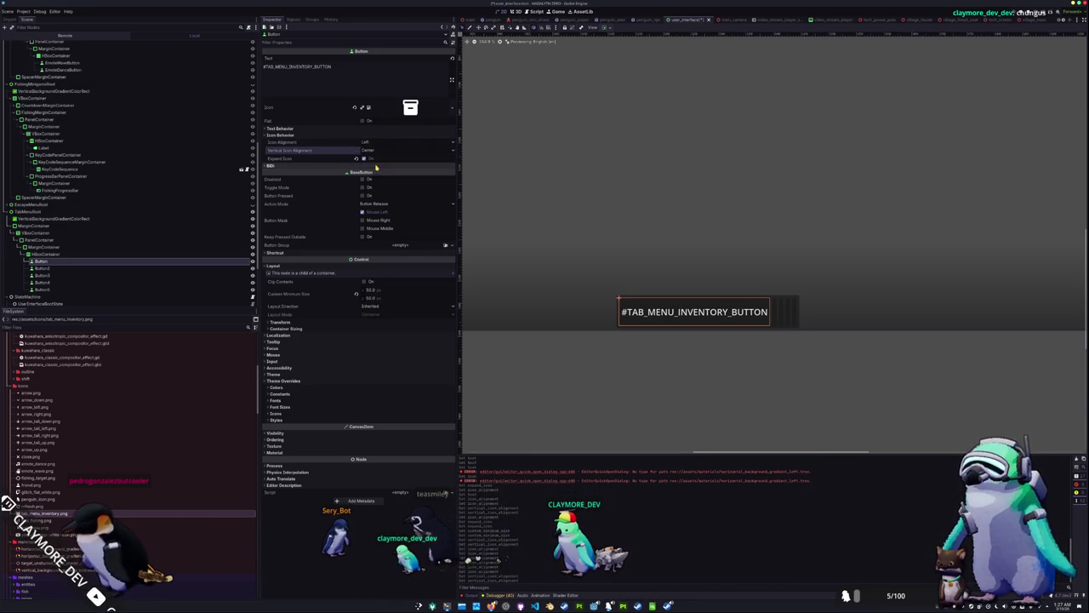
left_click(372, 142)
left_click(374, 148)
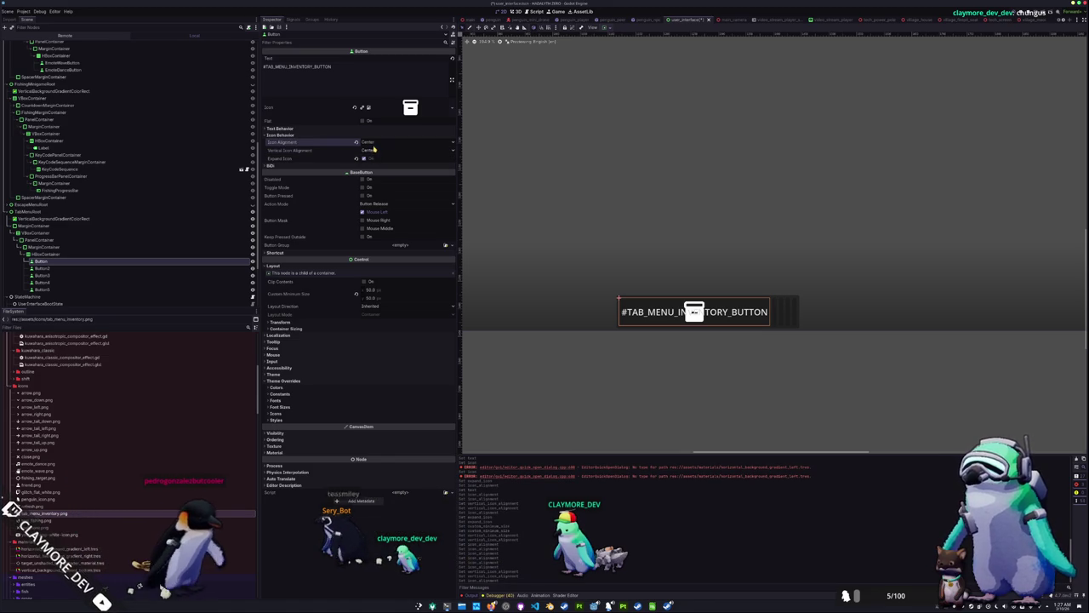
left_click(373, 142)
left_click(372, 149)
Try right-aligned button text, then set the text alignment back to Center.
left_click(368, 127)
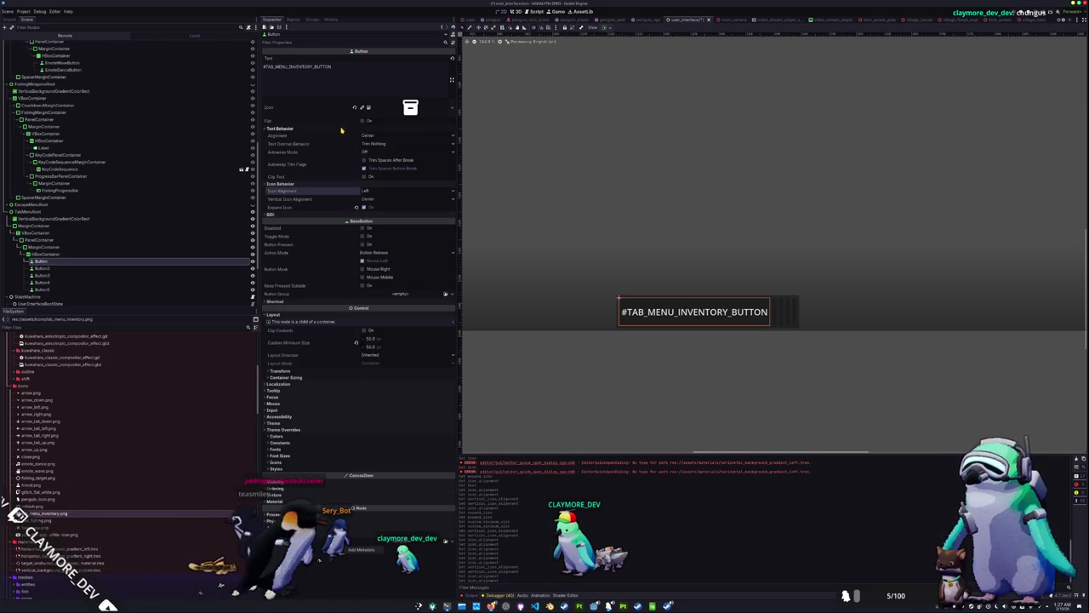
left_click(368, 136)
left_click(370, 149)
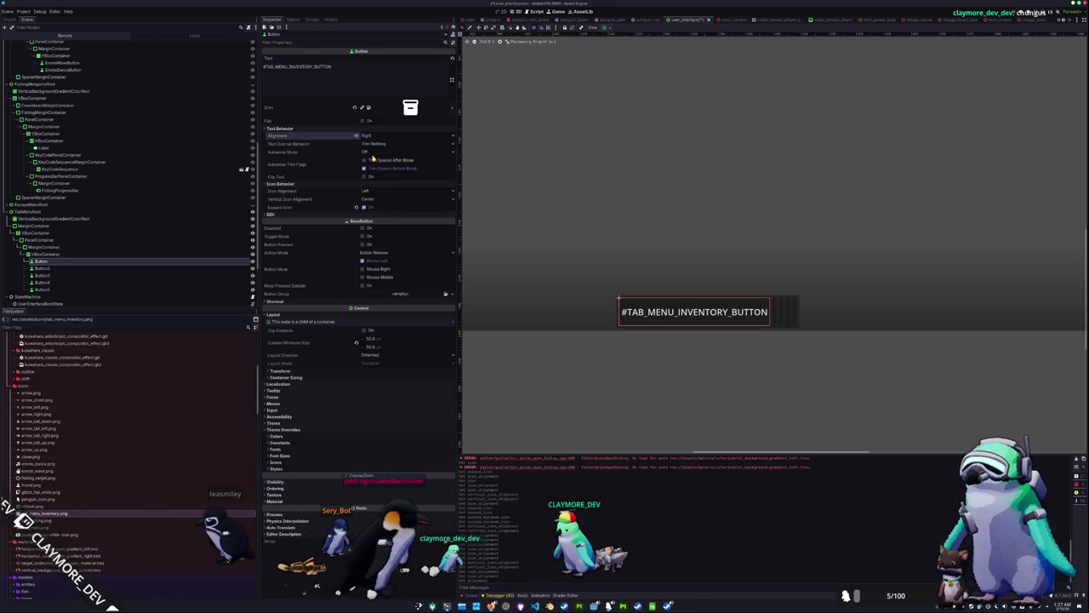
left_click(366, 136)
left_click(370, 143)
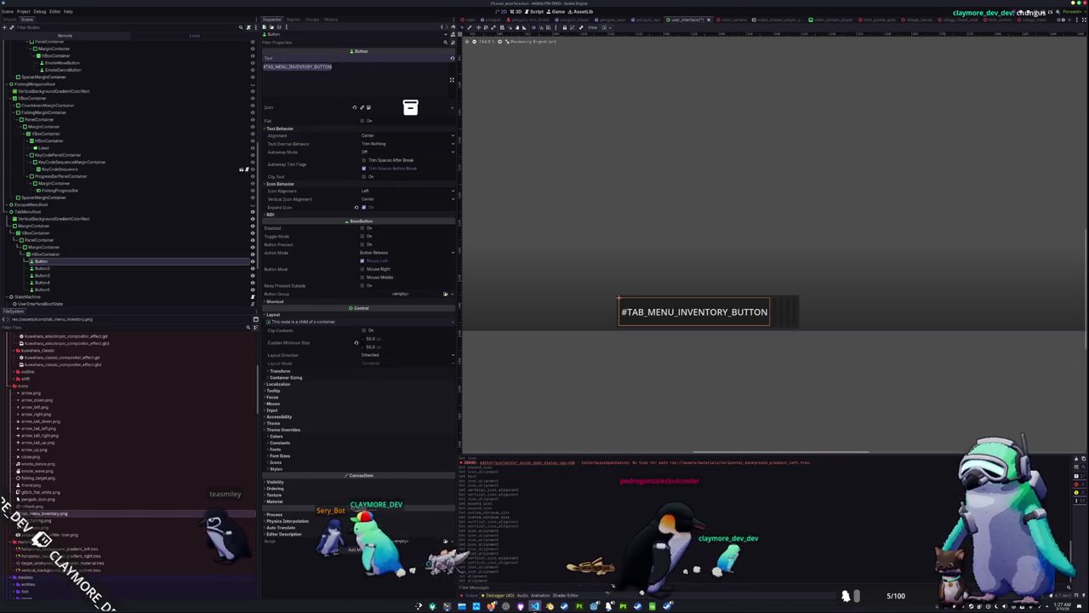
left_click(652, 606)
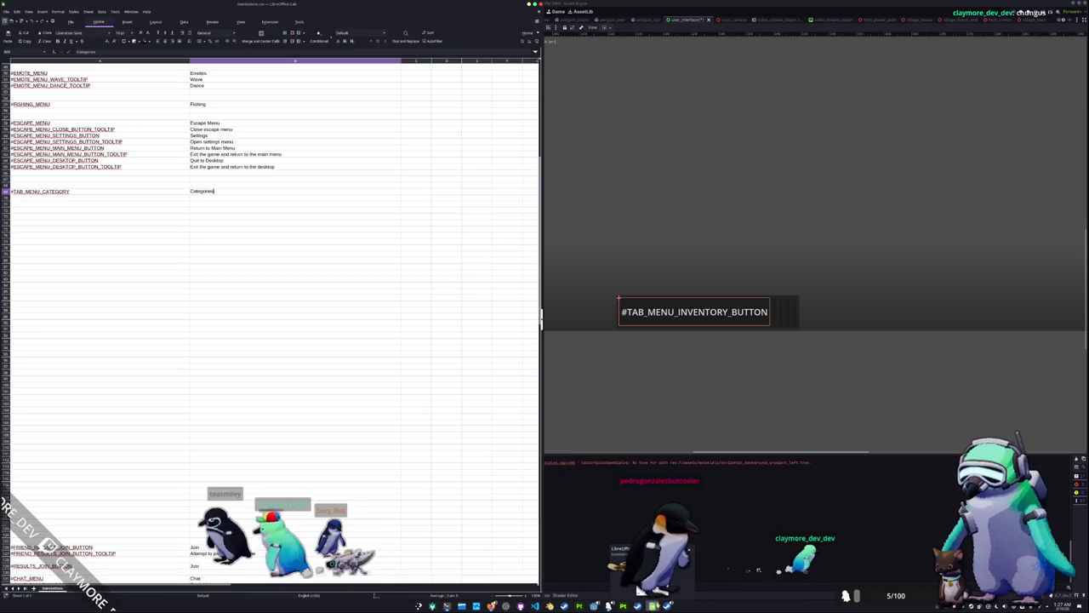
Add a #TAB_MENU_INVENTORY_BUTTON row translated as Inventory and save the sheet in Text CSV format.
left_click(32, 212)
type("#TAB_MENU_INVENTORY_BUTTON")
left_click(213, 212)
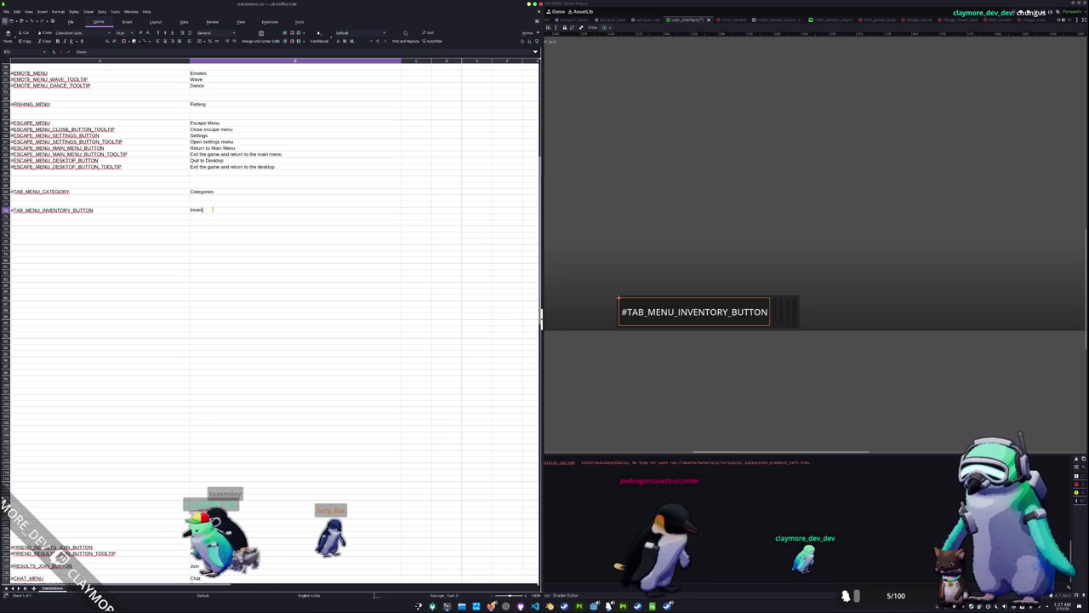
key("ctrl+s")
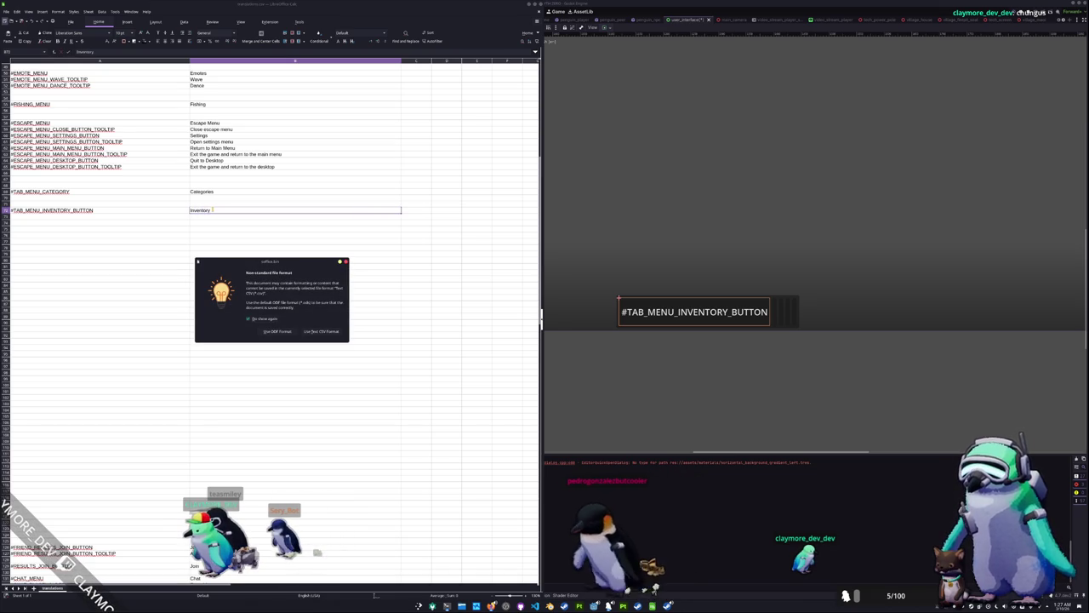
left_click(326, 332)
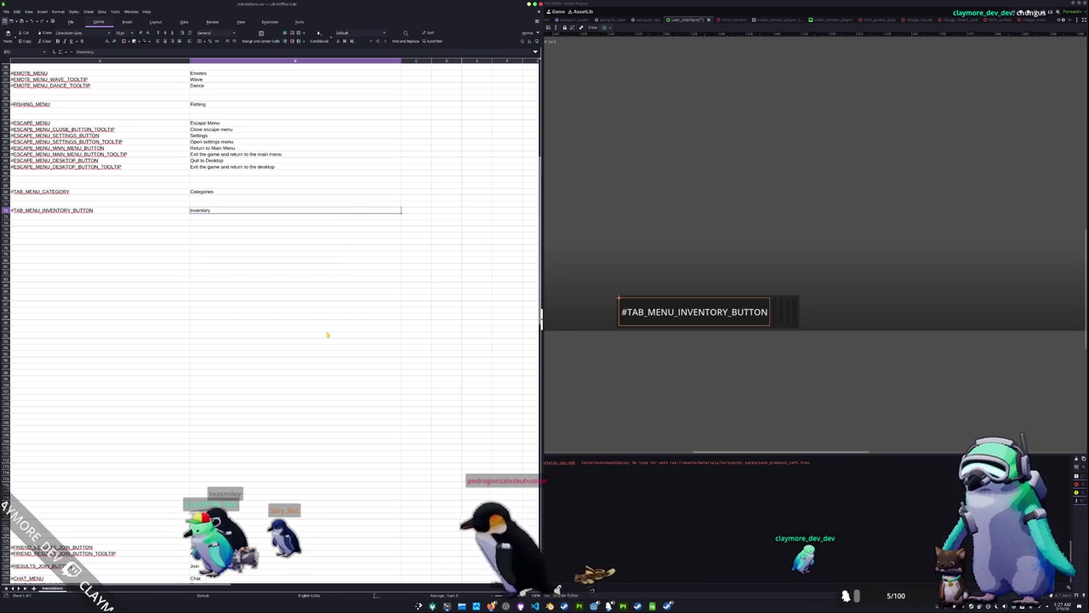
key("alt+Tab")
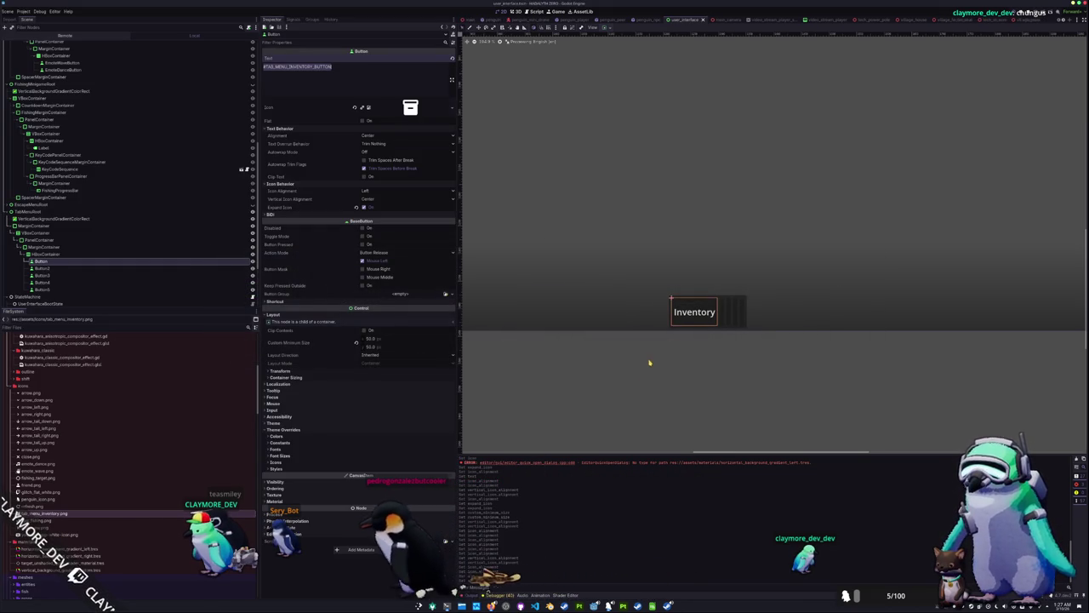
Add an HBoxContainer as a child of the Inventory button.
left_click(408, 109)
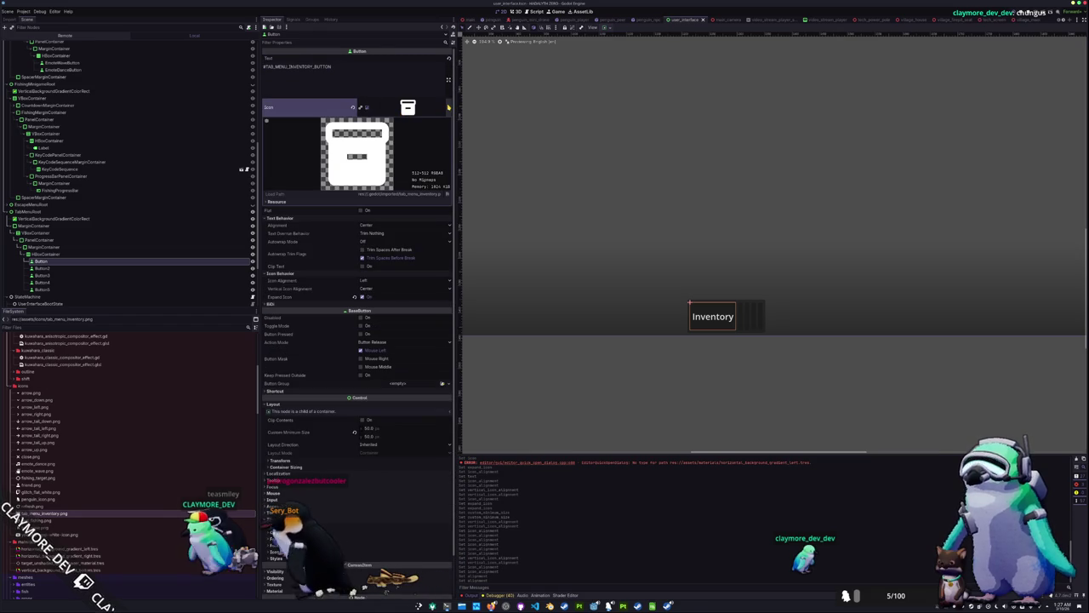
left_click(412, 109)
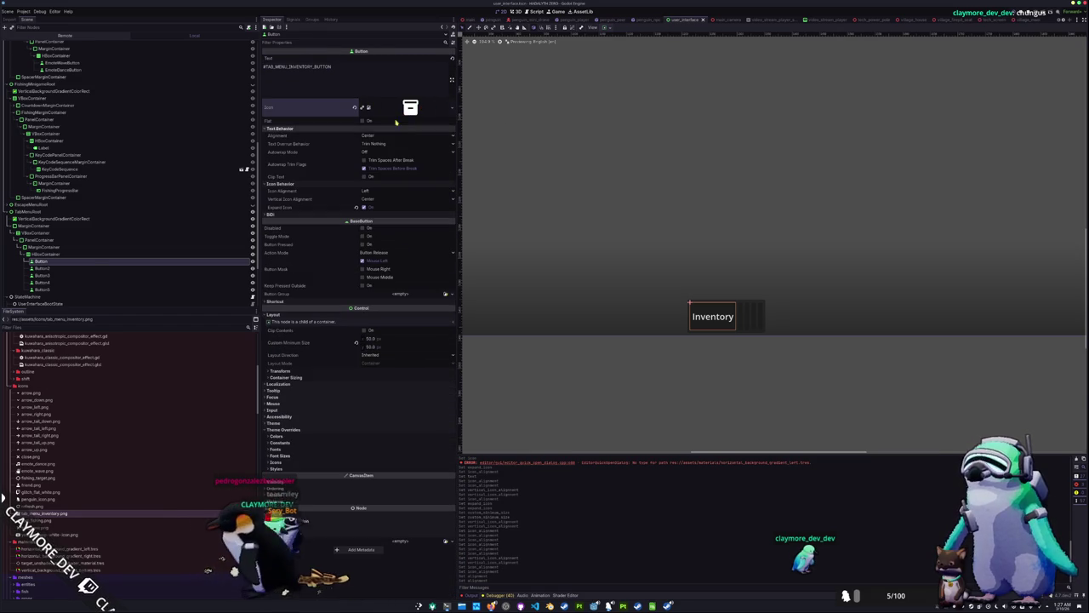
right_click(77, 262)
left_click(92, 274)
type("hbox")
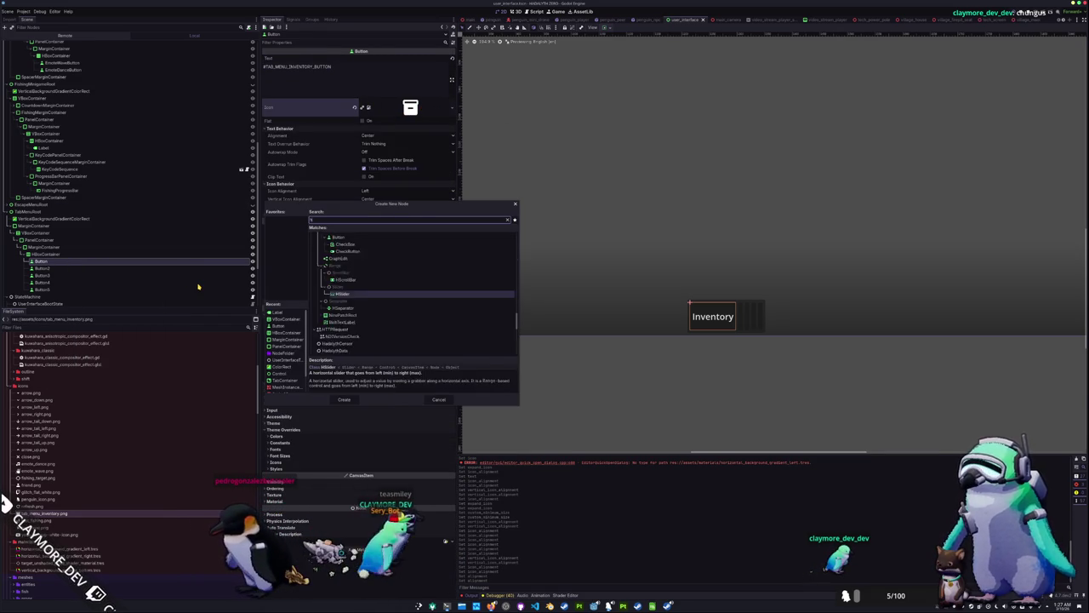
key("Return")
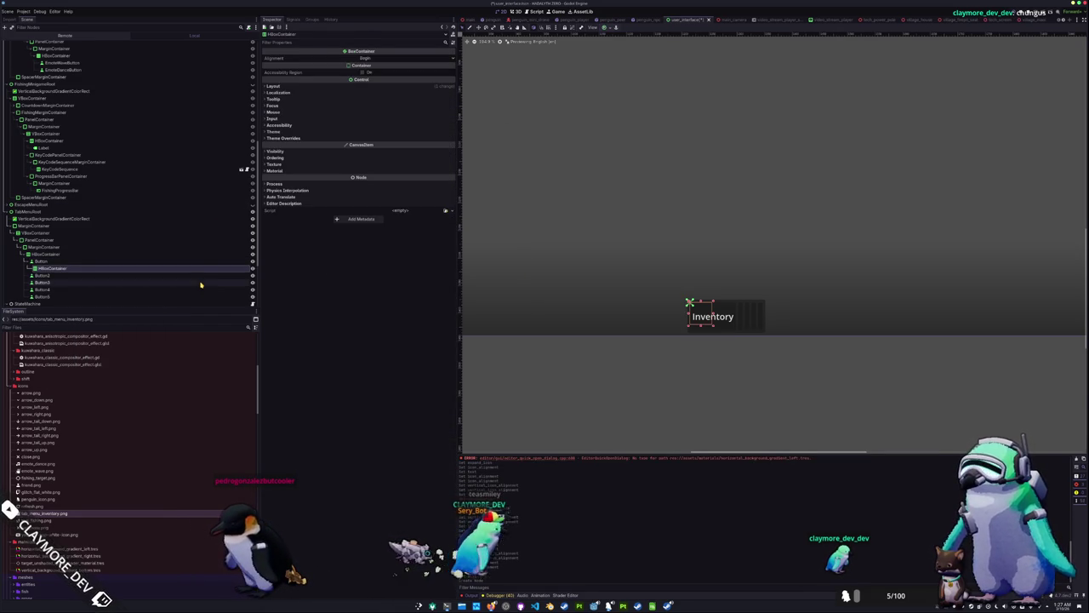
Apply the Full Rect anchor preset to the HBoxContainer.
left_click(366, 86)
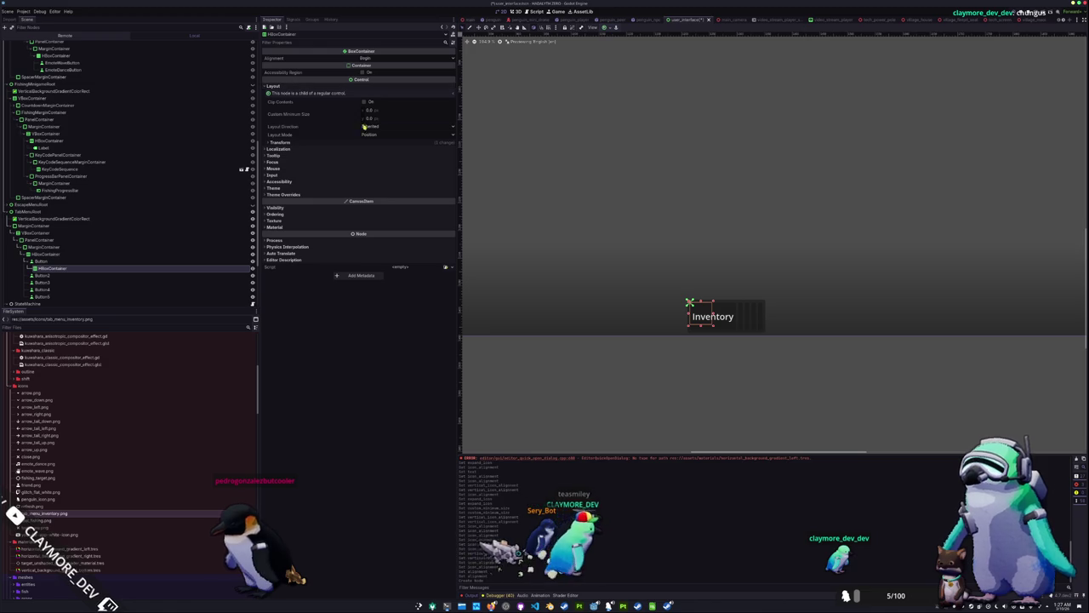
left_click(364, 142)
left_click(364, 142)
left_click(615, 27)
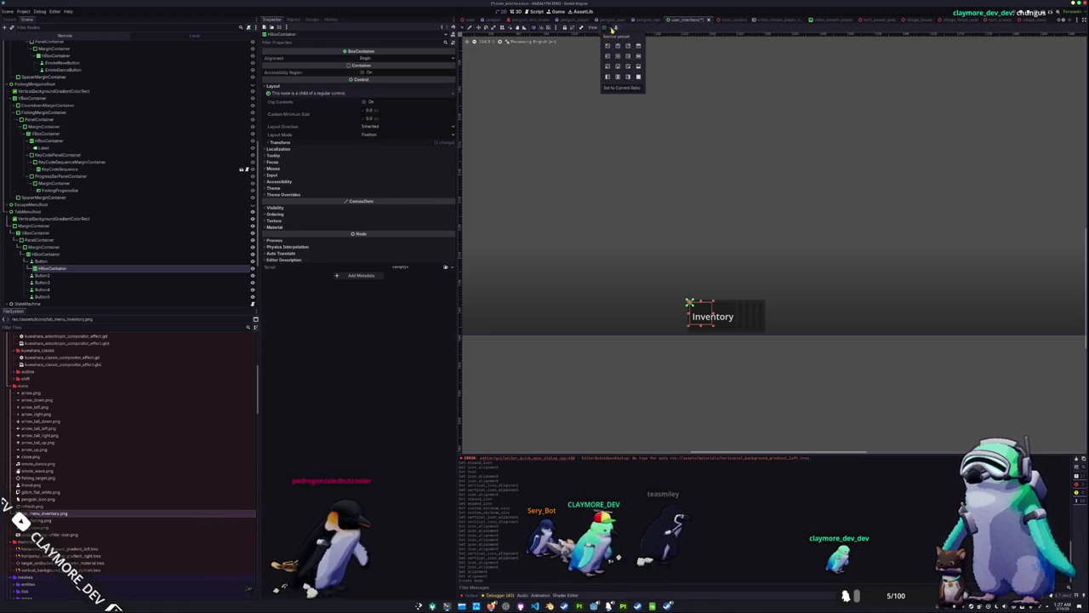
left_click(638, 76)
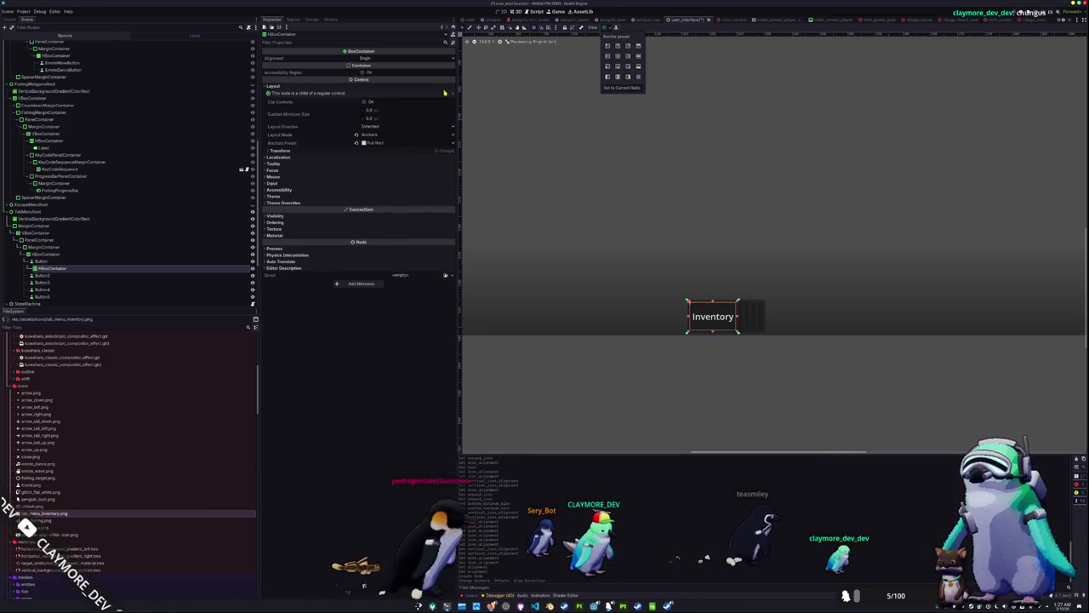
Add a TextureRect and a Label inside the HBoxContainer.
right_click(48, 268)
left_click(72, 272)
type("texture")
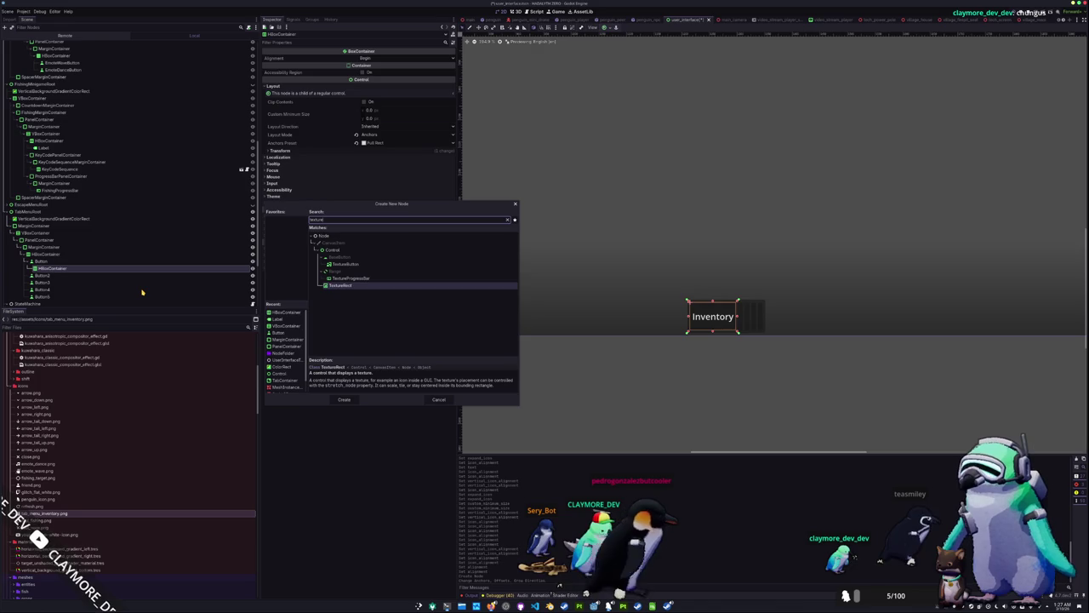
key("Return")
key("ctrl+a")
type("label")
key("Return")
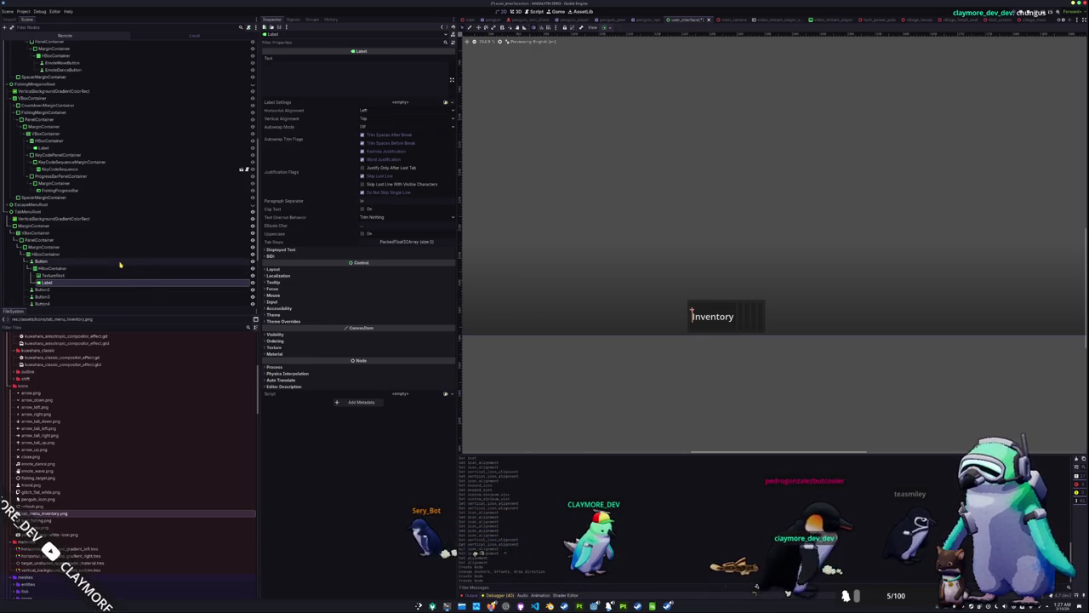
Select the HBoxContainer, TextureRect and Label together and set their mouse filter to Ignore.
left_click(137, 262)
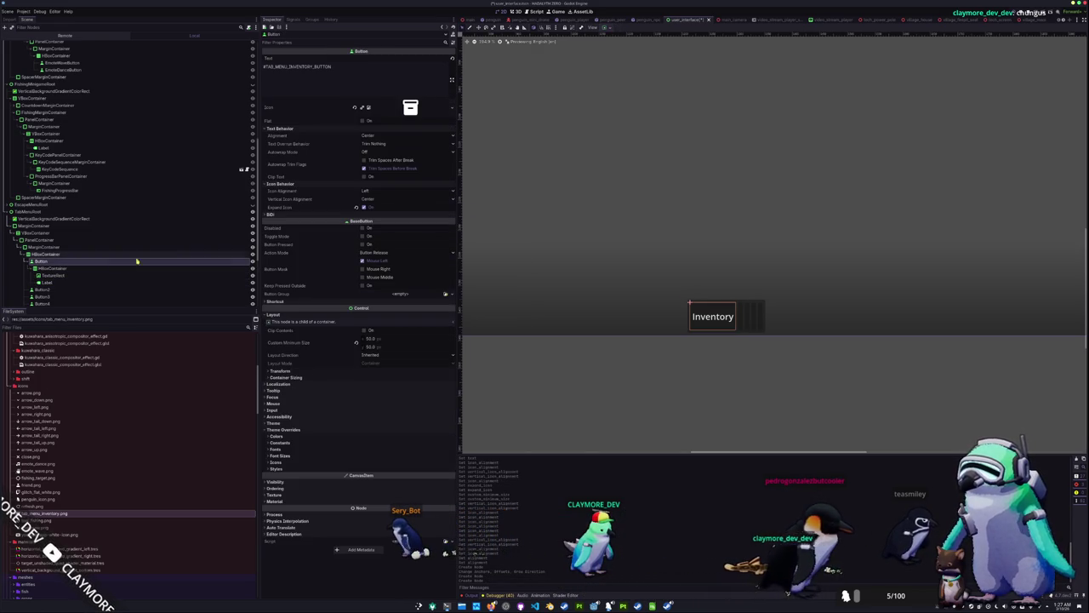
left_click(62, 283)
left_click(70, 269, "shift")
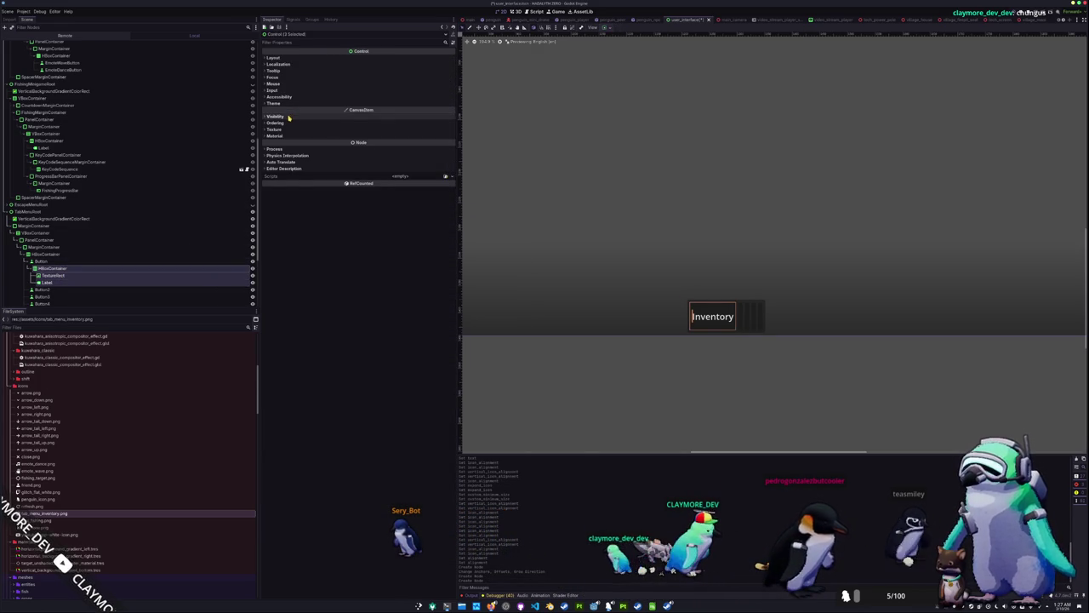
left_click(283, 84)
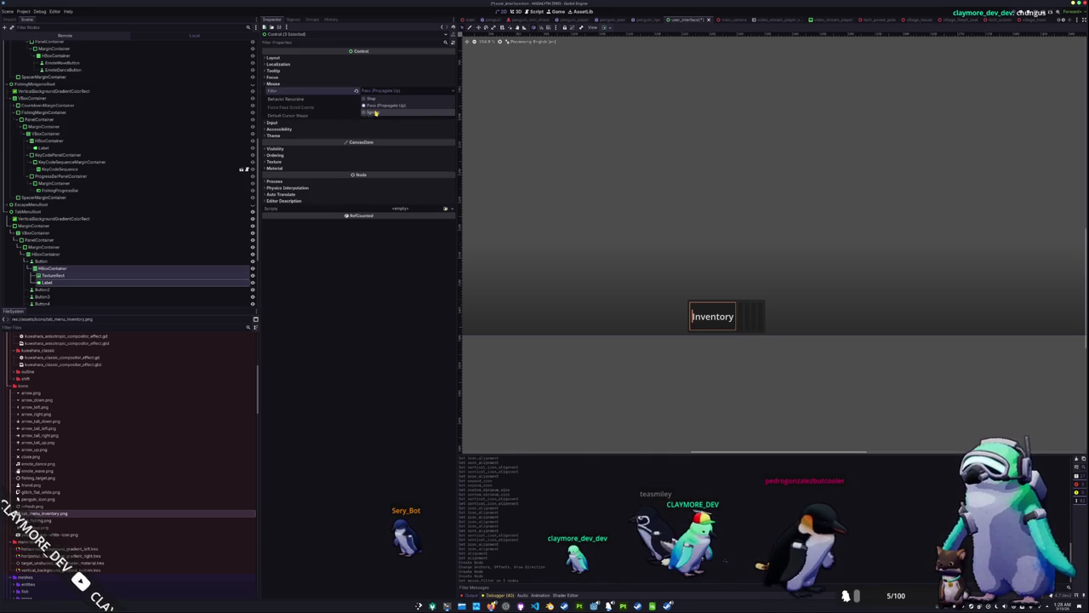
left_click(112, 282)
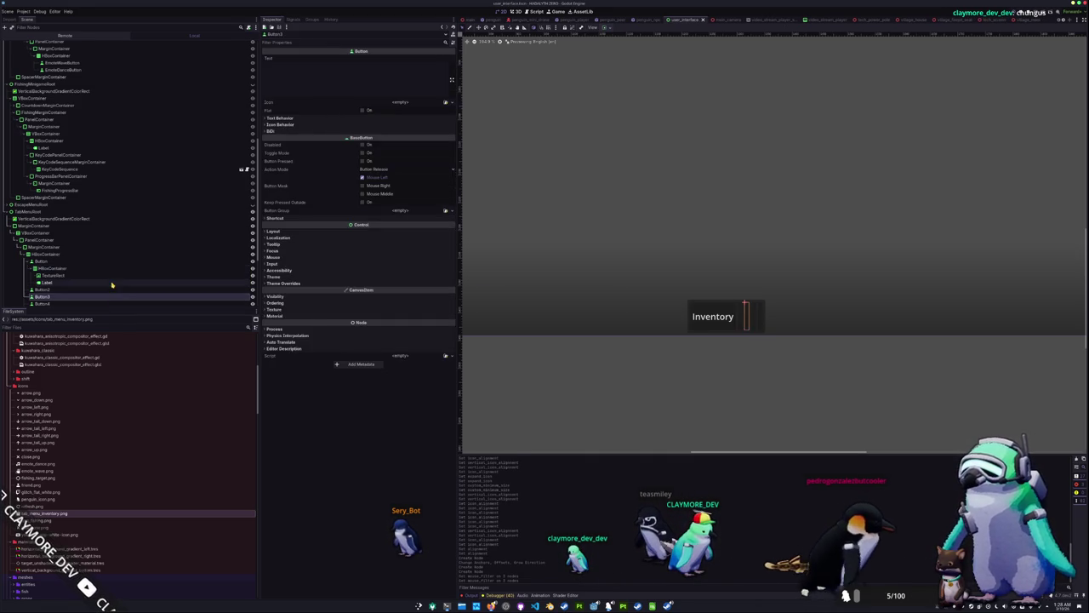
Clear the Button's icon and paste TAB_MENU_INVENTORY_BUTTON into the Label's text.
left_click(109, 268)
left_click(112, 261)
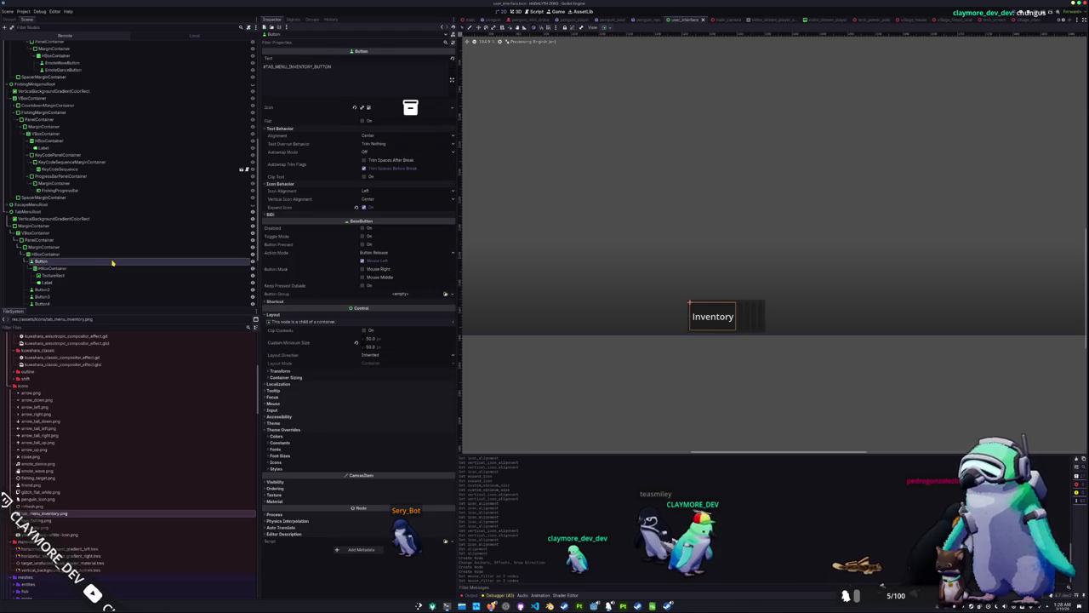
left_click(356, 109)
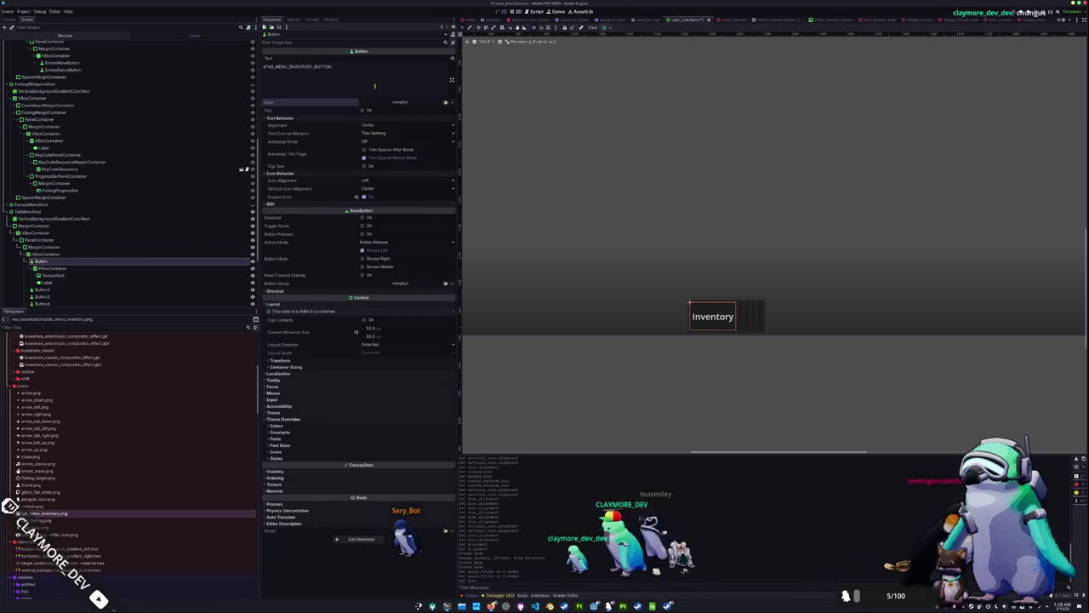
left_click(111, 282)
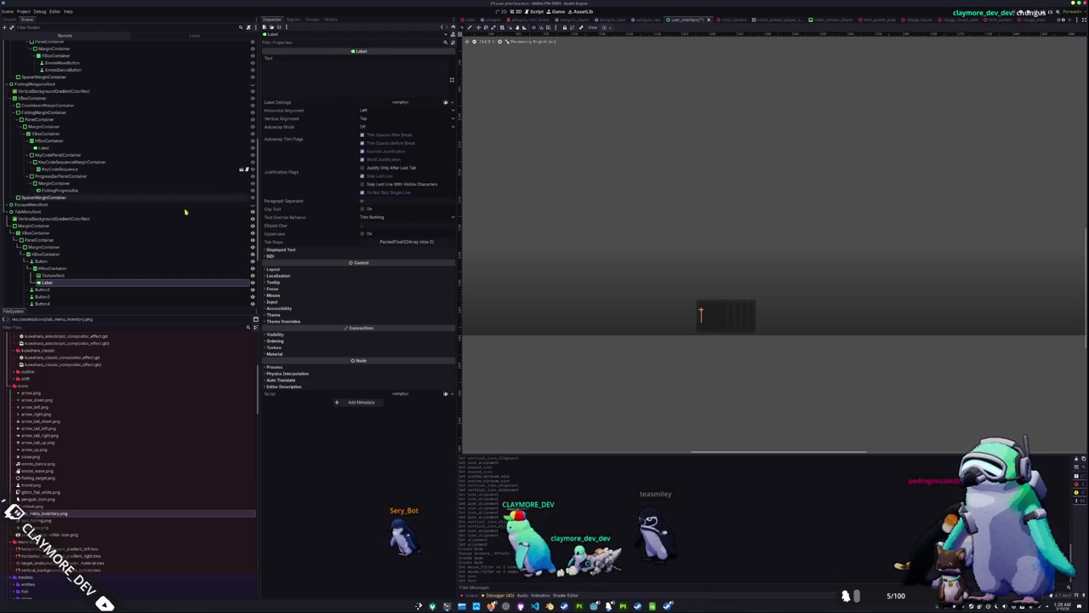
type("TAB_MENU_INVENTORY_BUTTON")
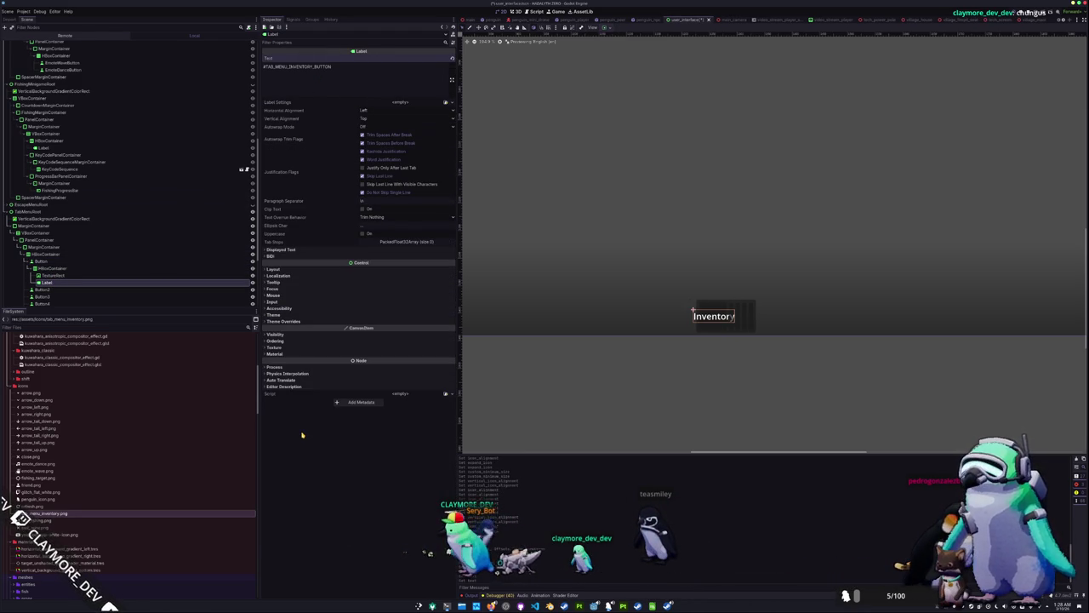
Drag the HBoxContainer out of the Button so it sits beside it in the VBoxContainer.
left_click(66, 269)
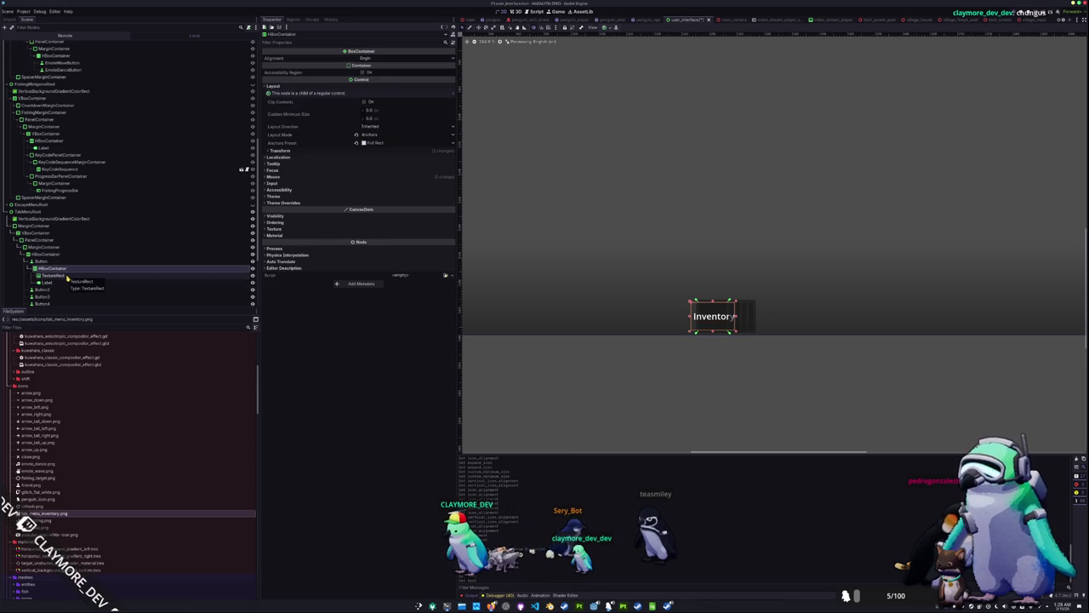
left_click(70, 276)
left_click(51, 261)
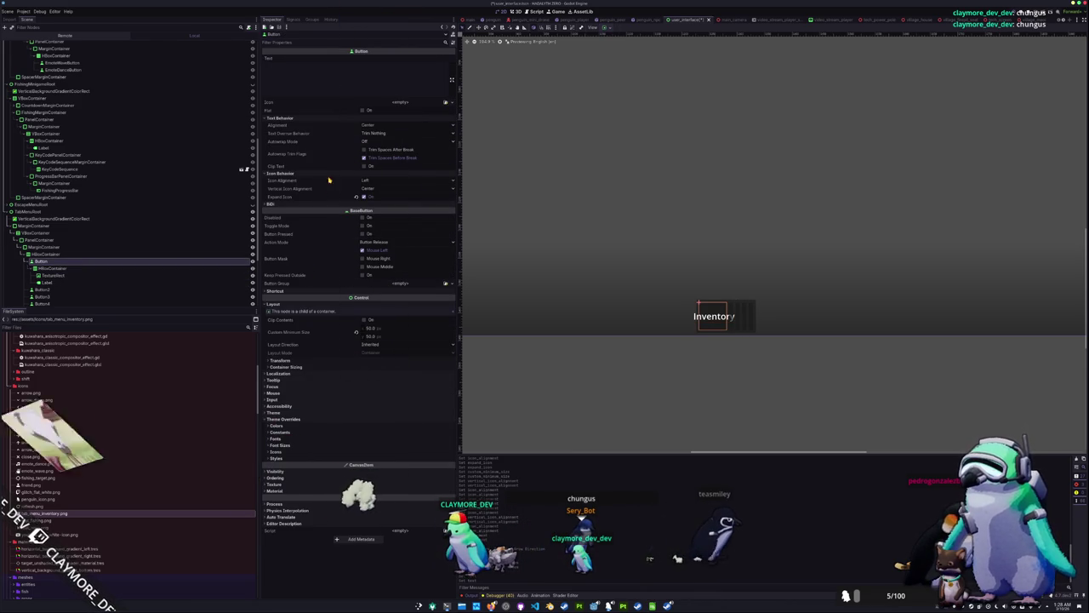
left_click(289, 367)
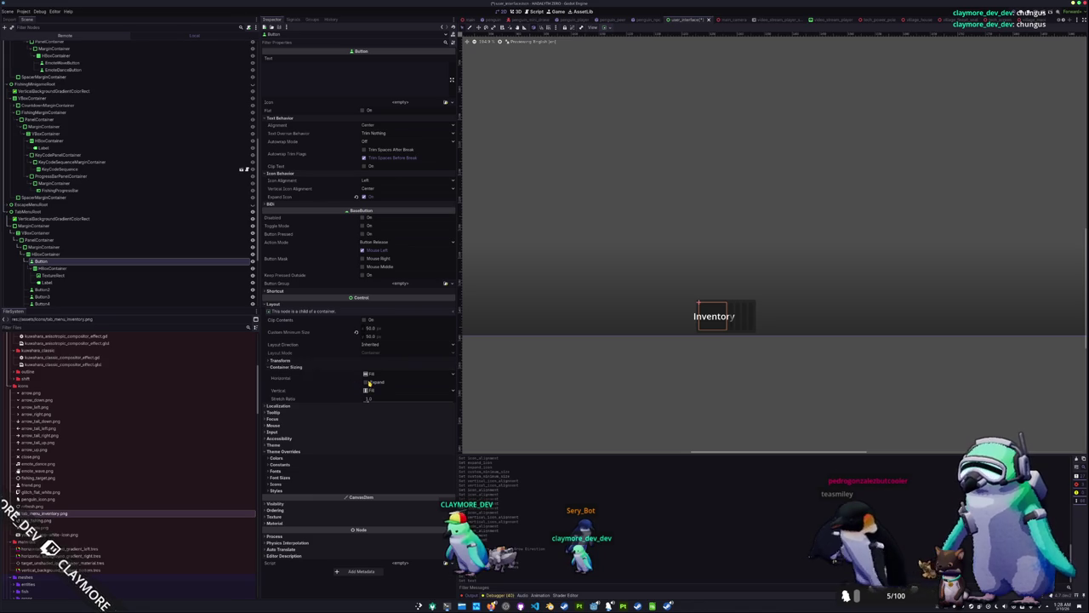
left_click(287, 367)
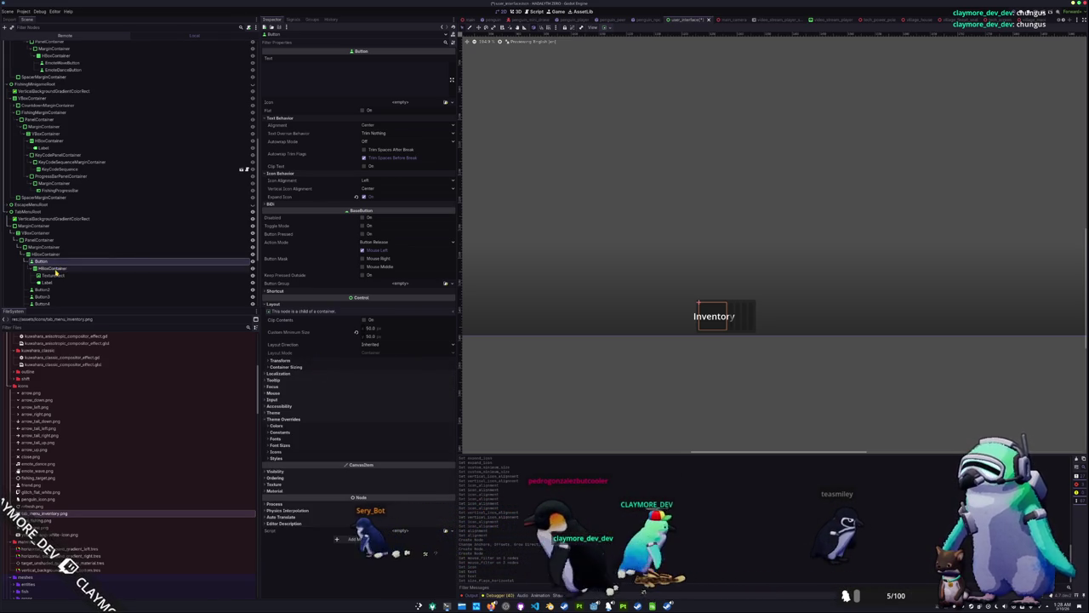
left_click(47, 268)
left_click_drag(55, 262, 48, 277)
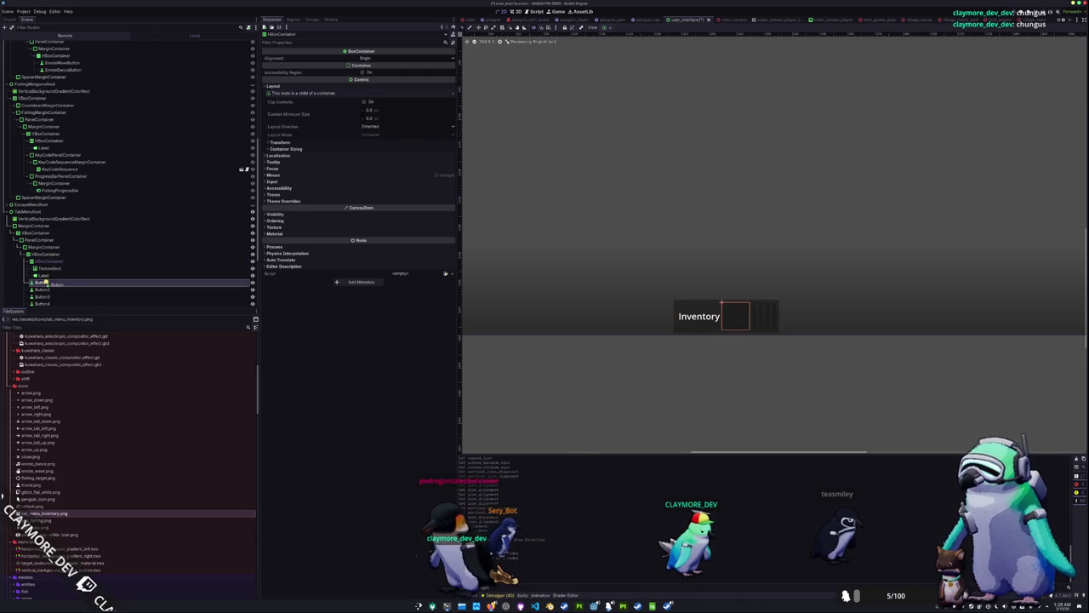
Add a MarginContainer to the tab buttons' container and drag it above the HBoxContainer.
left_click_drag(48, 280, 46, 283)
right_click(53, 255)
left_click(67, 257)
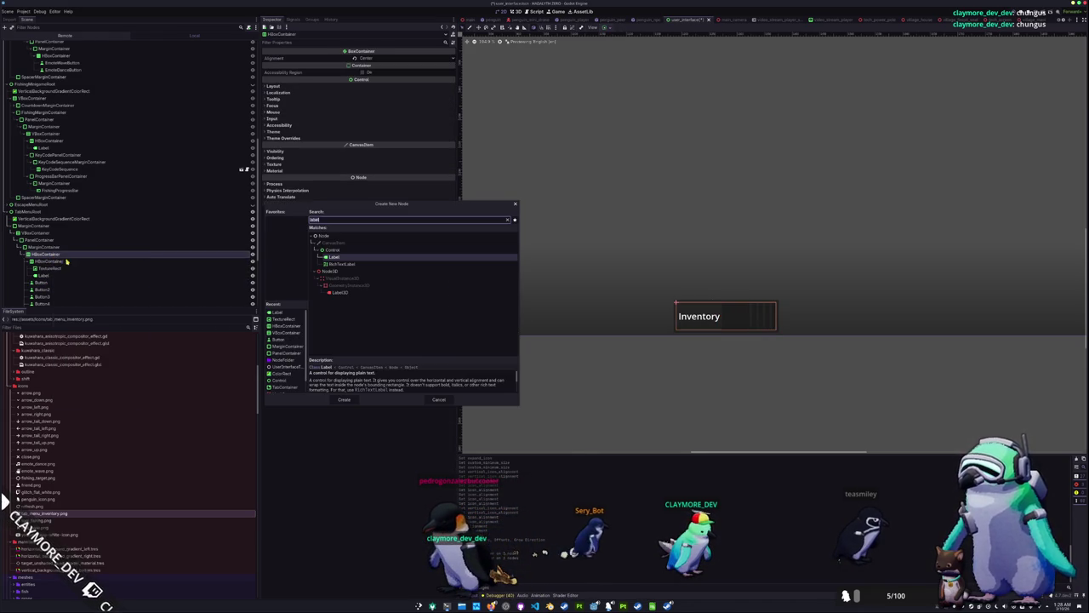
type("ainer")
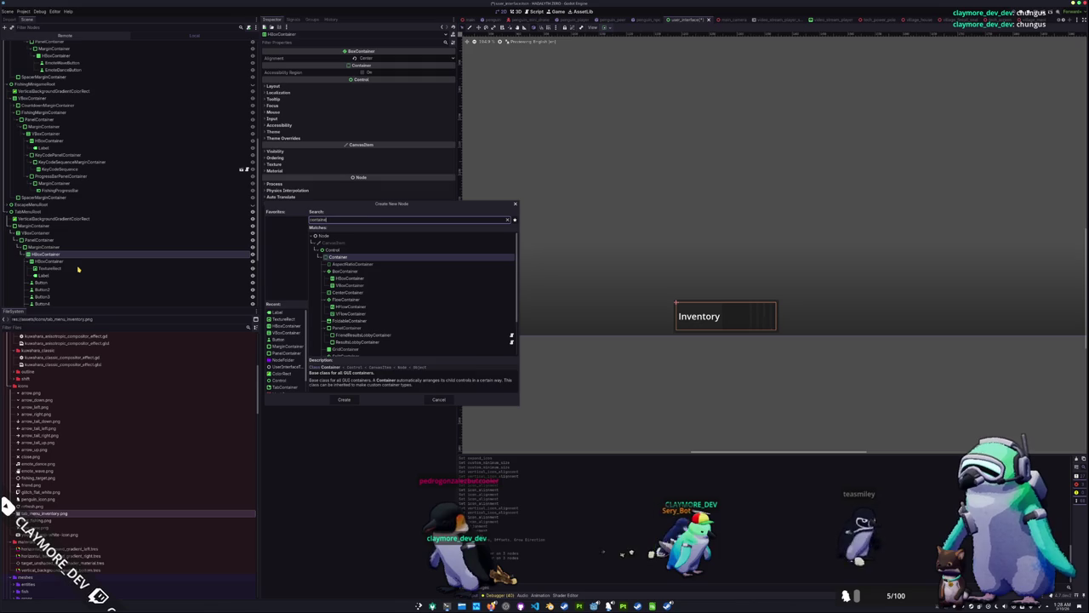
key("Down")
key("Down")
key("Down")
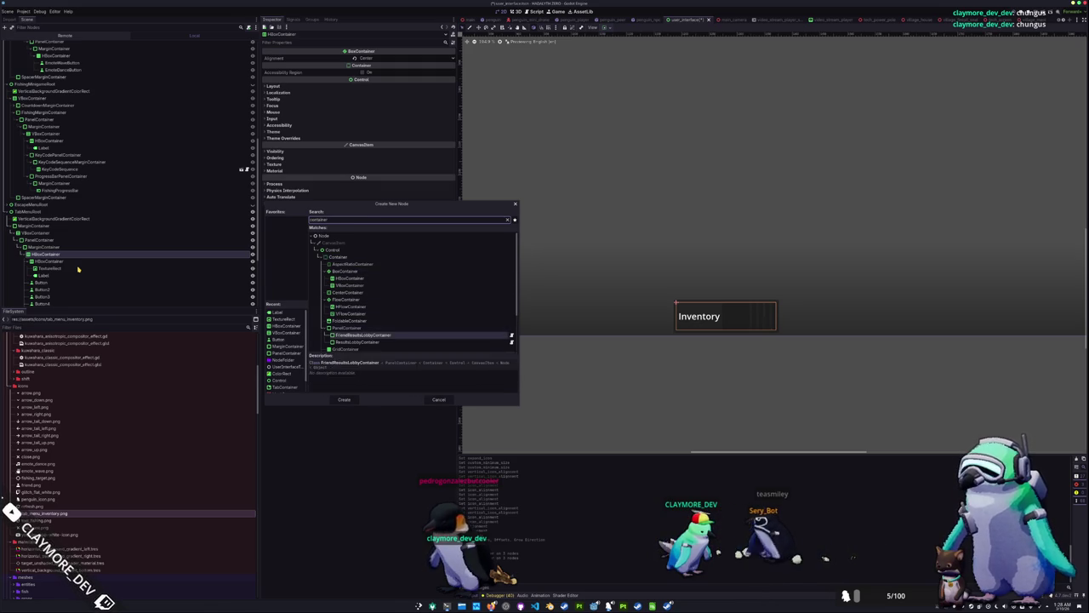
key("Down")
key("Down")
key("Down")
key("Down")
key("Down")
key("Down")
key("Up")
key("Up")
key("Up")
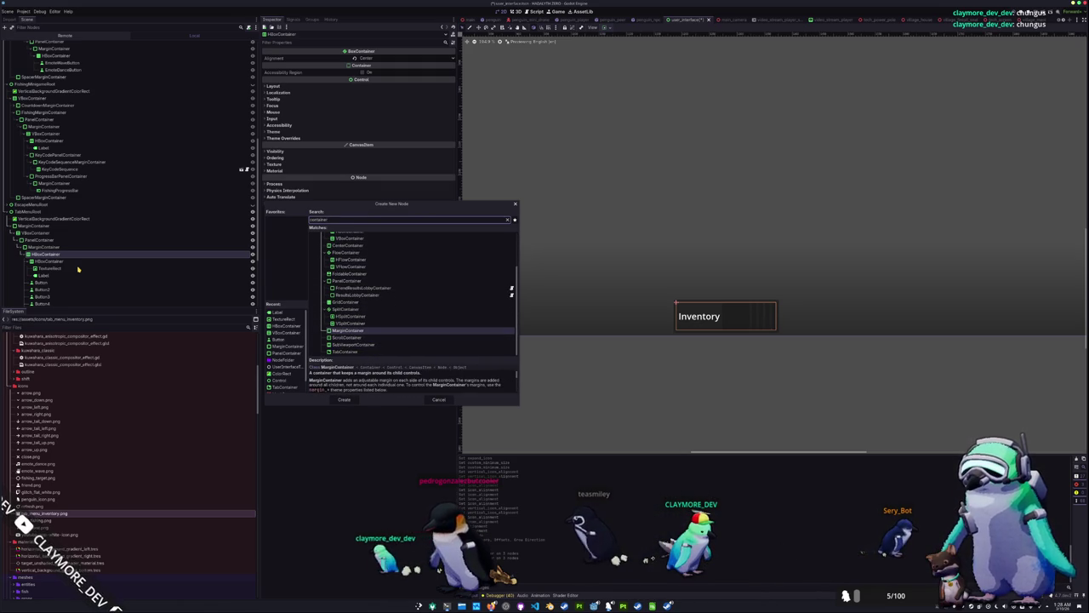
key("Return")
left_click_drag(47, 302, 46, 245)
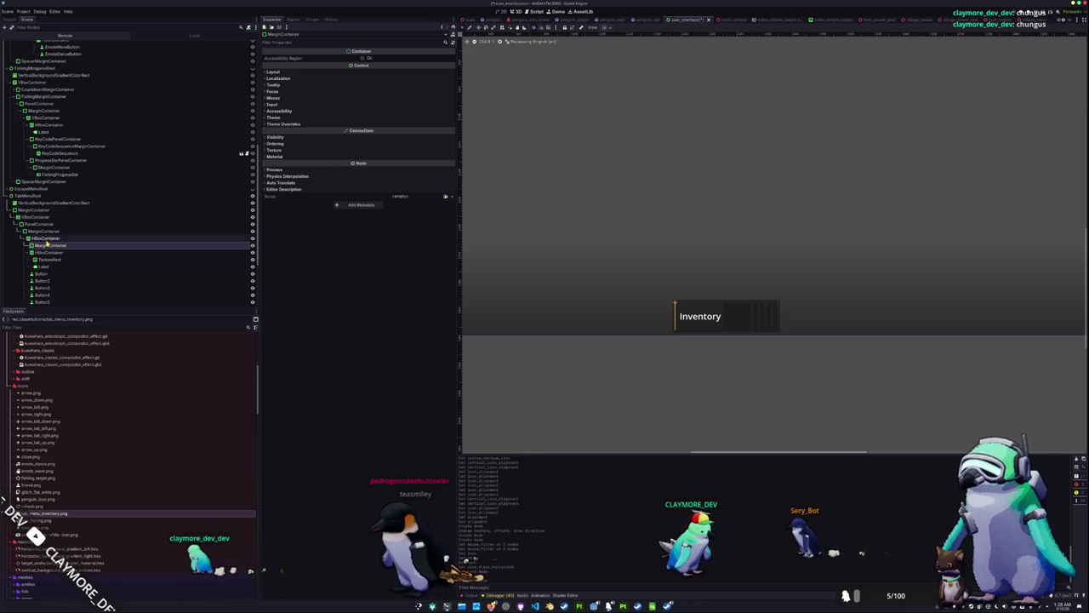
left_click(39, 273)
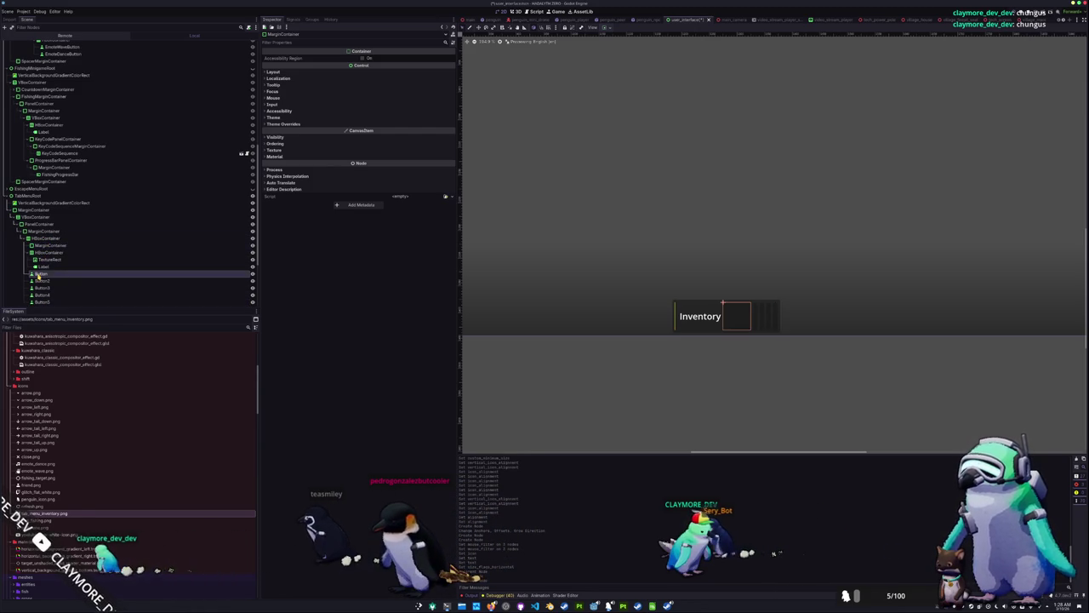
left_click_drag(54, 247, 51, 252)
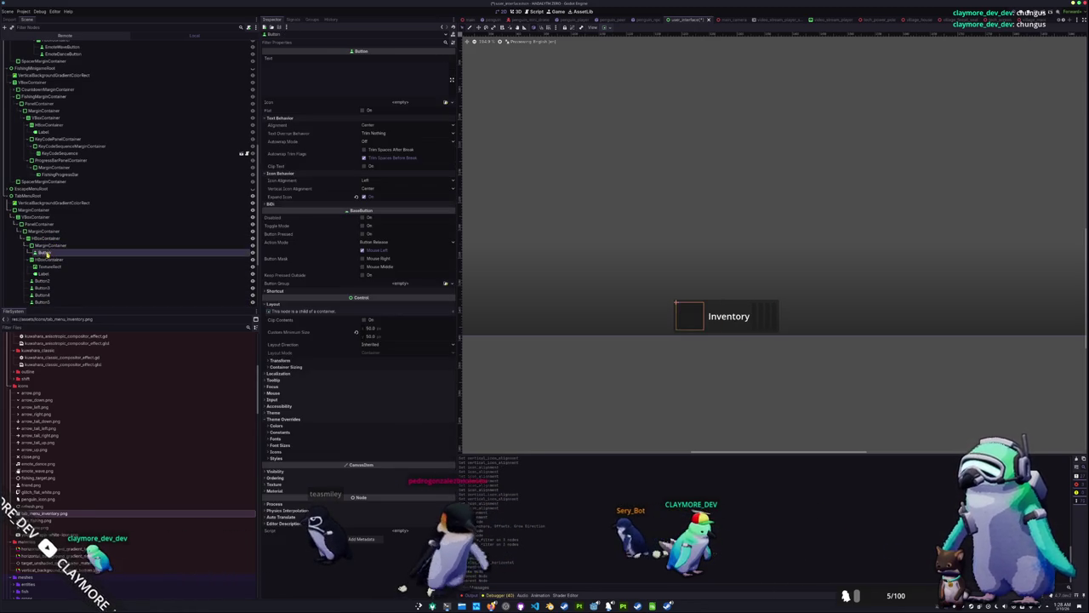
left_click(50, 259)
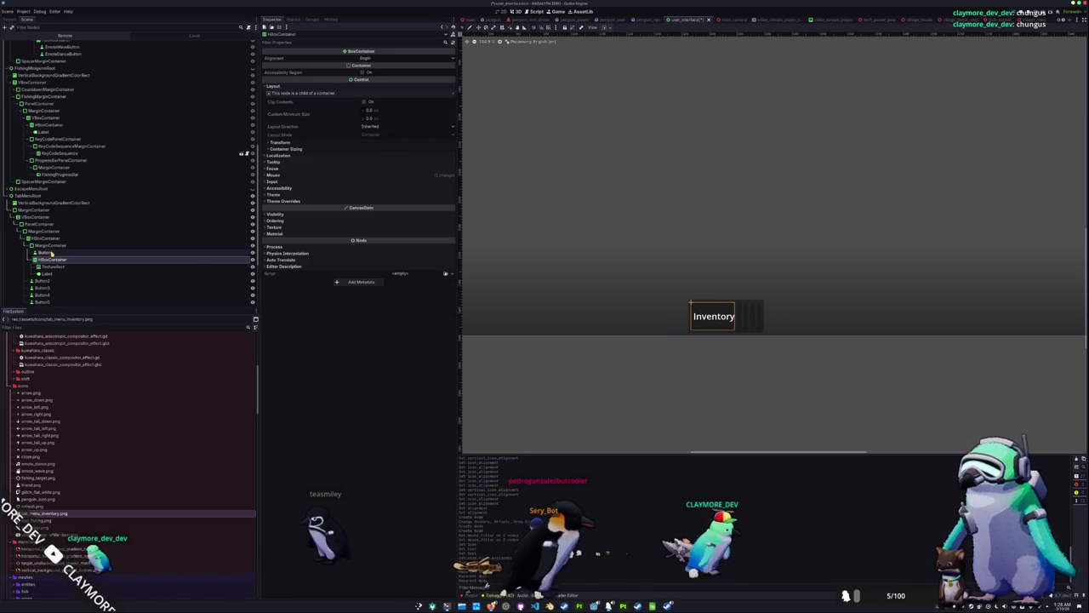
left_click(44, 253)
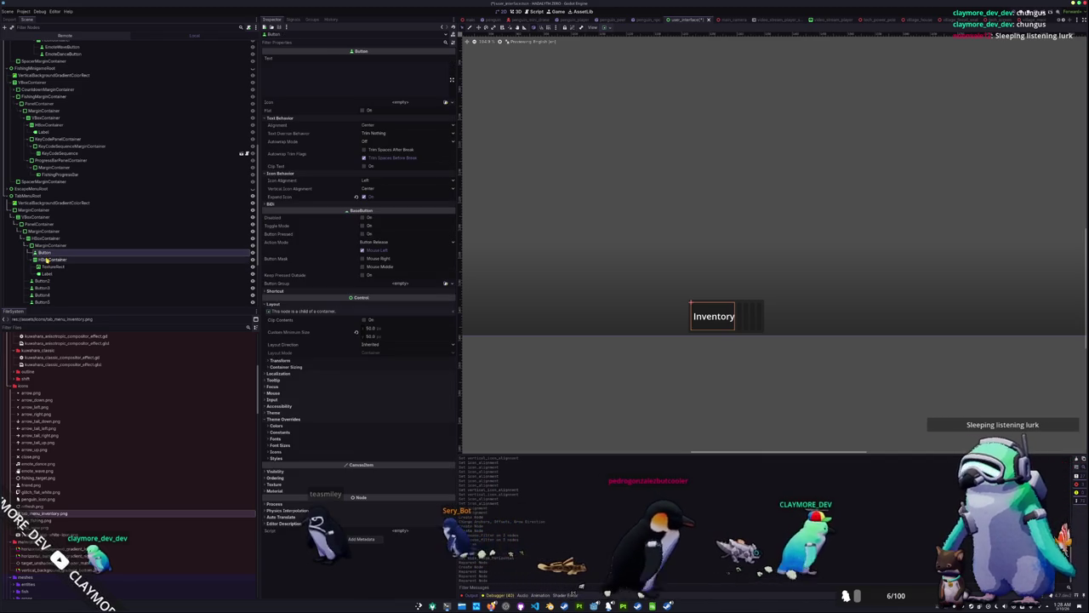
left_click(49, 259)
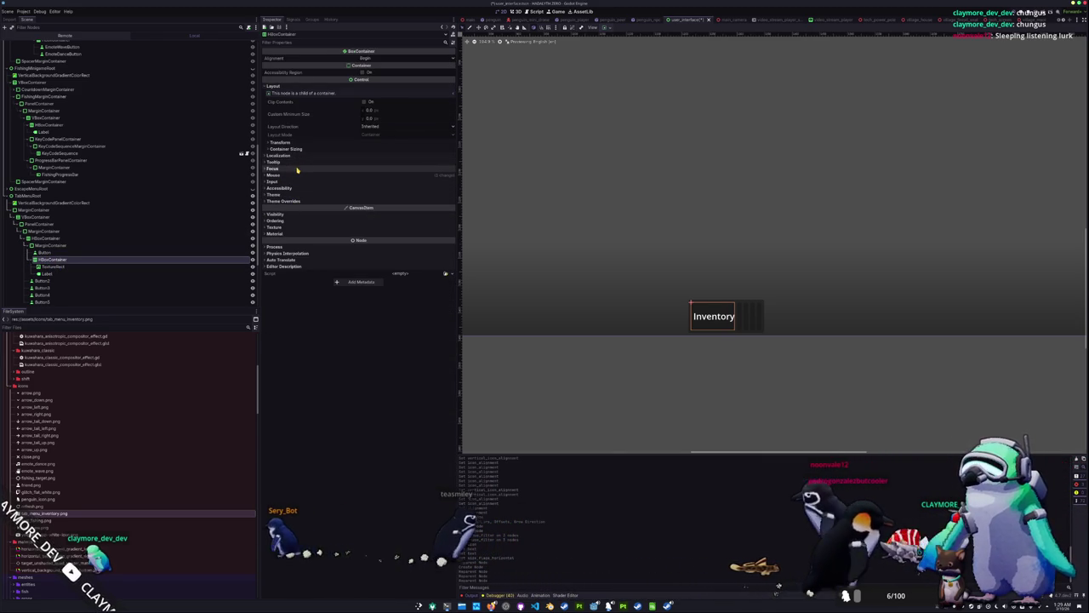
left_click(297, 168)
left_click(297, 168)
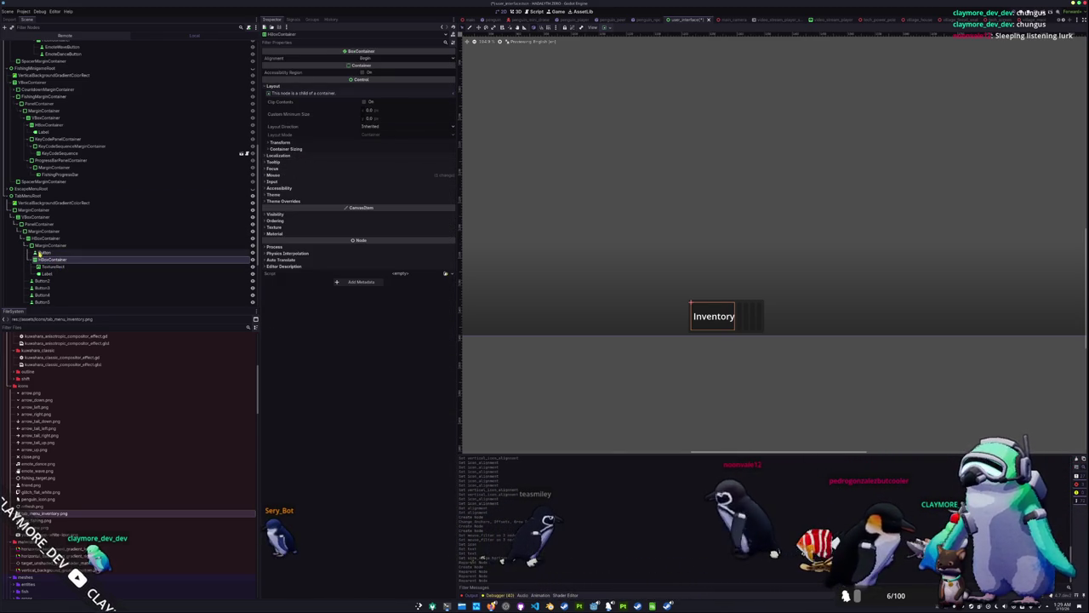
left_click(40, 254)
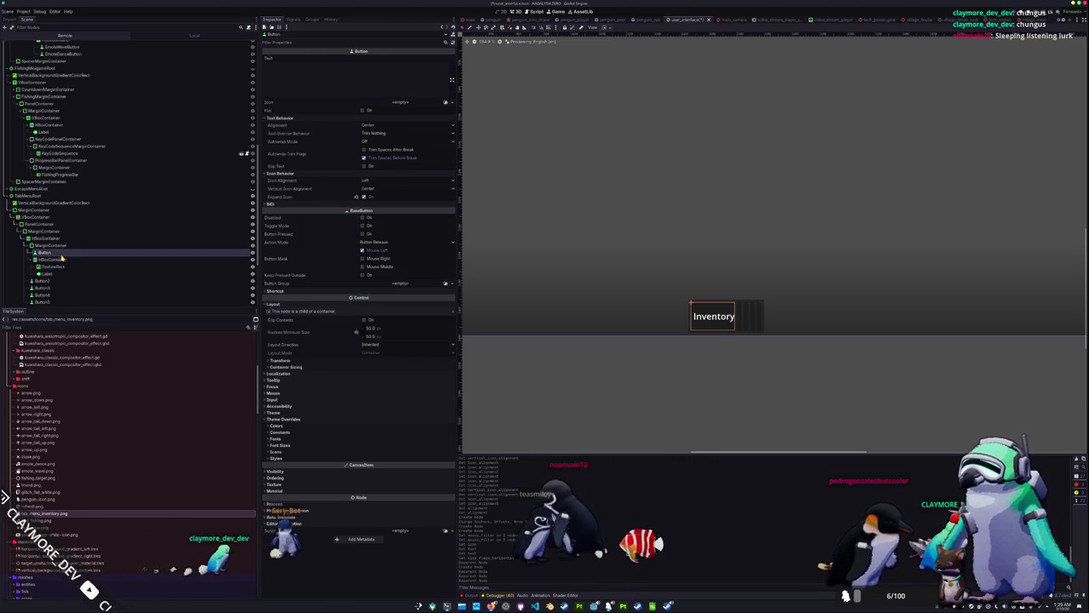
left_click(51, 259)
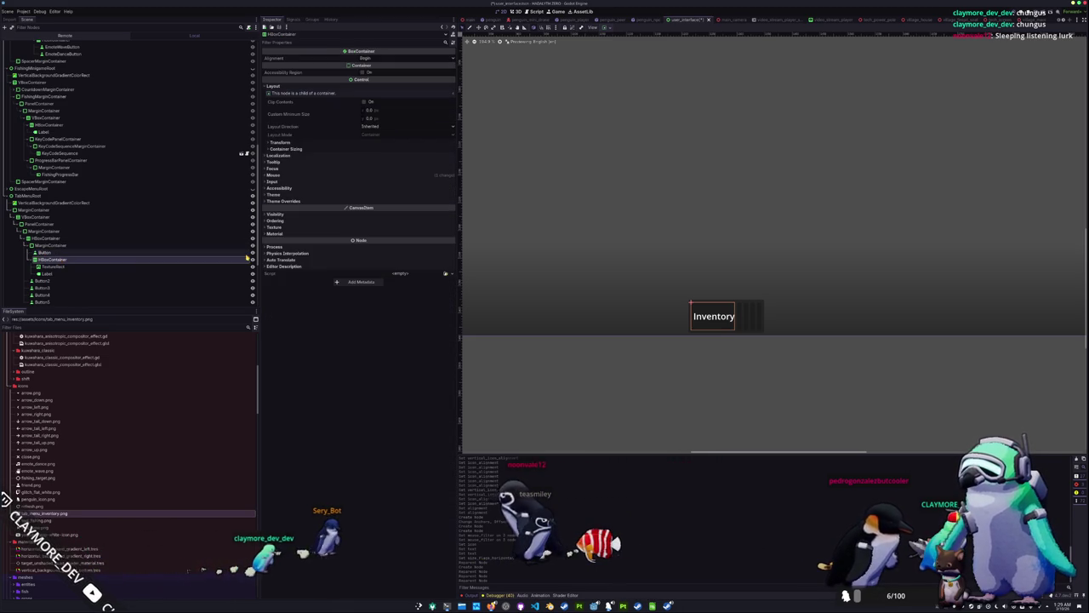
left_click(364, 175)
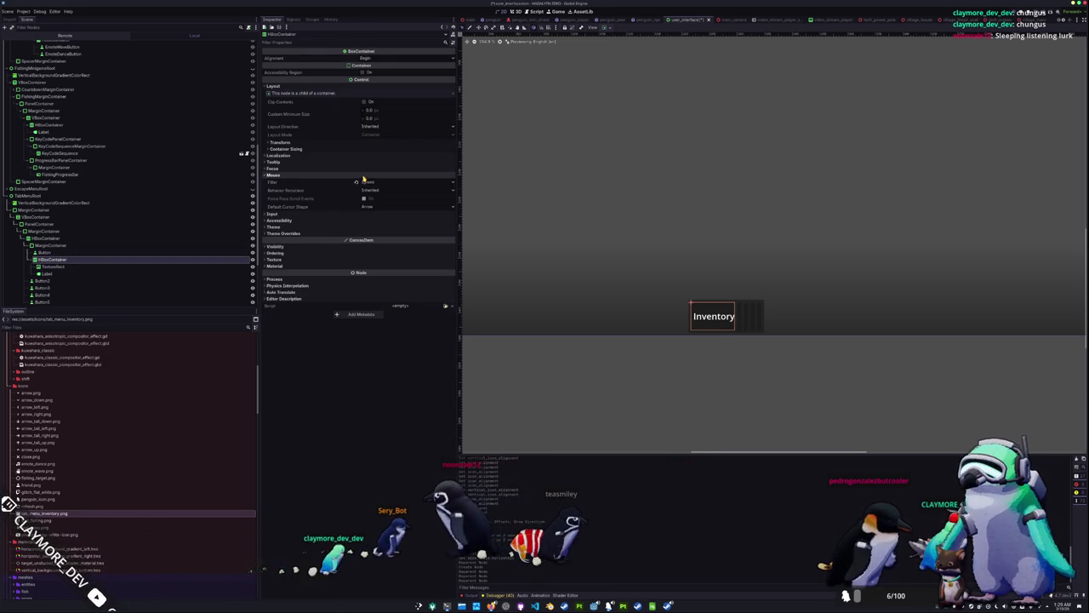
left_click(88, 253)
left_click(88, 259)
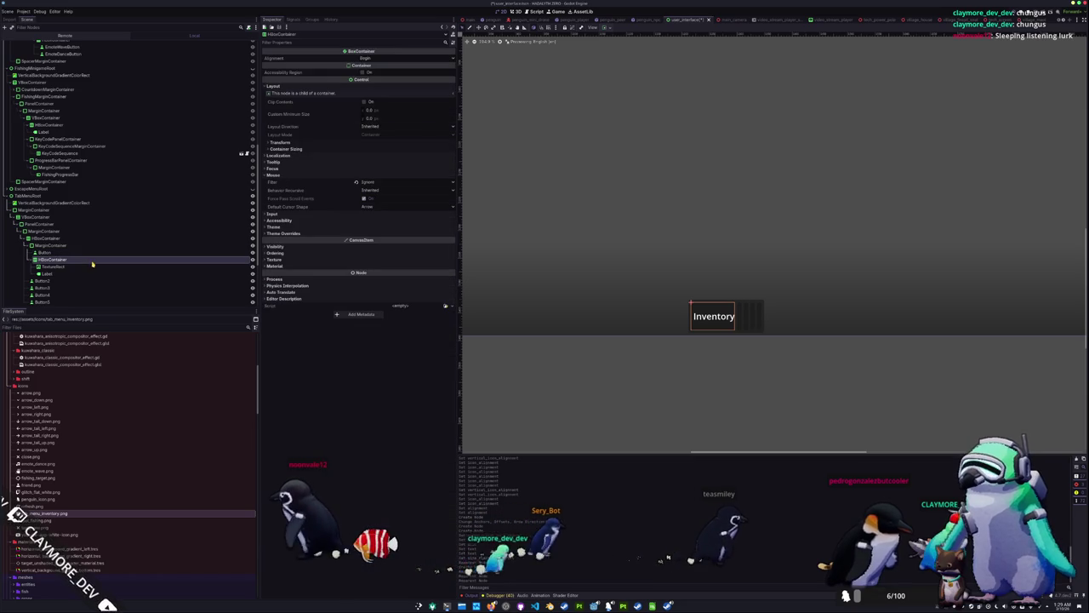
left_click(95, 266)
left_click(92, 271)
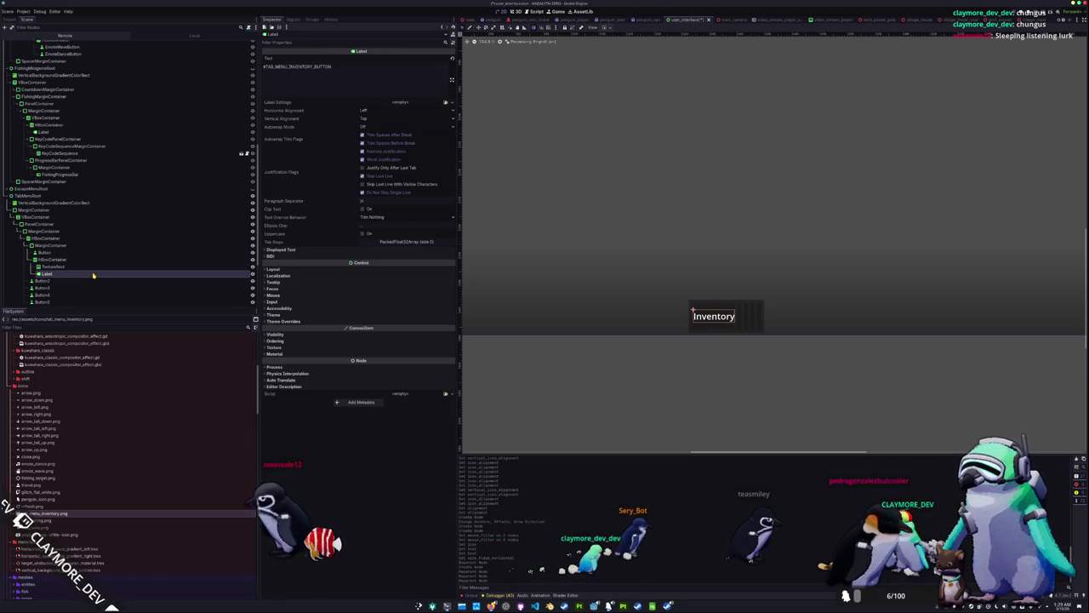
left_click(92, 265)
left_click(91, 259)
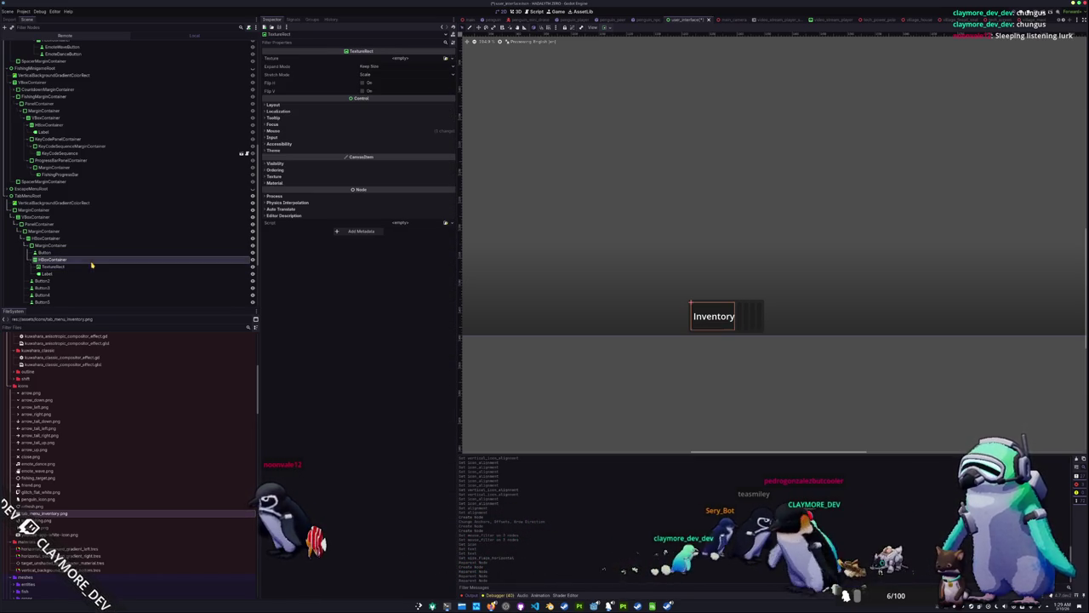
left_click(90, 253)
left_click(90, 259)
left_click(90, 267)
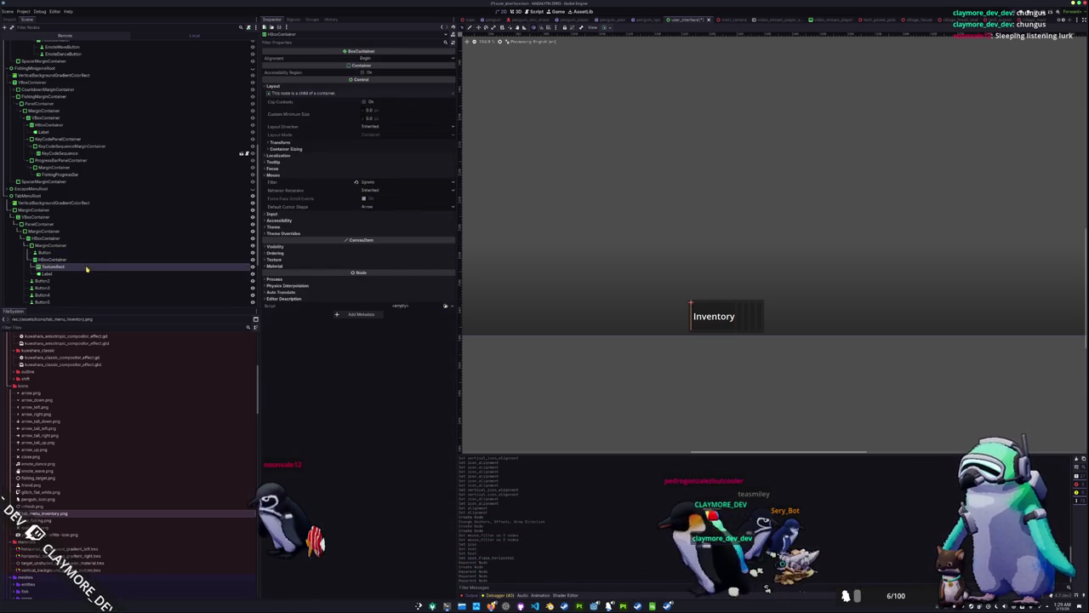
left_click(83, 273)
left_click(84, 266)
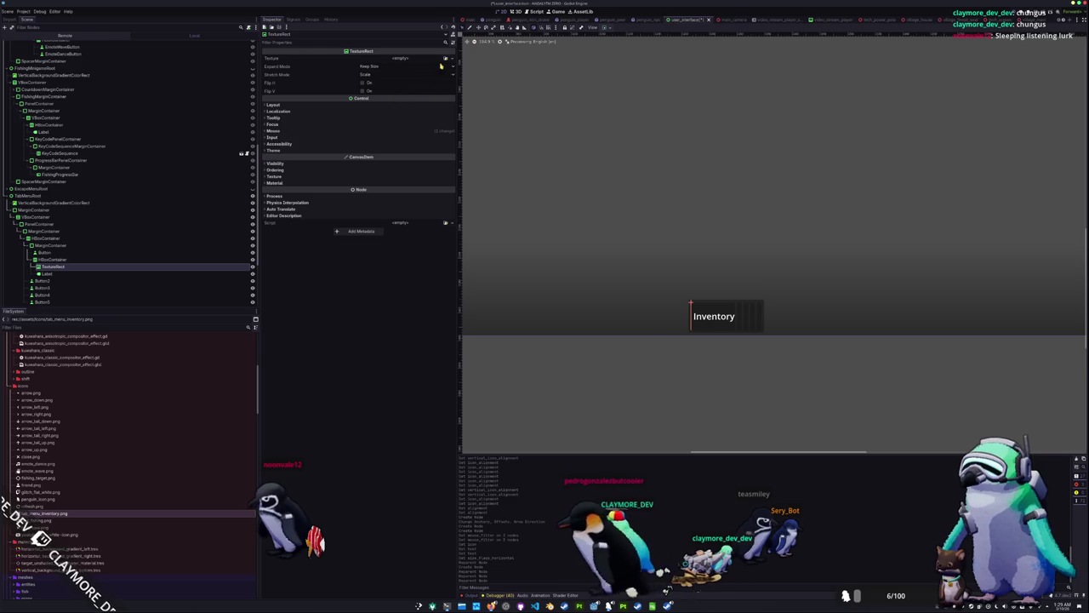
Assign the archive inventory icon to the TextureRect with Expand Mode Fit Width Proportional.
left_click(400, 57)
double_click(451, 238)
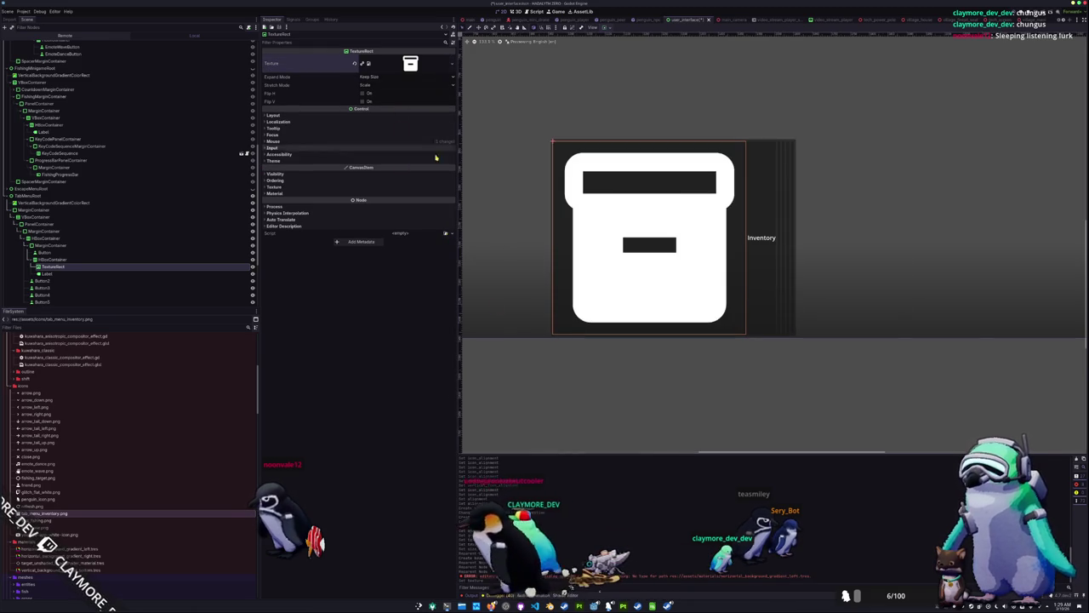
left_click(374, 77)
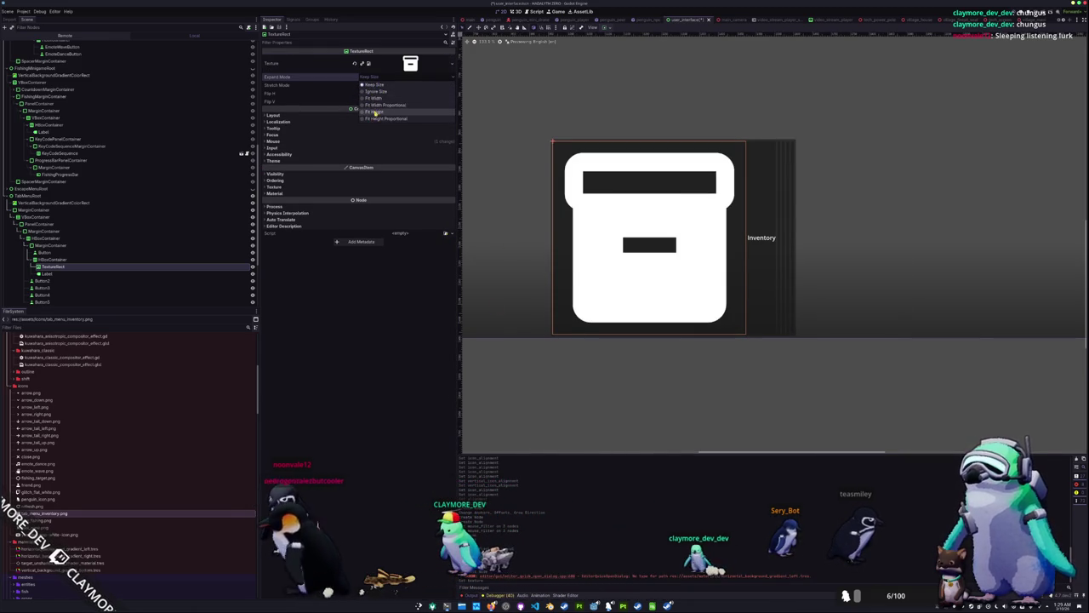
left_click(379, 106)
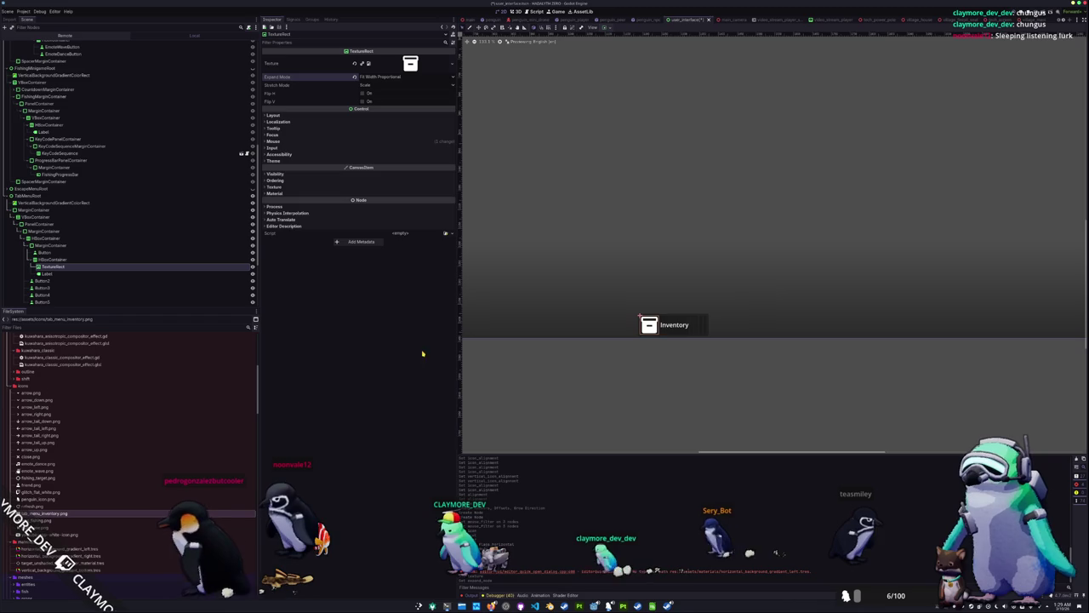
Inspect the Button, HBoxContainer and icon, then select the HBoxContainer in the scene tree.
scroll(618, 369, "up", 3)
scroll(630, 356, "up", 1)
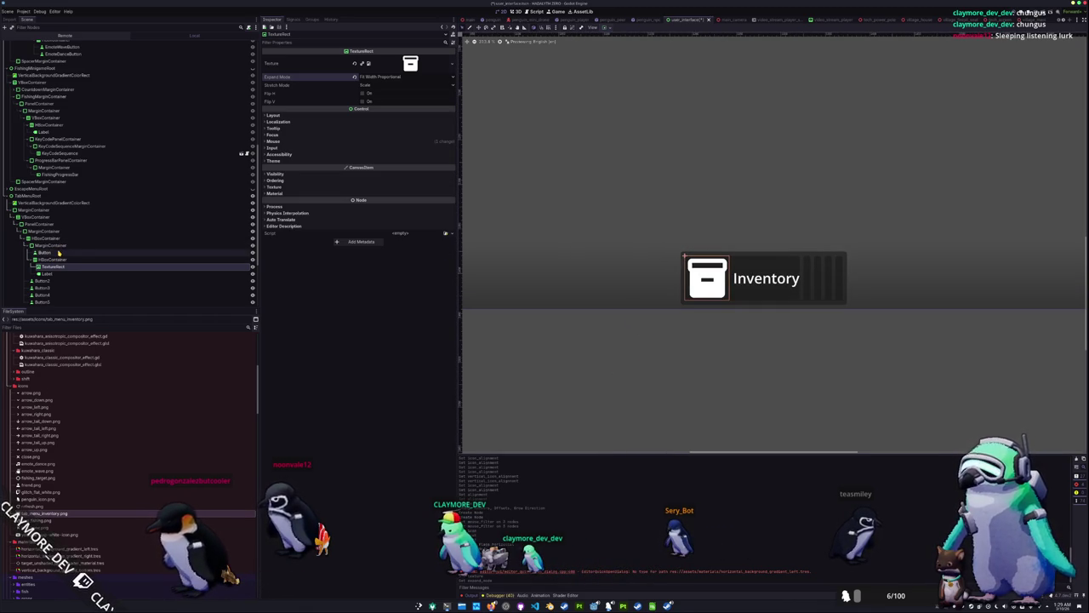
left_click(44, 253)
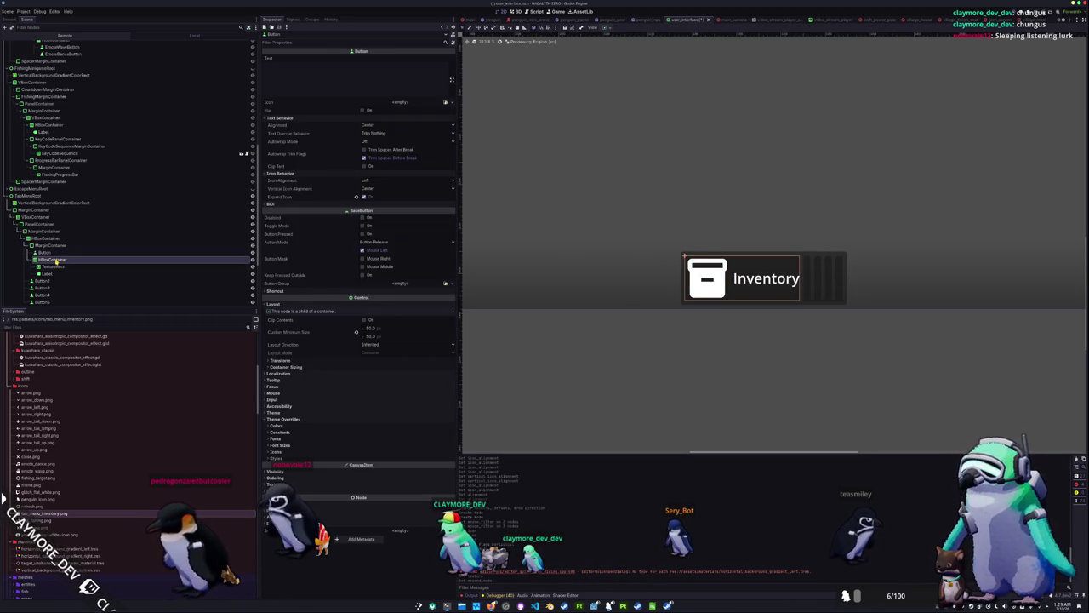
left_click(54, 260)
left_click(707, 285)
scroll(719, 281, "up", 4)
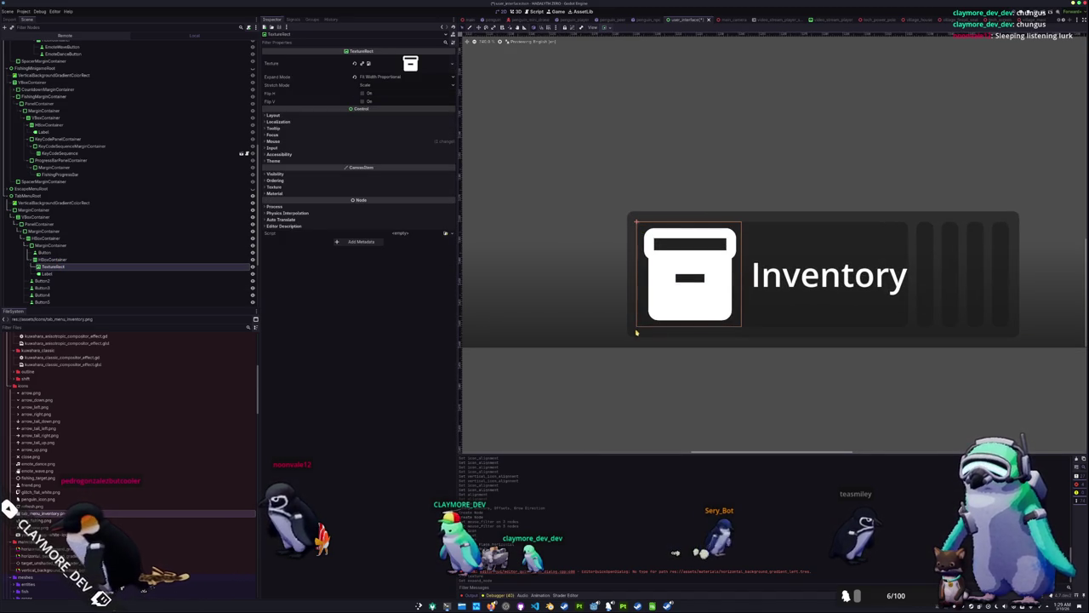
right_click(45, 245)
left_click(45, 259)
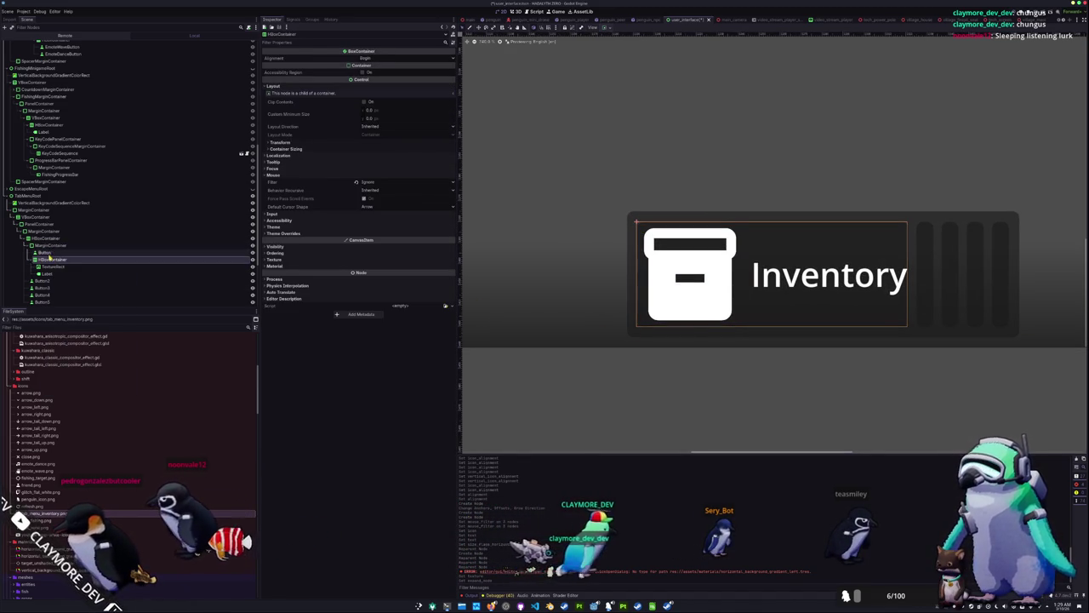
right_click(51, 245)
Add a MarginContainer under the Button and nest the HBoxContainer inside it.
left_click(92, 255)
type("margin")
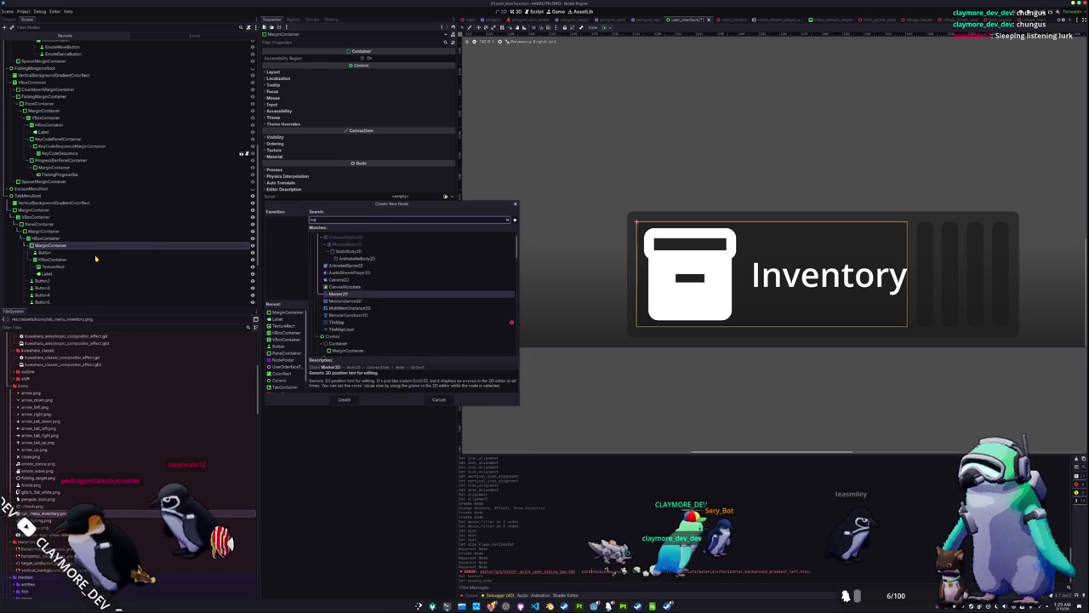
key("Return")
mouse_move(51, 280)
left_mouse_down()
mouse_move(77, 269)
mouse_move(55, 260)
left_mouse_up()
left_click(51, 266)
Override the MarginContainer's left, top, right and bottom margins to 8.
left_click(52, 260)
left_click(284, 124)
left_click(280, 130)
left_click(370, 138)
type("8")
left_click(369, 146)
type("8")
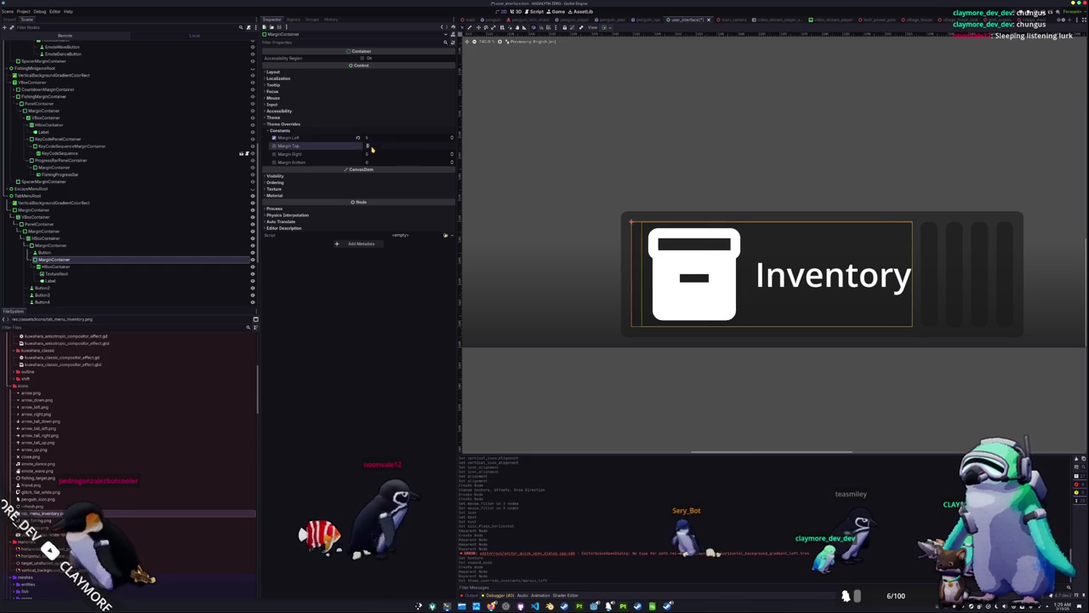
left_click(369, 153)
type("8")
left_click(369, 162)
type("8")
key("Return")
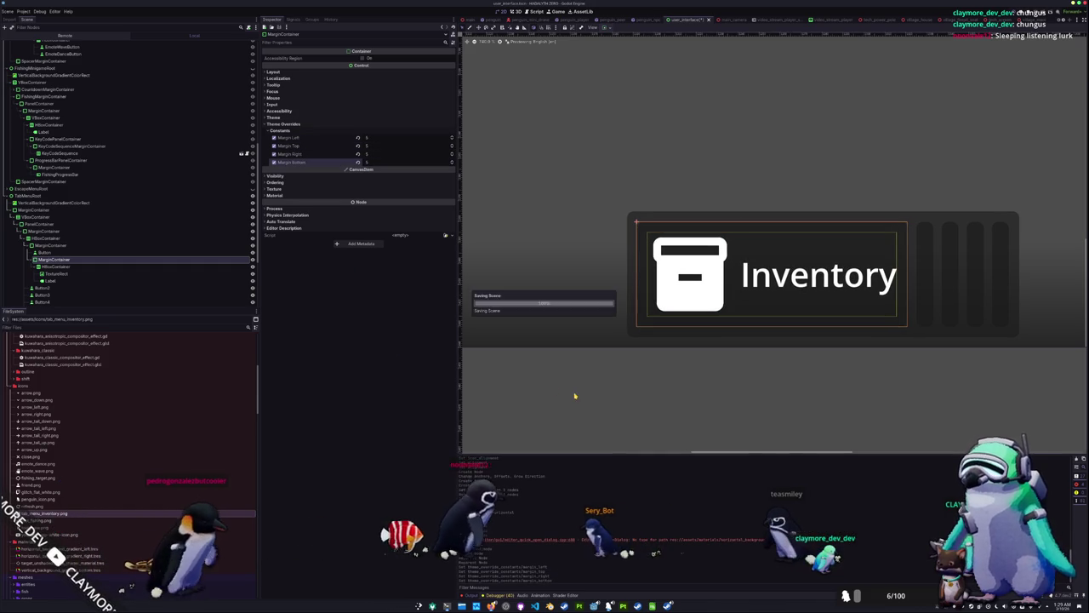
Check the bounds of the HBoxContainer, icon and margin wrapper on the canvas.
left_click(625, 394)
left_click(740, 313)
left_click(681, 391)
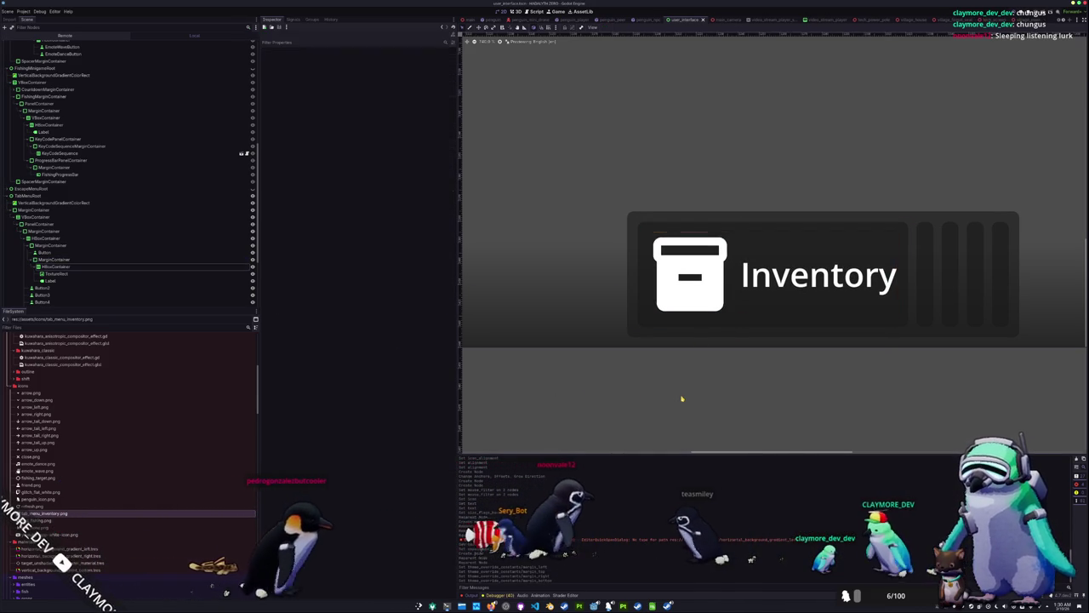
left_click_drag(679, 384, 622, 394)
left_click(671, 317)
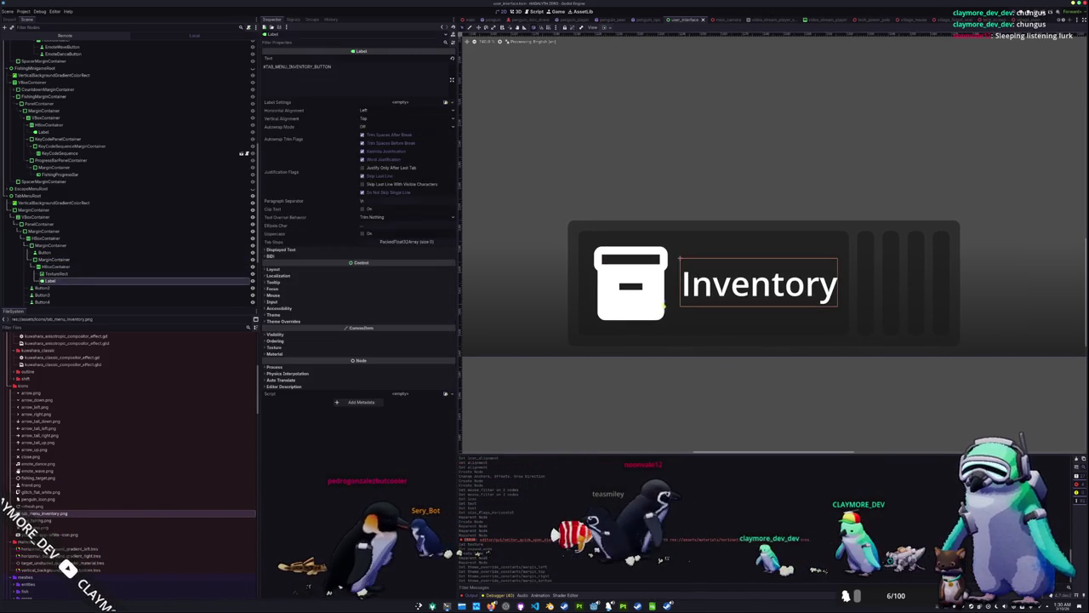
left_click(686, 338)
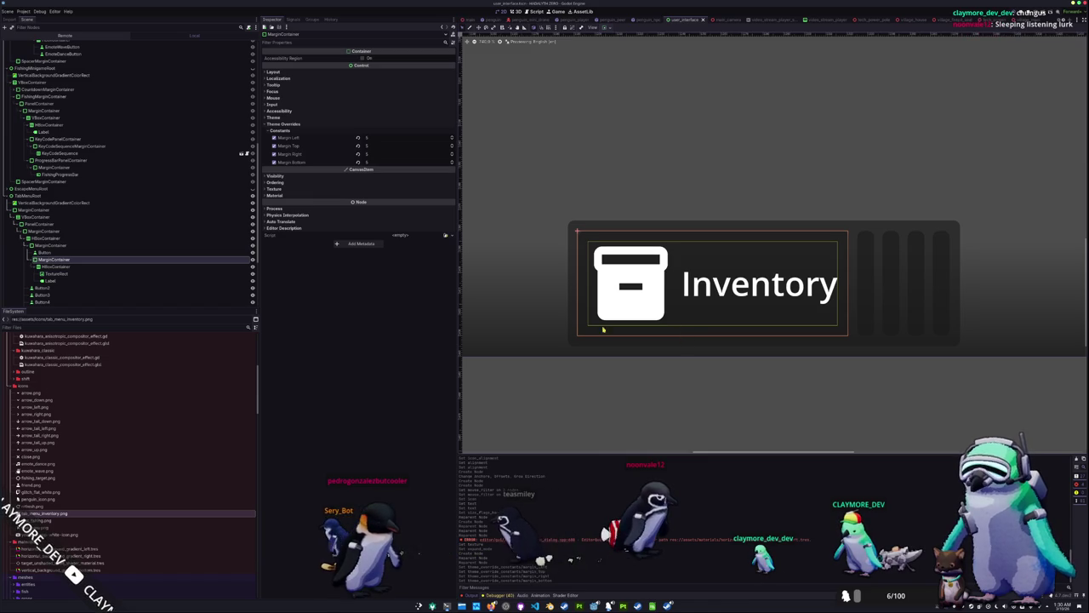
left_click(59, 253)
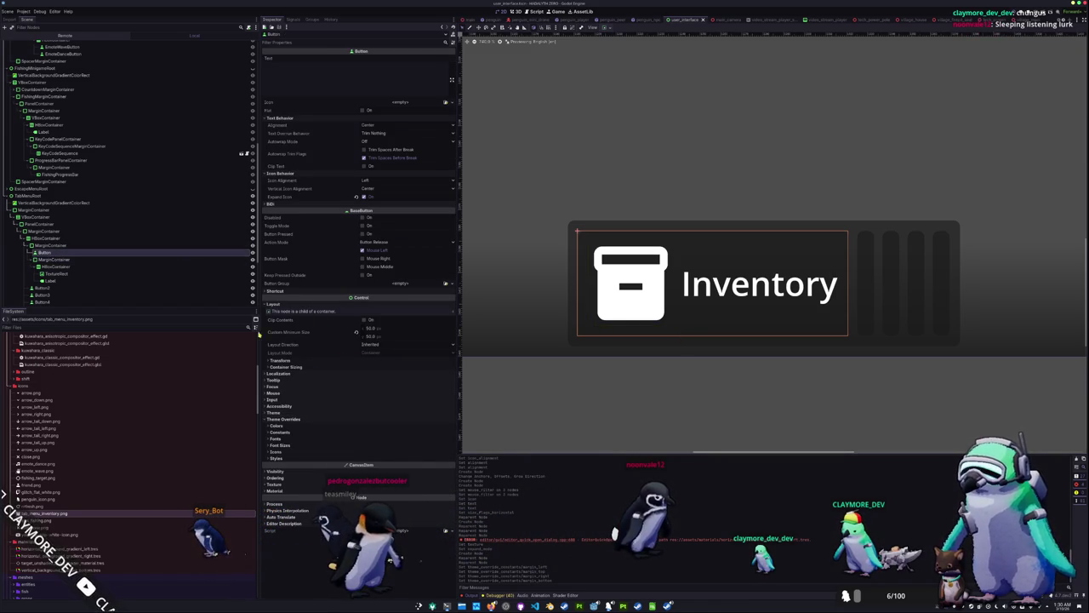
Inspect the Button's hover style override, then collapse the style overrides again.
left_click(289, 459)
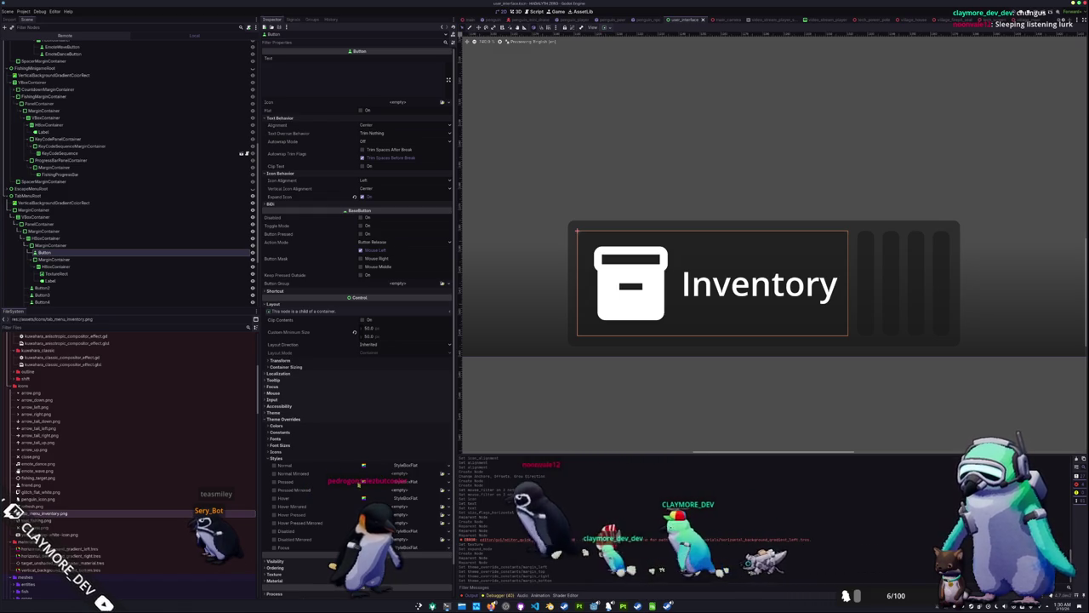
left_click(400, 498)
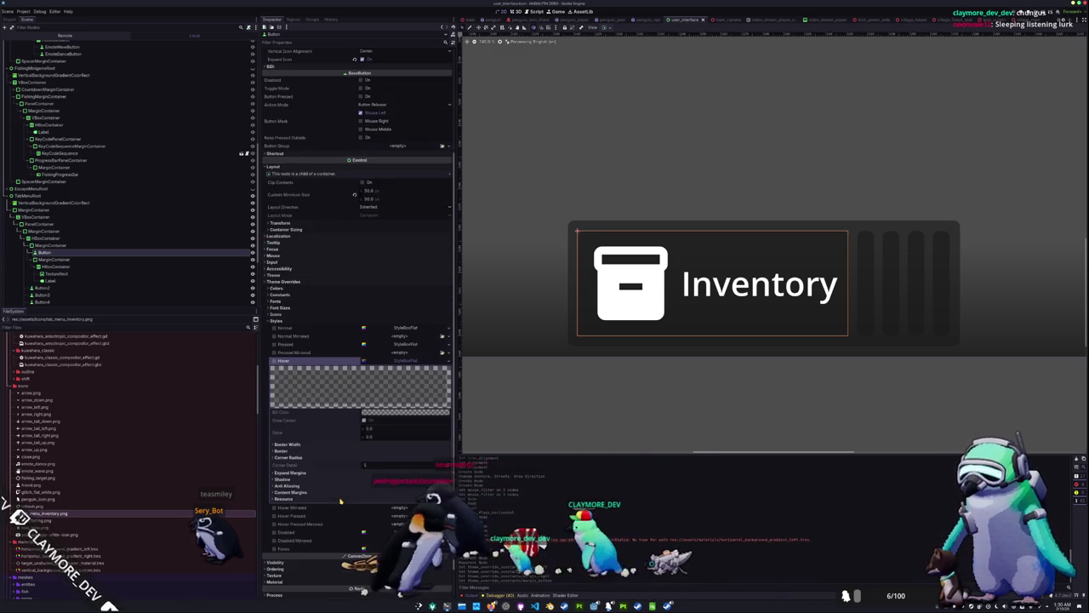
left_click(400, 362)
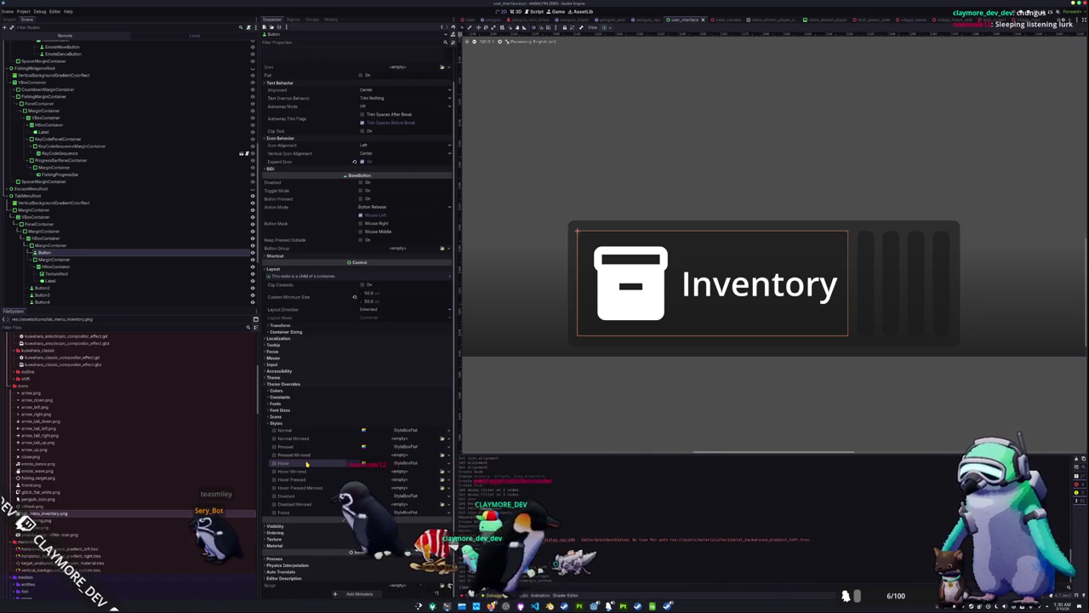
left_click(289, 424)
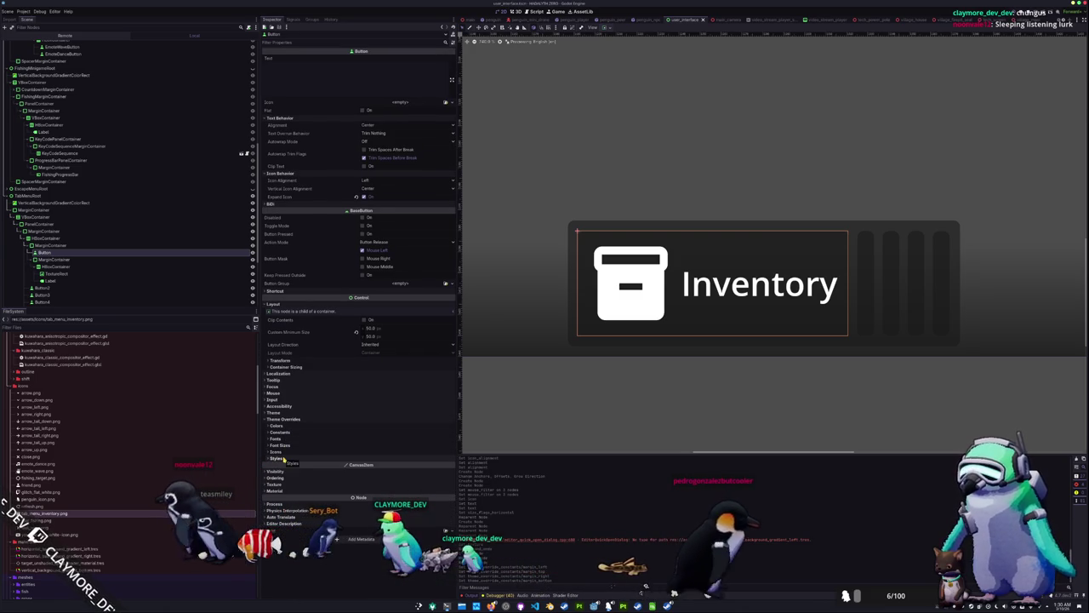
Browse the MarginContainer, Button and TextureRect nodes, ending on the Inventory button node.
left_click(72, 274)
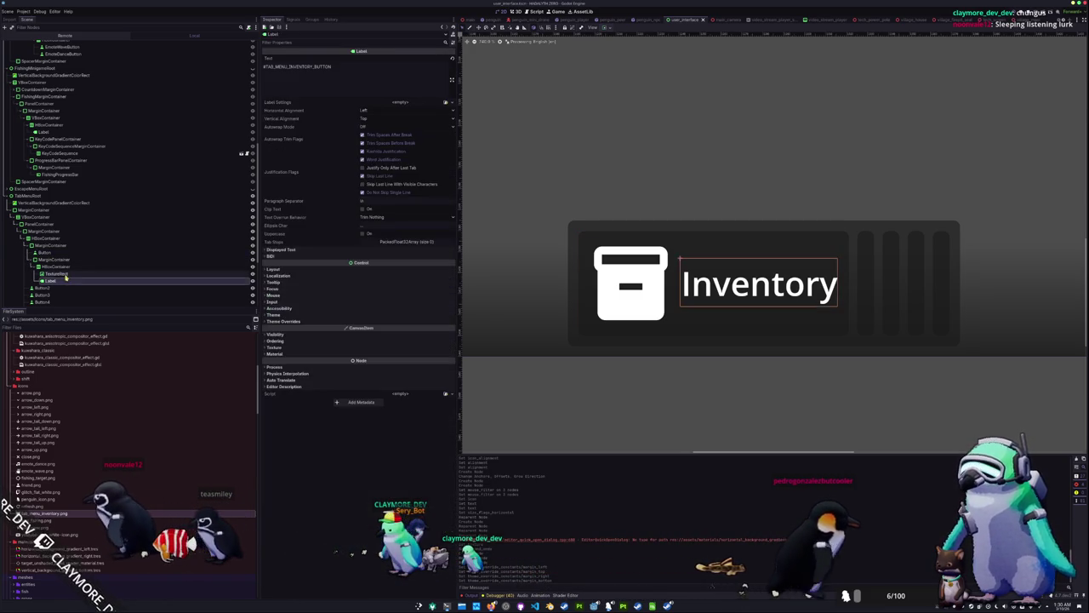
left_click(65, 261)
left_click(64, 254)
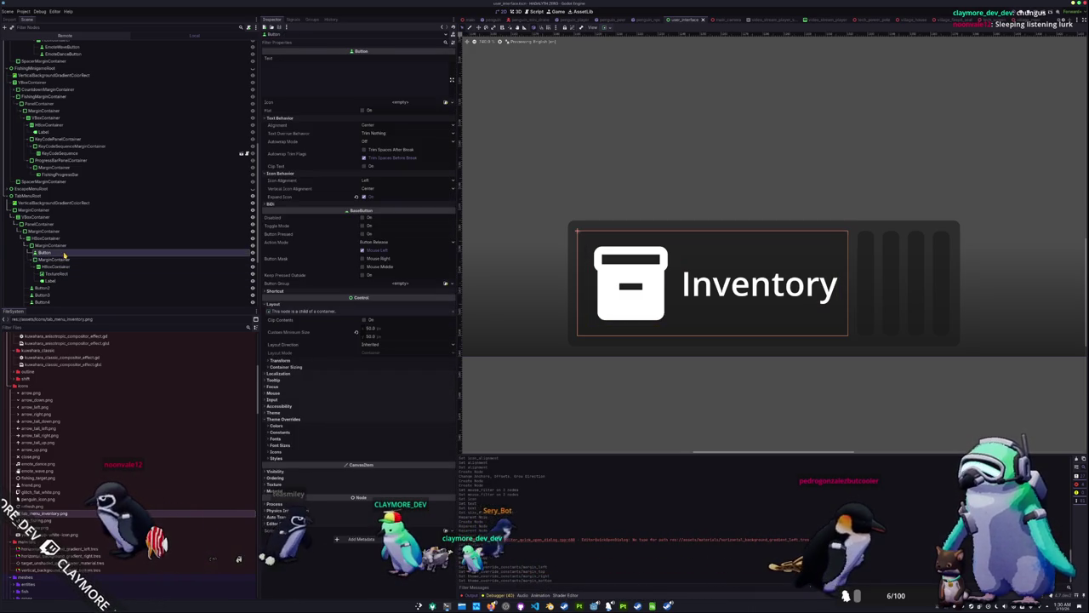
left_click(64, 245)
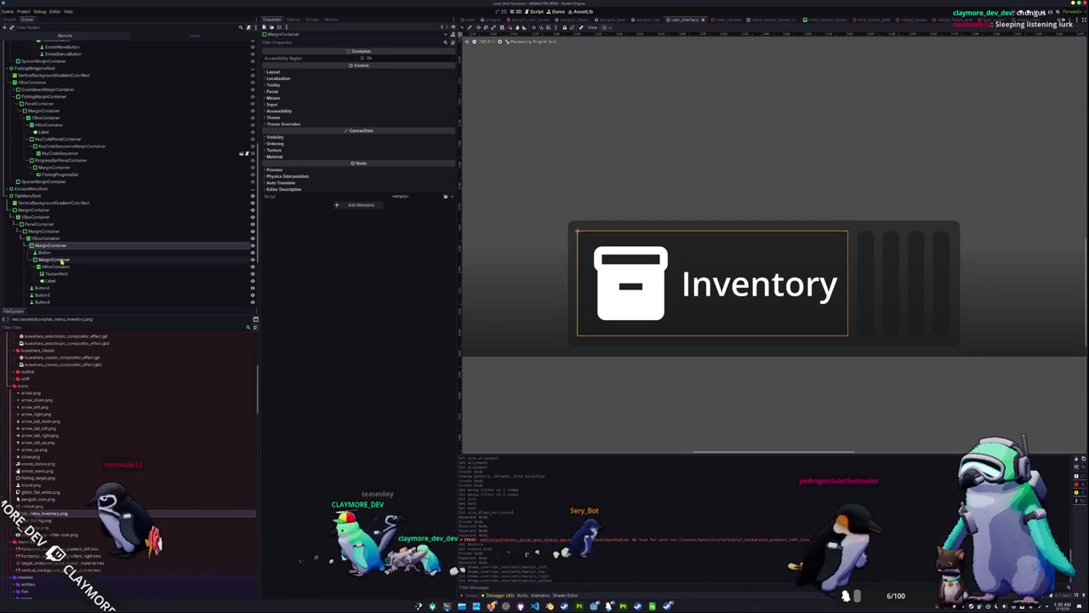
left_click(62, 260)
left_click(64, 254)
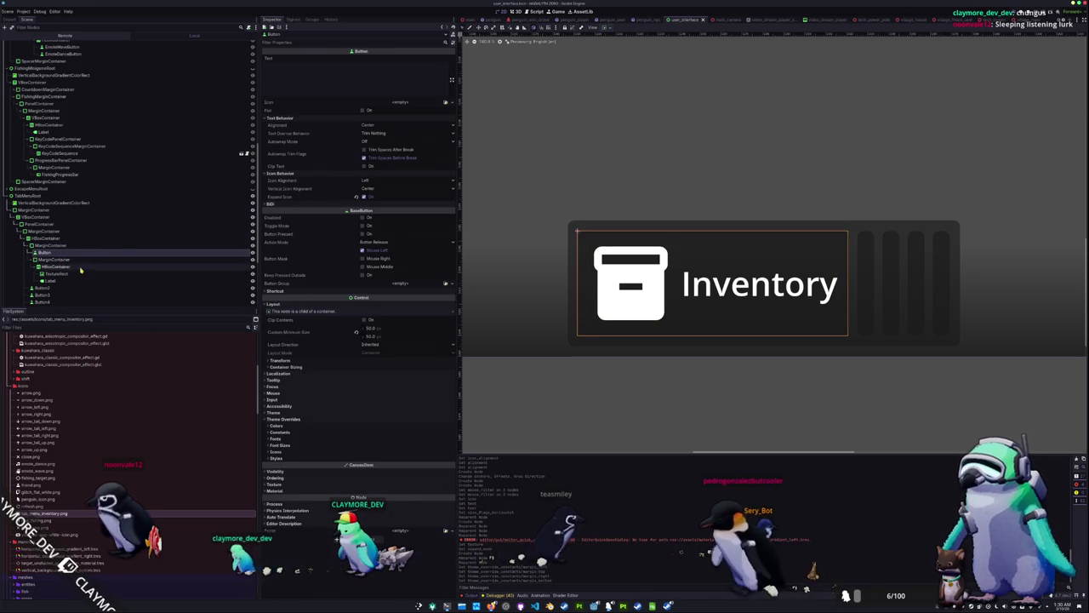
left_click(73, 273)
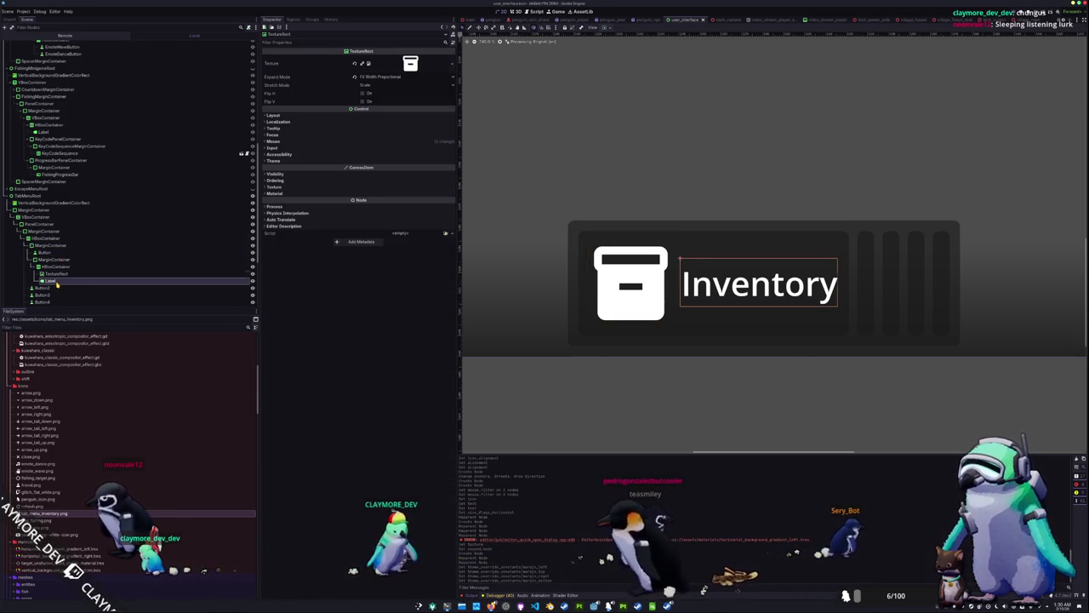
left_click(46, 254)
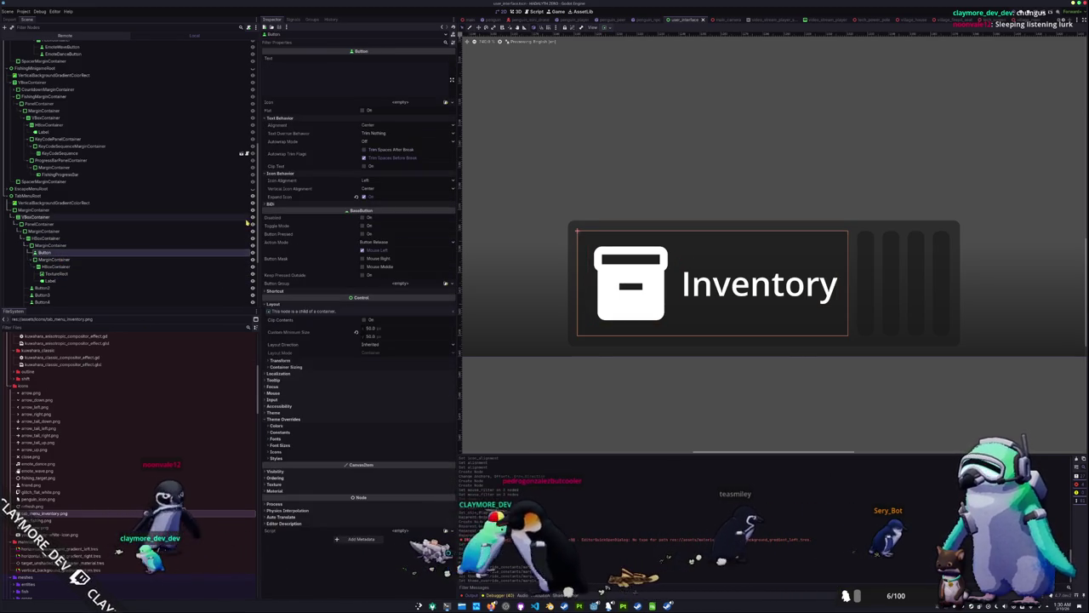
Set the Inventory button's tooltip to #TAB_MENU_INVENTORY_BUTTON_TOOLTIP.
left_click(272, 380)
left_click(298, 400)
type("#TAB_MENU_INVENTORY_BUTTON")
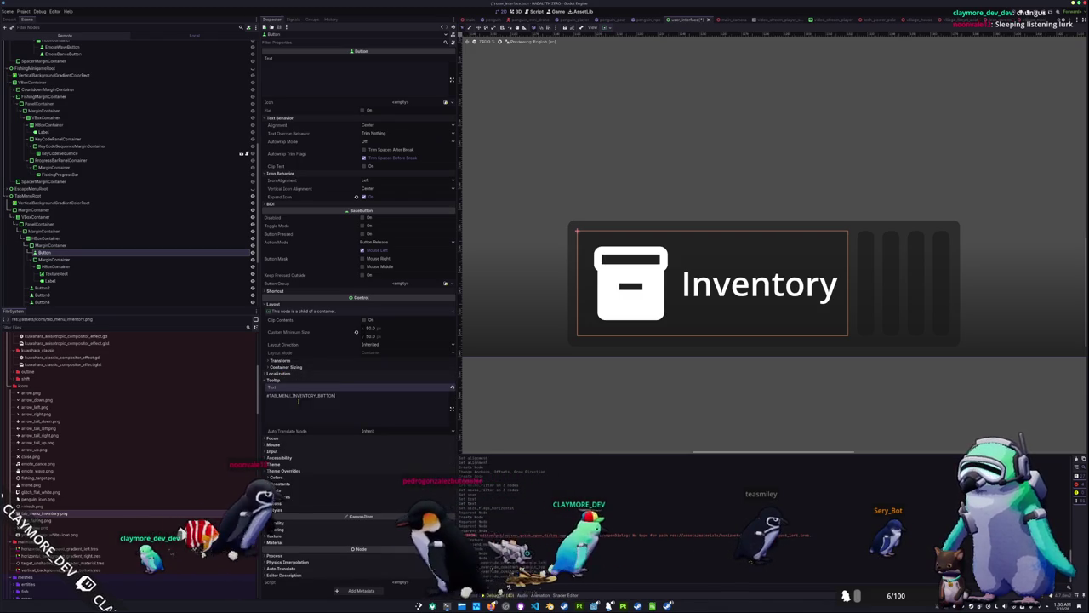
type("_TOOLTIP")
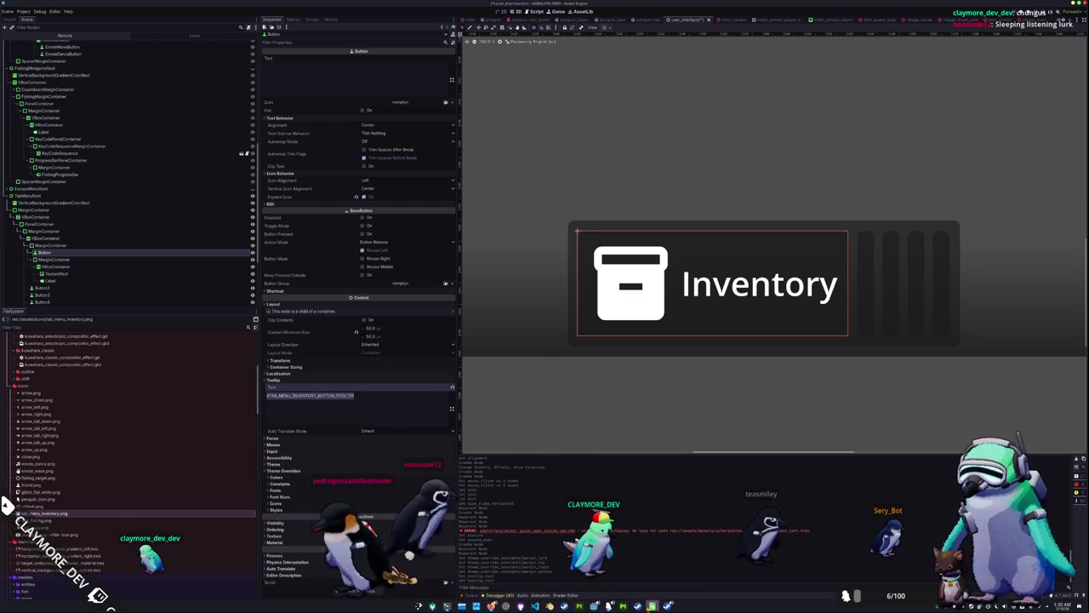
In Calc, put the tooltip key in A254 and 'Open the inventory tab' in B254.
key("alt+Tab")
left_click(57, 218)
key("ctrl+v")
left_click(214, 218)
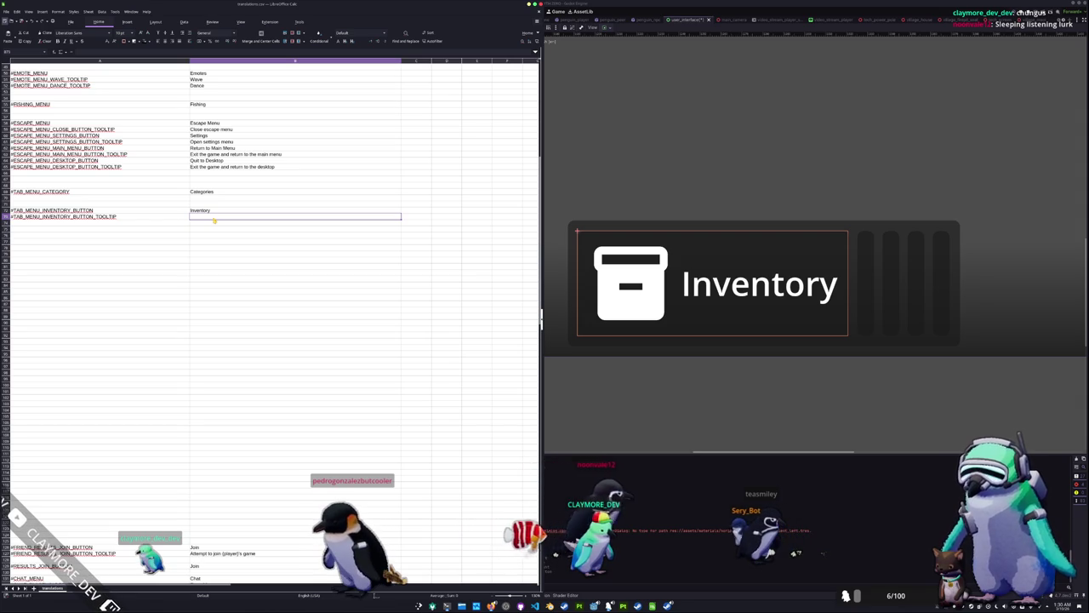
type("entory tab")
key("Return")
key("alt+Tab")
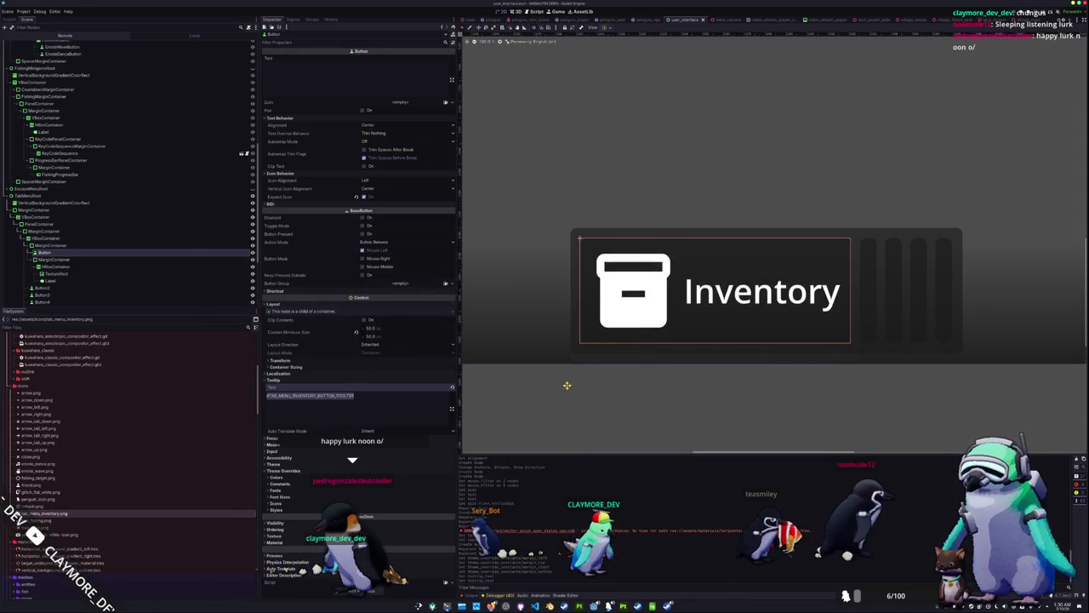
Zoom out the viewport, run the scene to check the Inventory tab button, then stop it.
scroll(571, 382, "down", 2)
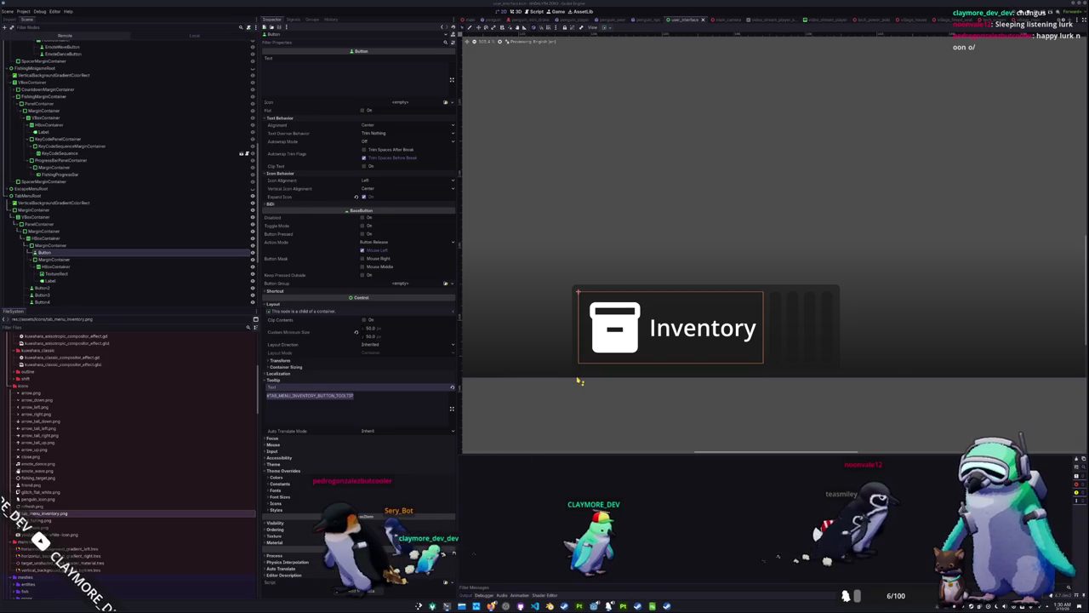
key("F6")
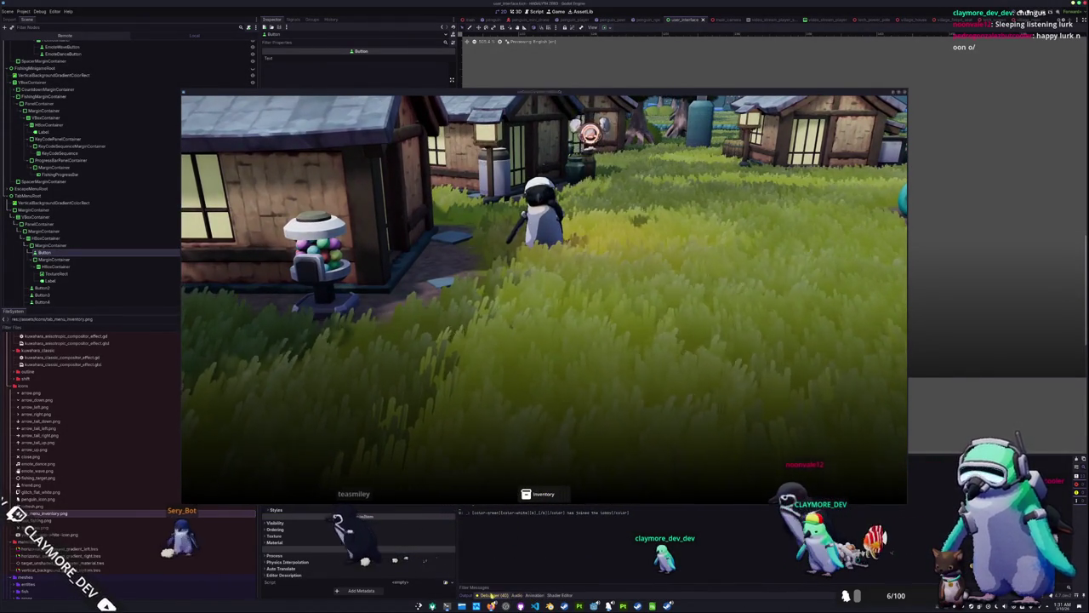
key("F8")
Find the clicked control in Debugger Misc and set the MarginContainer's mouse filter to Ignore.
left_click(668, 395)
left_click(645, 394)
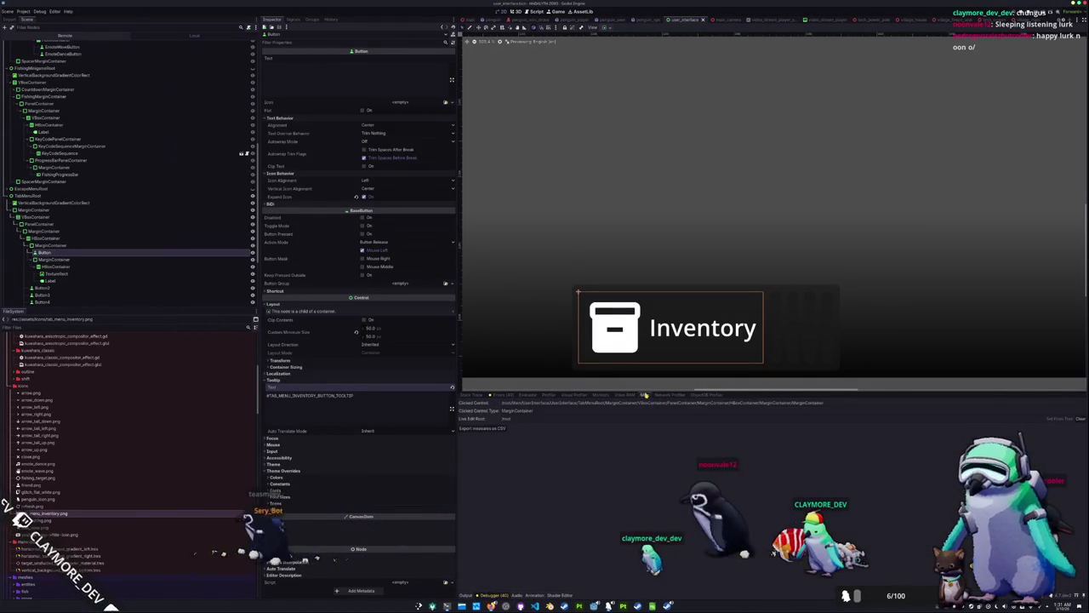
left_click_drag(824, 402, 760, 402)
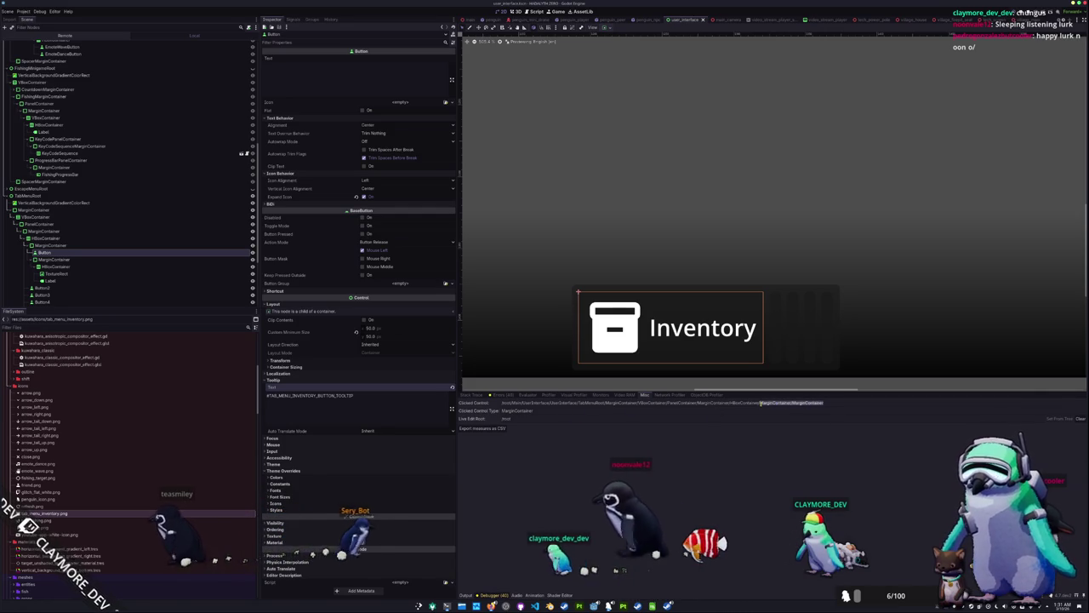
left_click(63, 260)
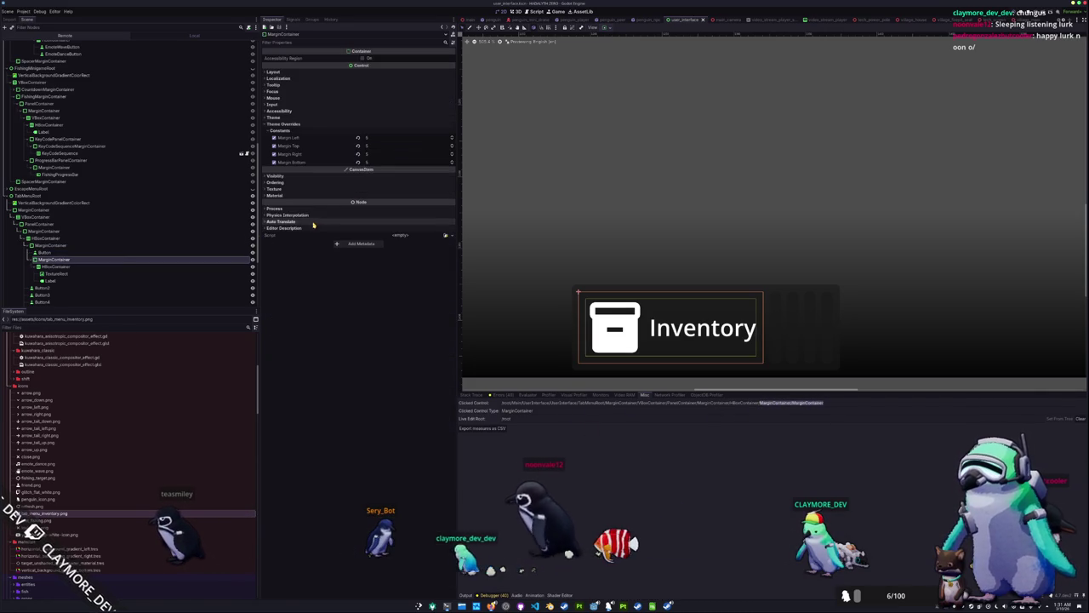
left_click(286, 98)
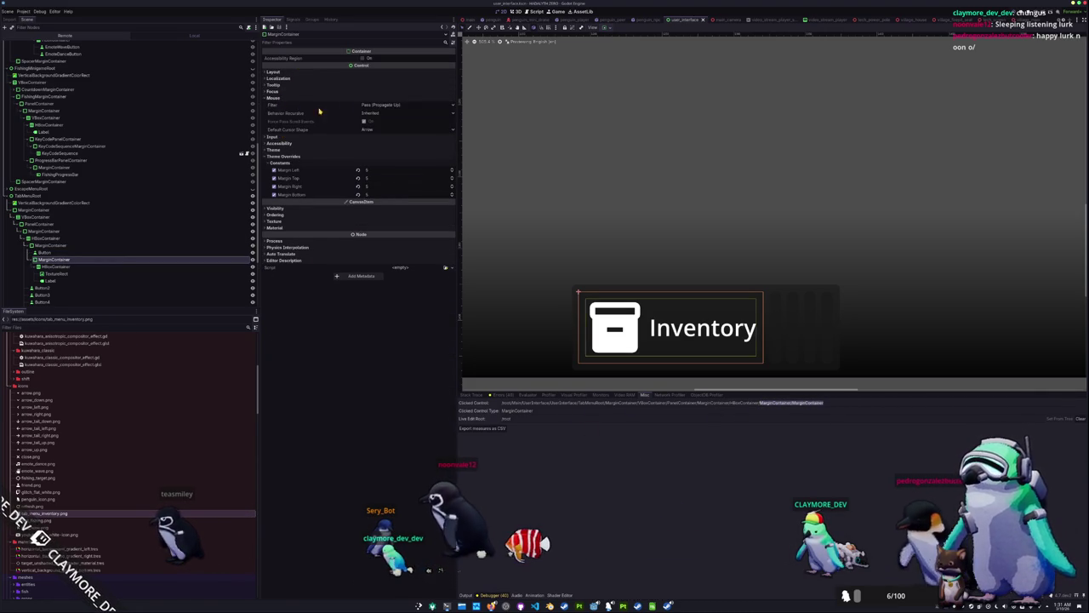
left_click(380, 105)
left_click(372, 125)
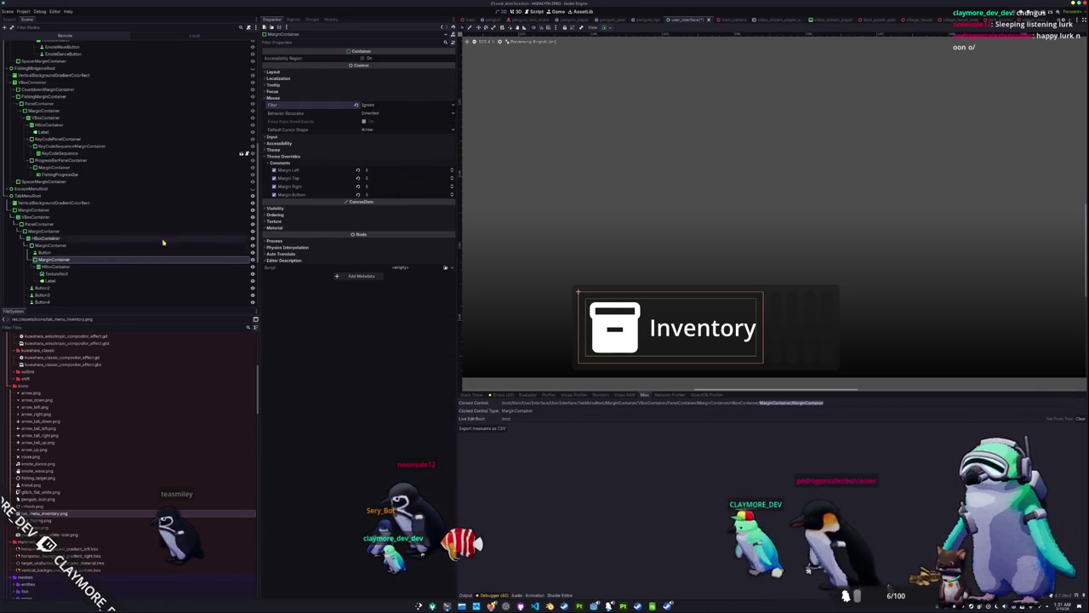
Check the HBoxContainer, TextureRect and Label settings, then run the game to test the button.
left_click(61, 267)
left_click(65, 273)
left_click(65, 279)
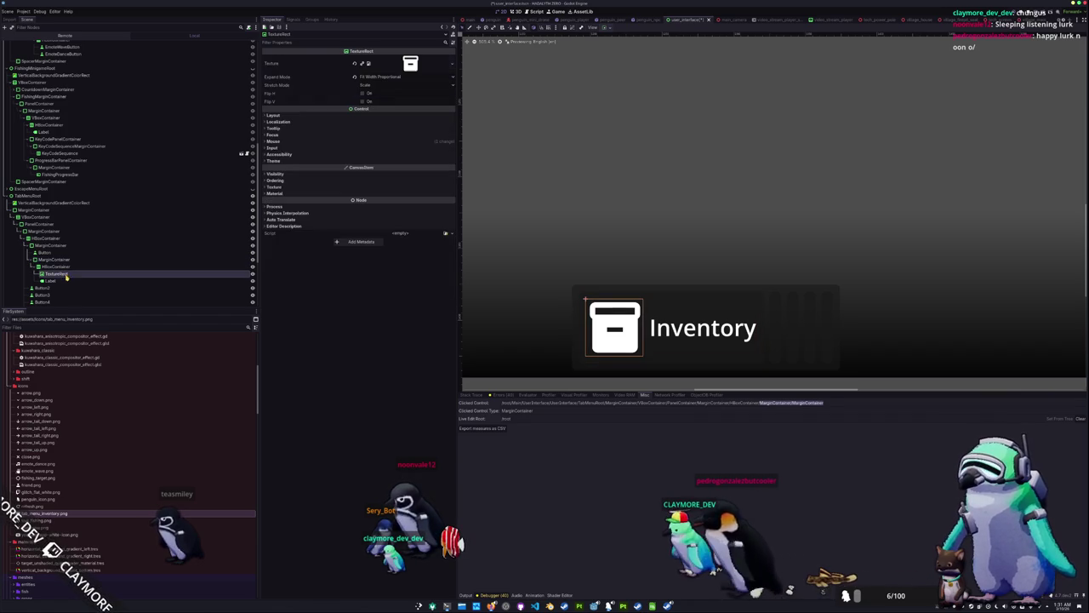
left_click(53, 259)
key("F5")
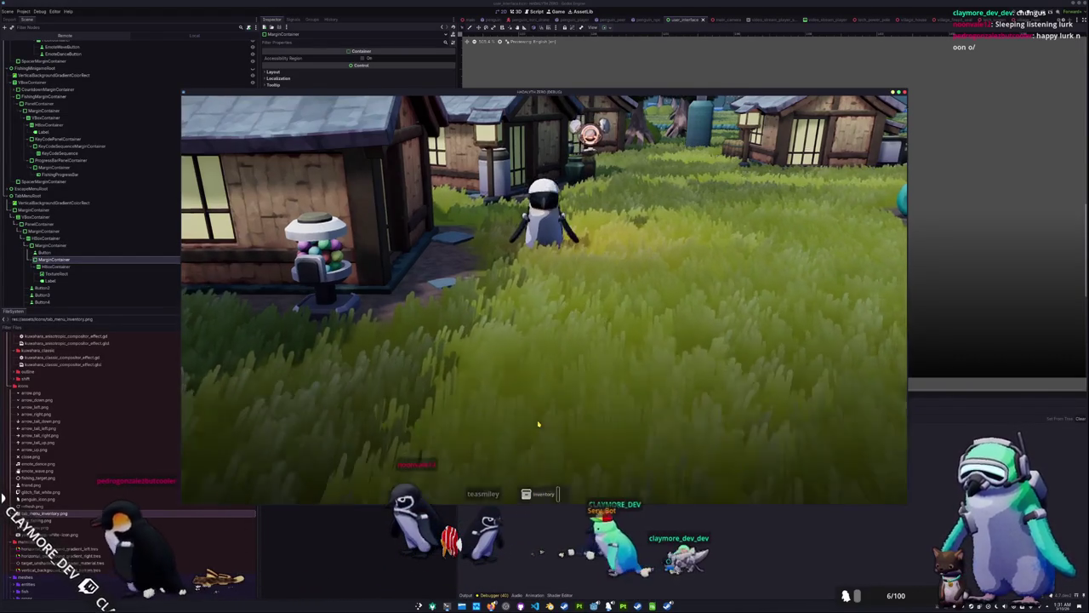
scroll(538, 423, "down", 3)
scroll(538, 423, "down", 3)
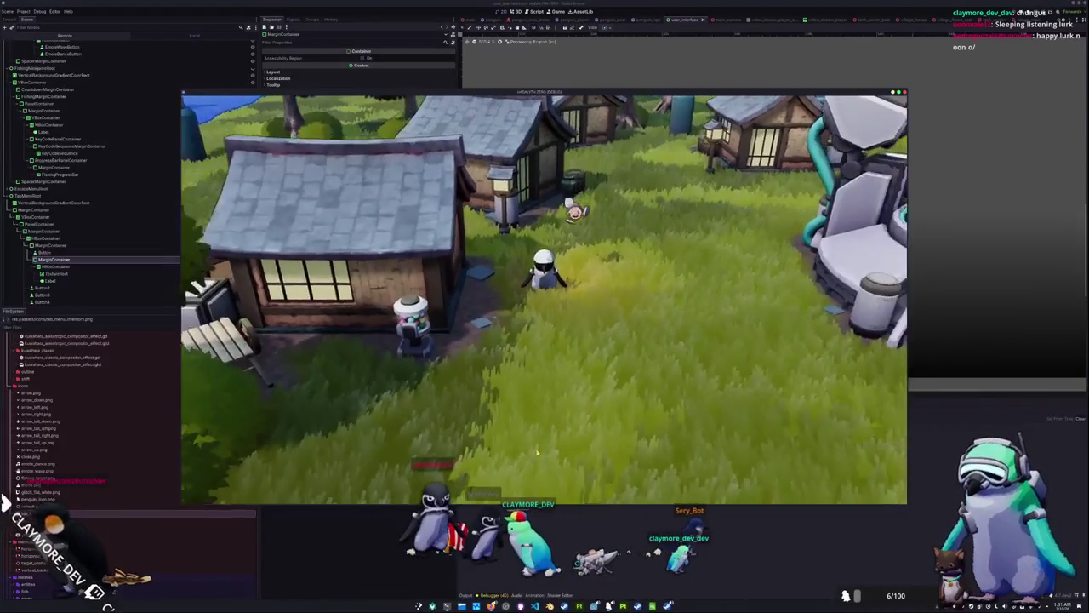
scroll(524, 335, "up", 3)
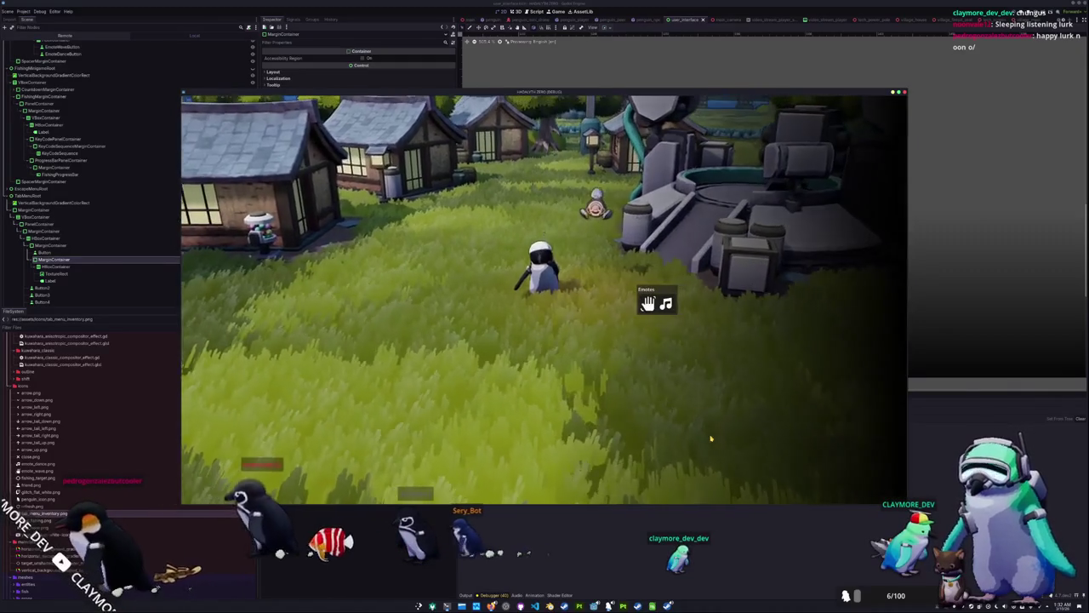
key("Tab")
key("Tab")
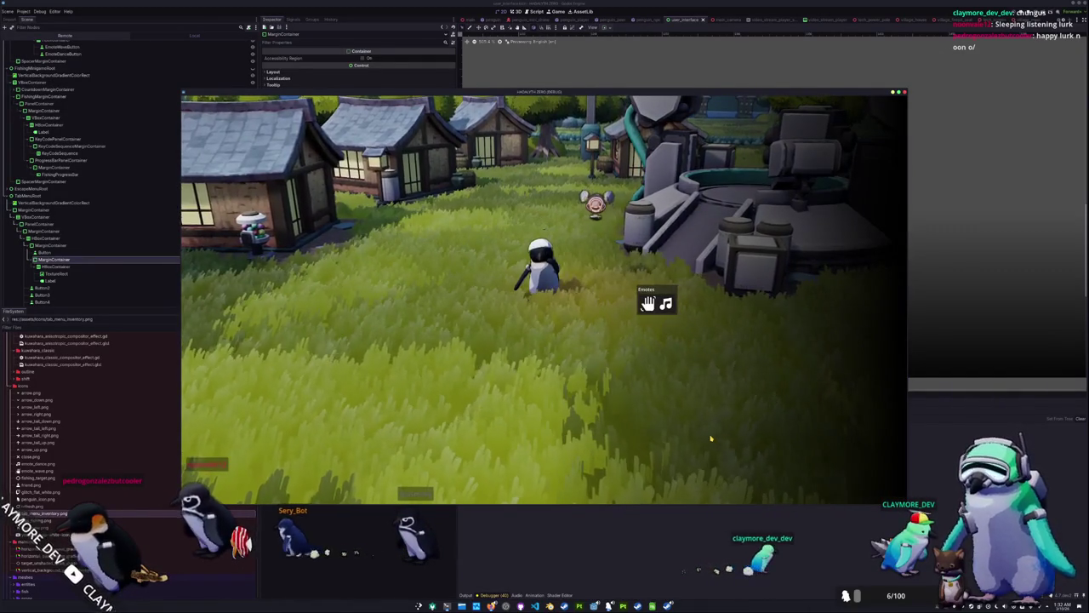
key("Tab")
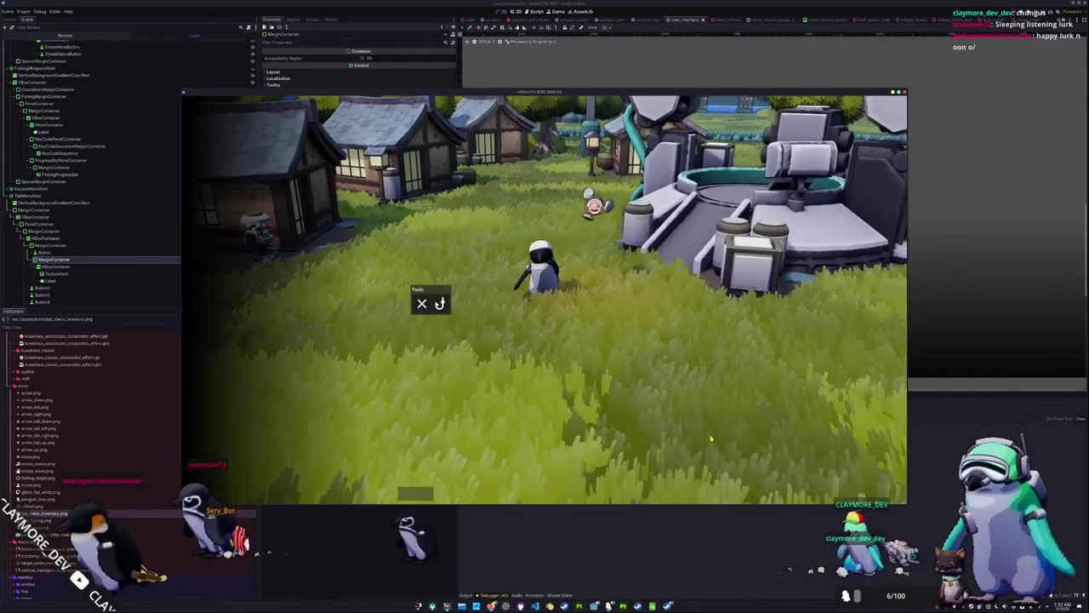
left_click(548, 536)
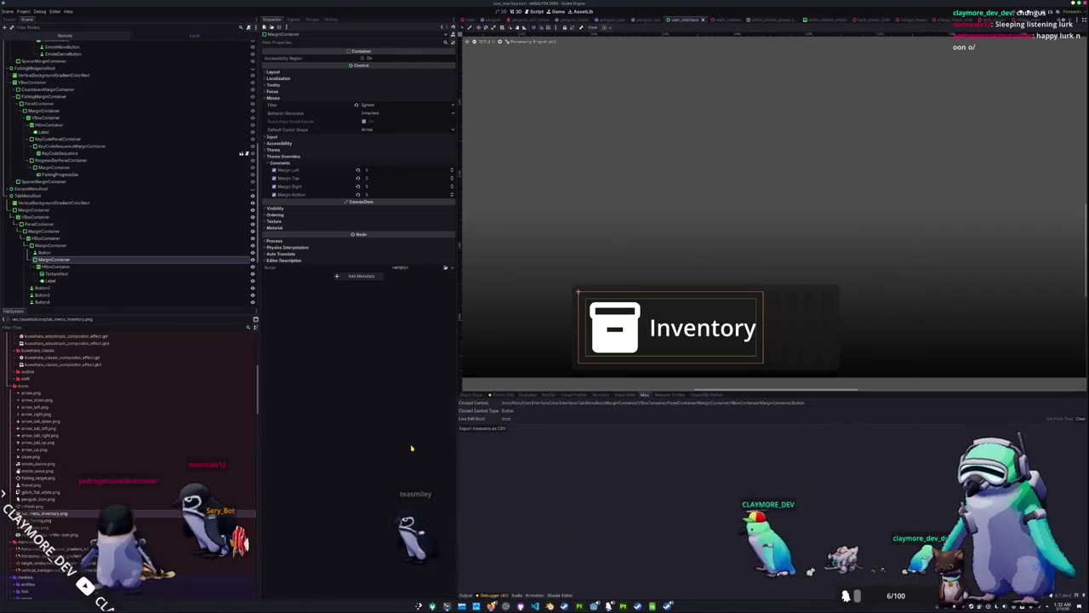
scroll(85, 179, "up", 5)
left_click(53, 174)
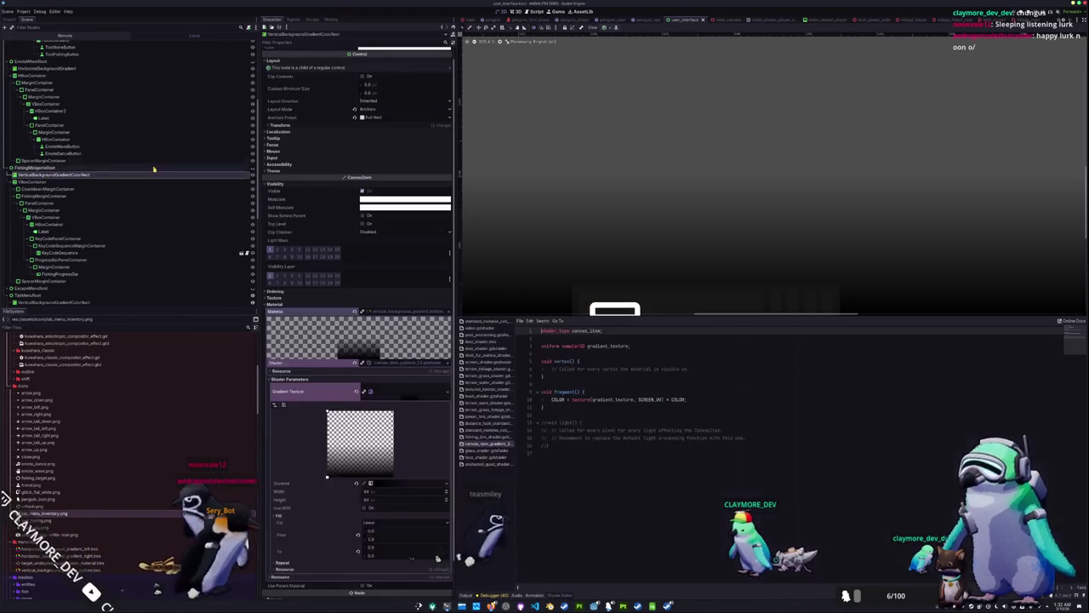
scroll(85, 170, "up", 5)
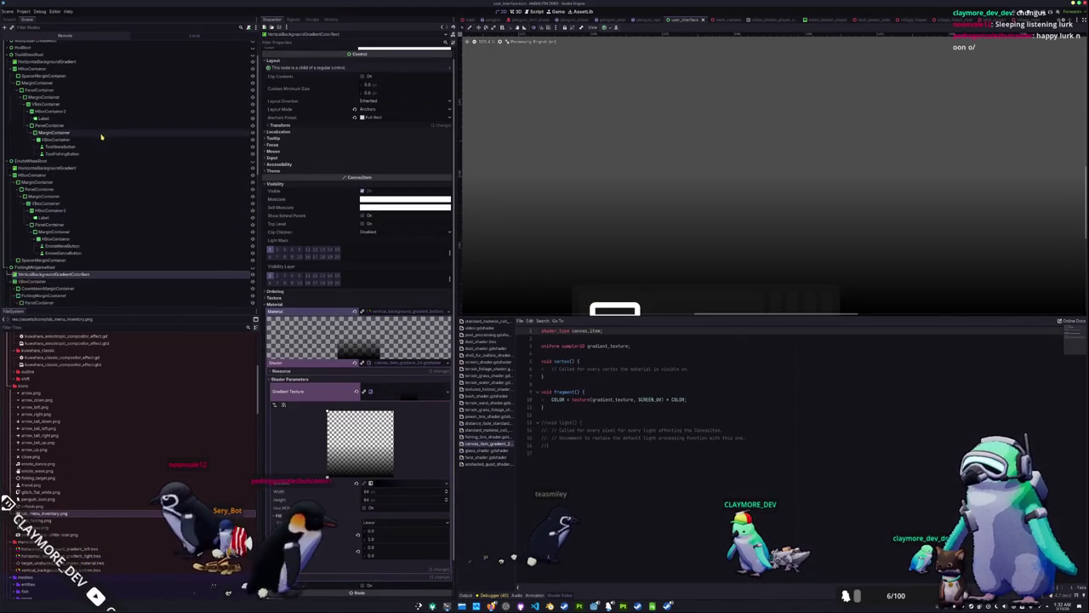
left_click(51, 168)
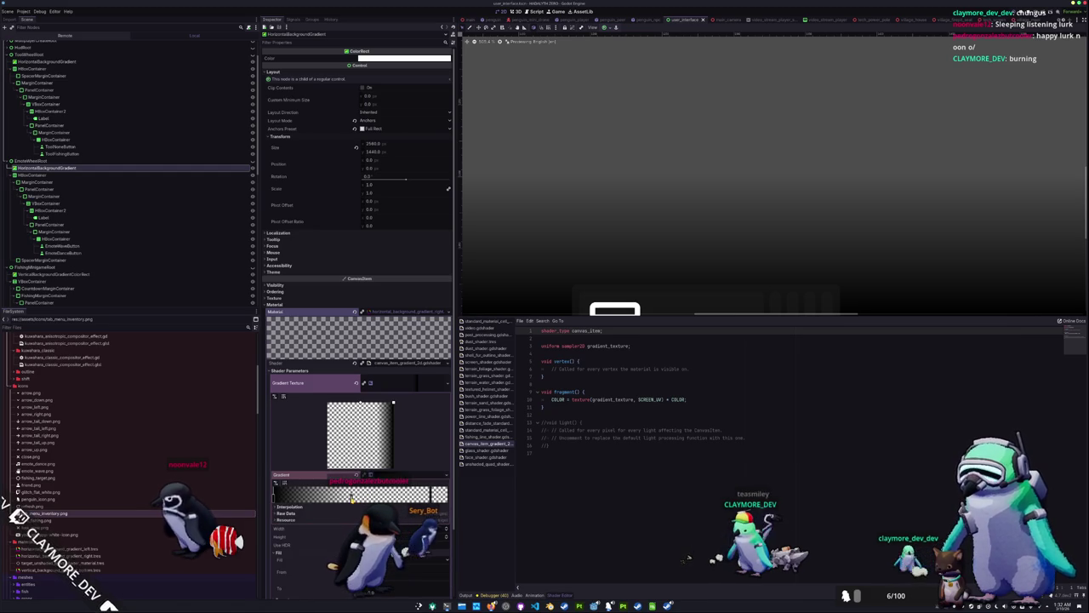
double_click(352, 498)
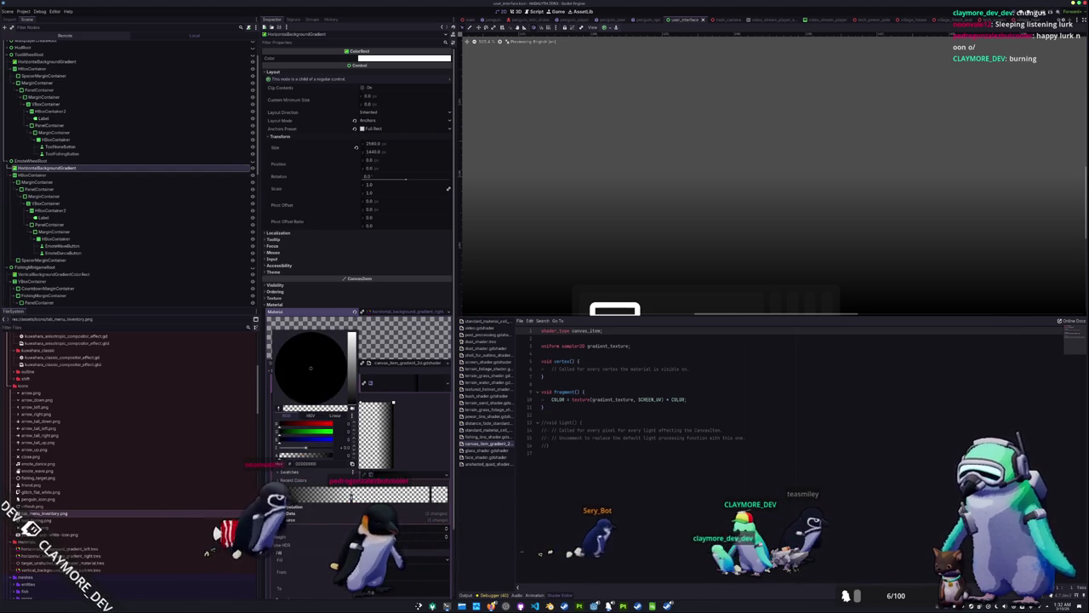
left_click(340, 521)
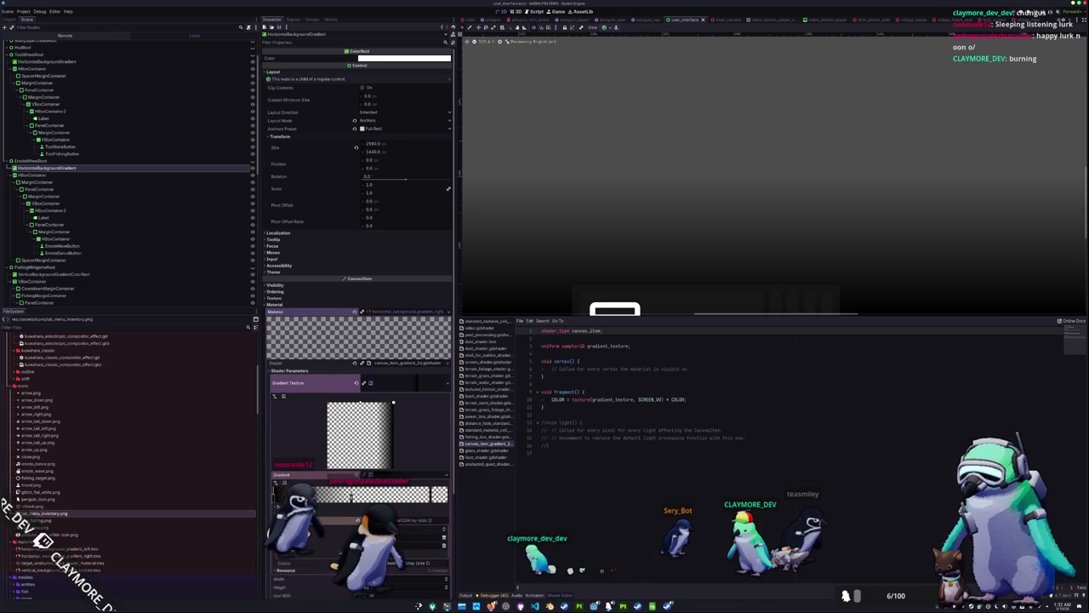
scroll(357, 520, "down", 3)
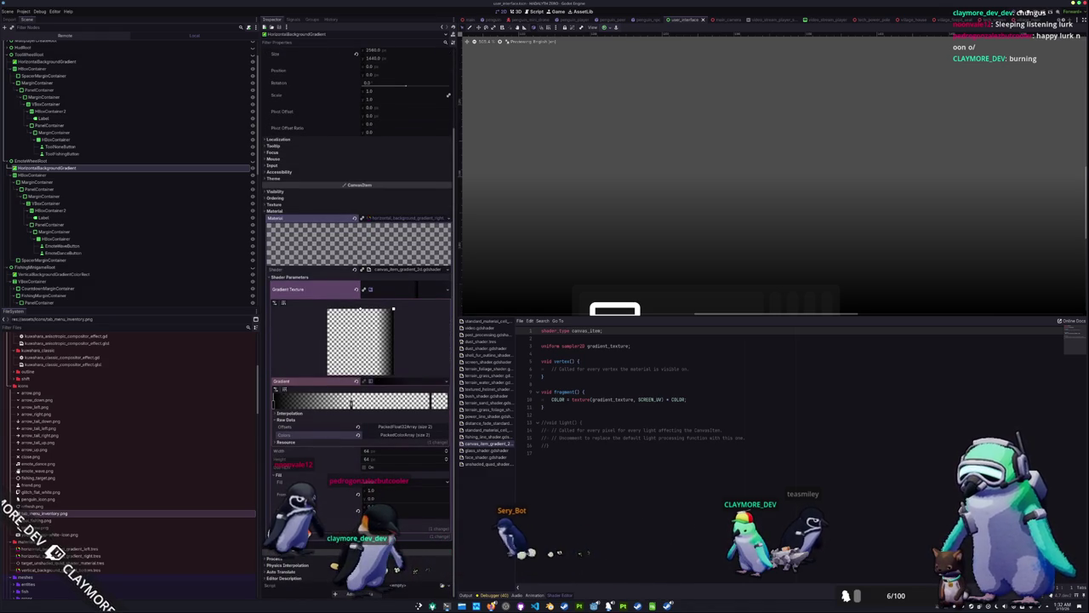
scroll(88, 162, "up", 2)
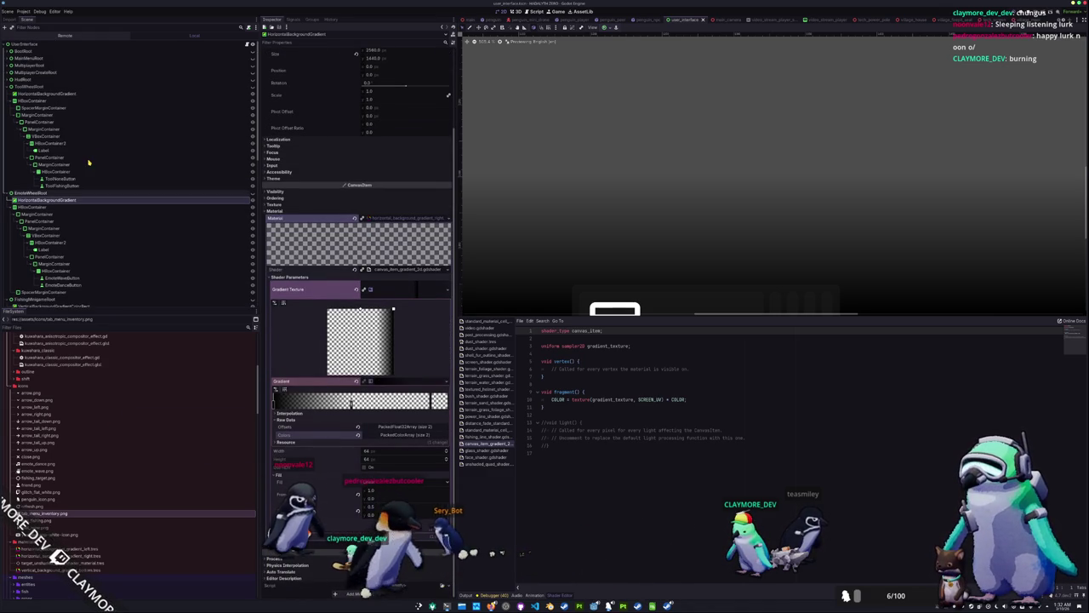
left_click(47, 94)
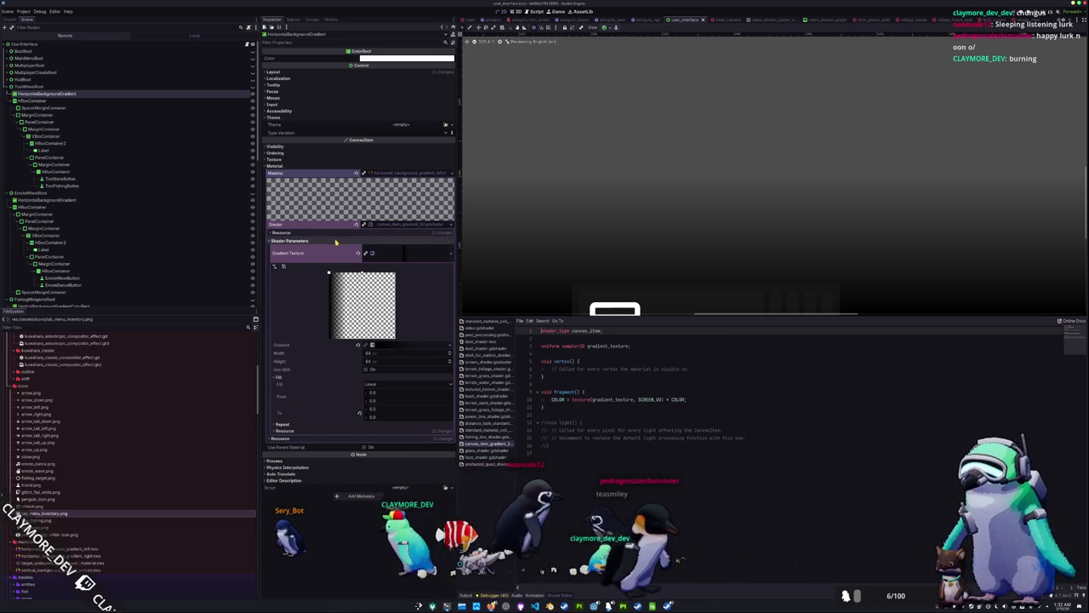
left_click(391, 348)
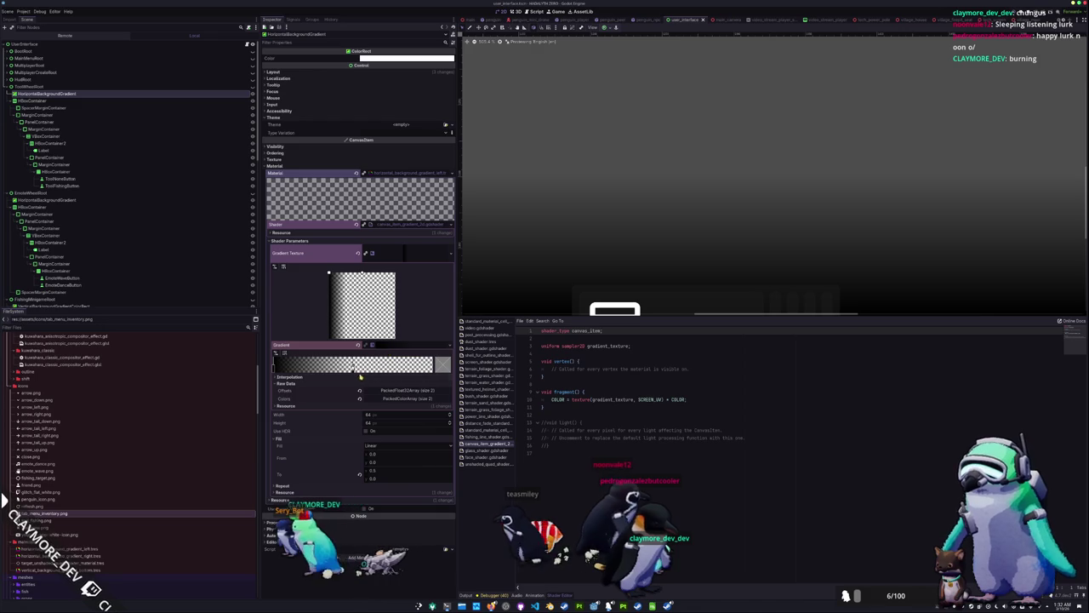
left_click(378, 392)
left_click(344, 434)
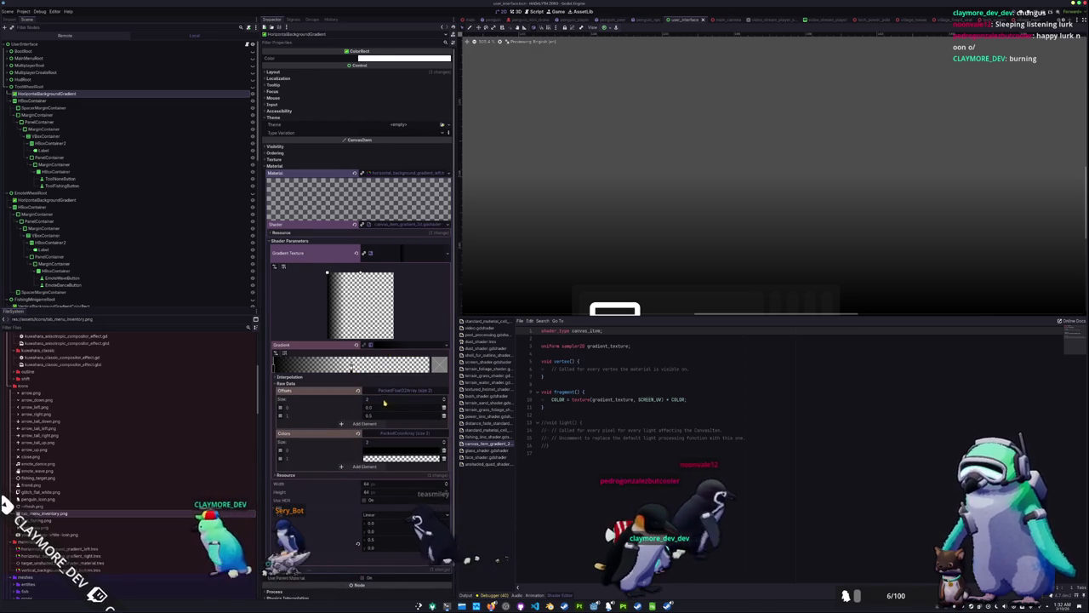
scroll(345, 434, "down", 1)
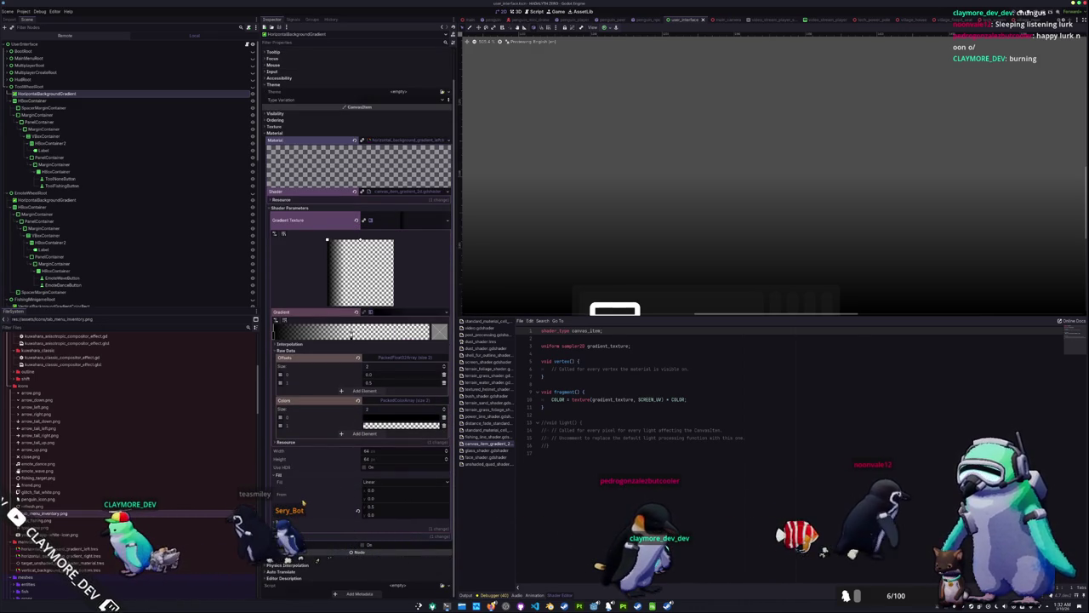
scroll(571, 236, "down", 3)
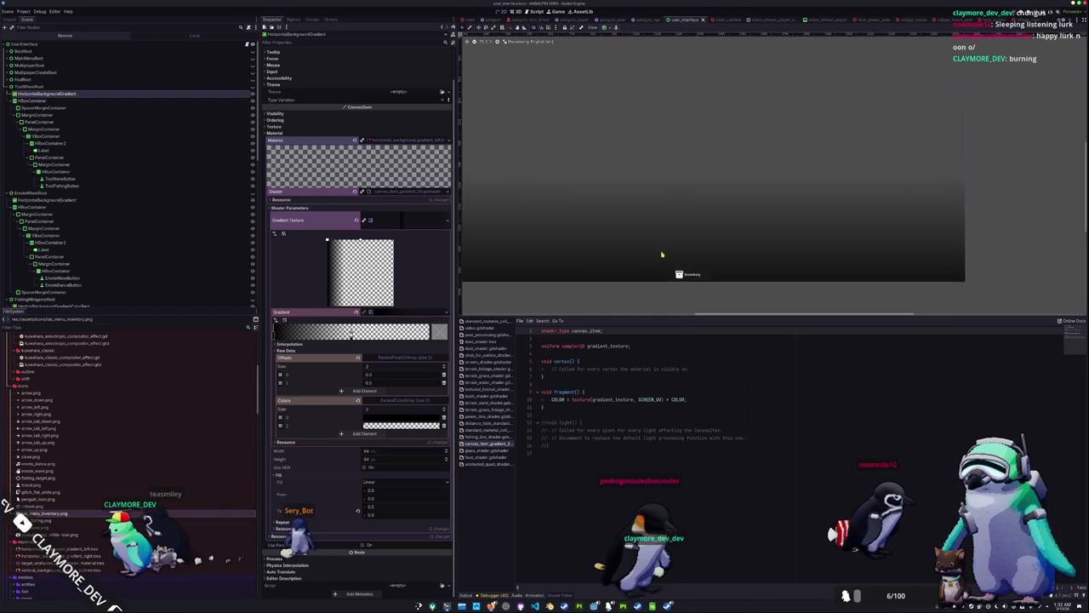
scroll(573, 264, "up", 2)
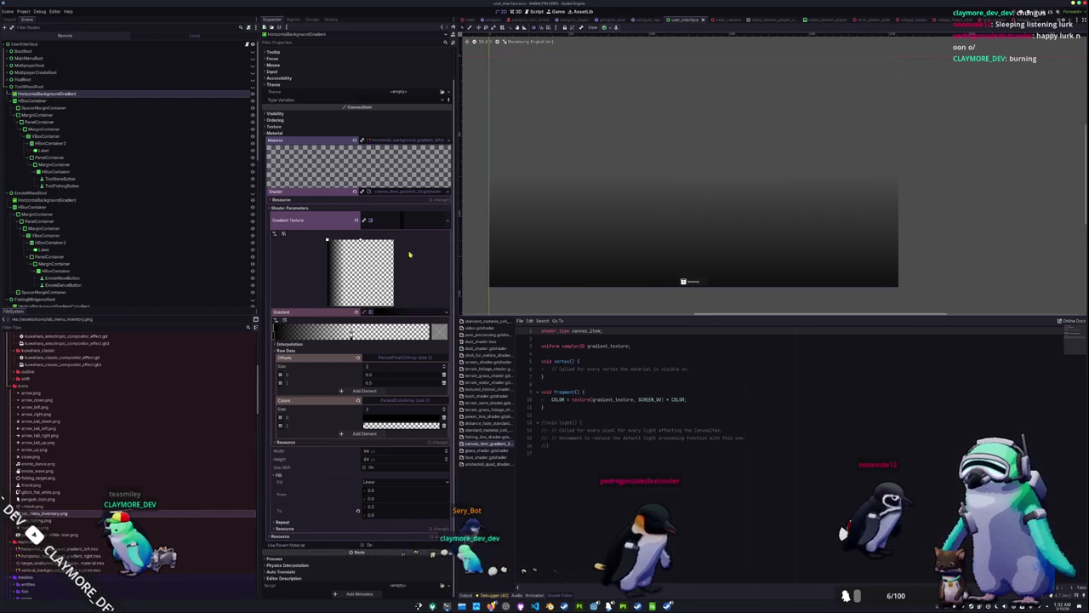
left_click(32, 200)
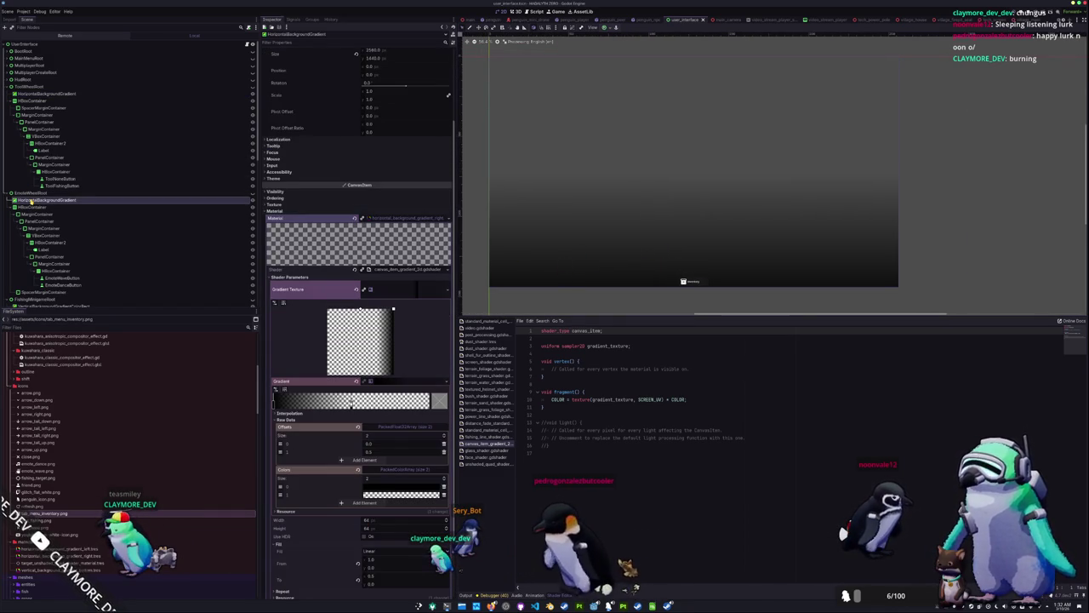
left_click(50, 93)
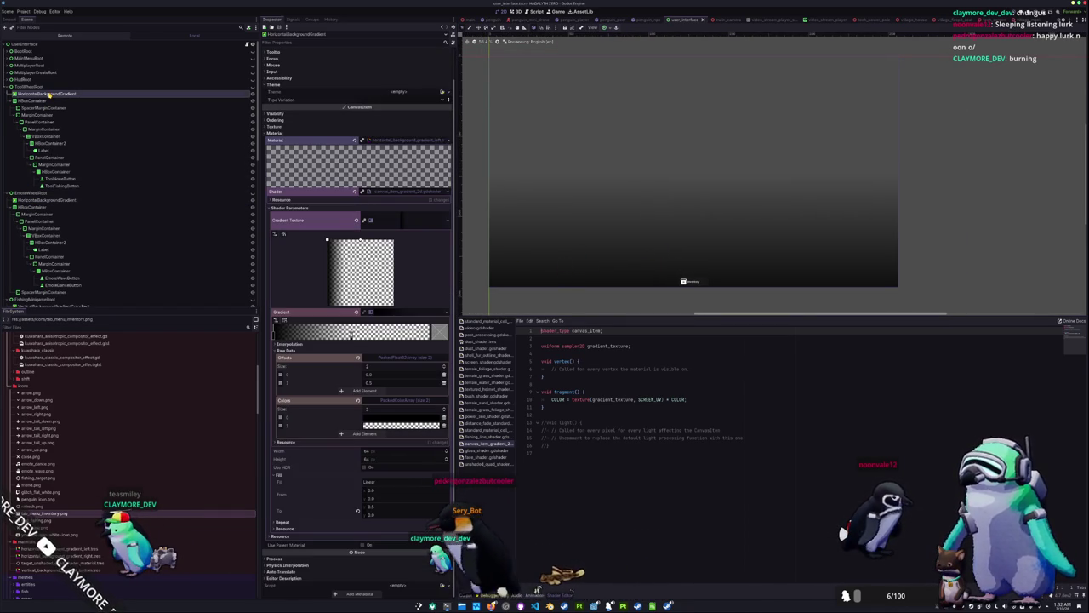
left_click(48, 201)
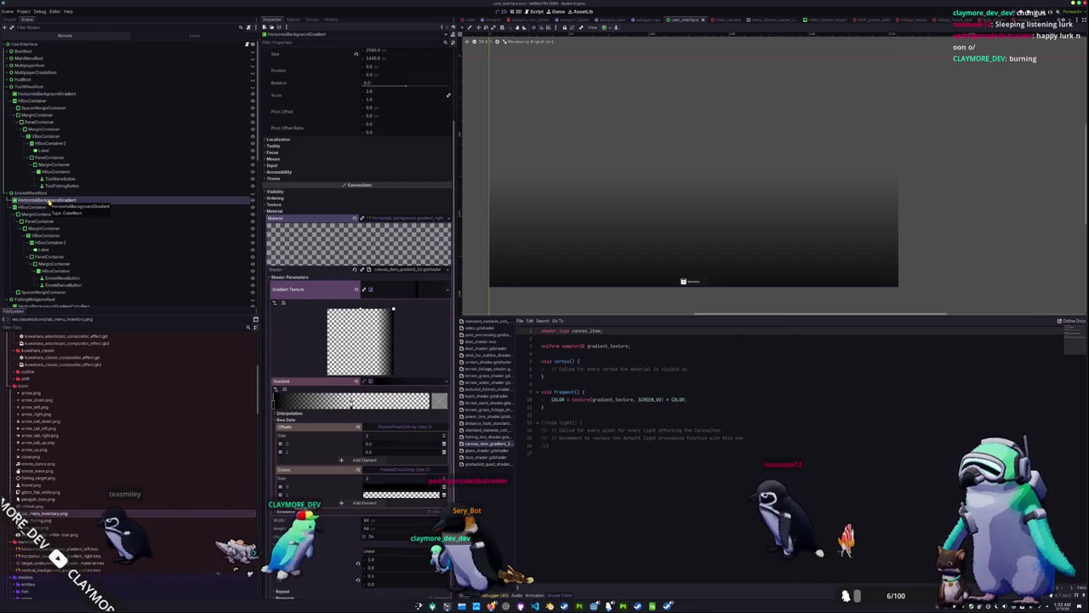
scroll(304, 485, "down", 2)
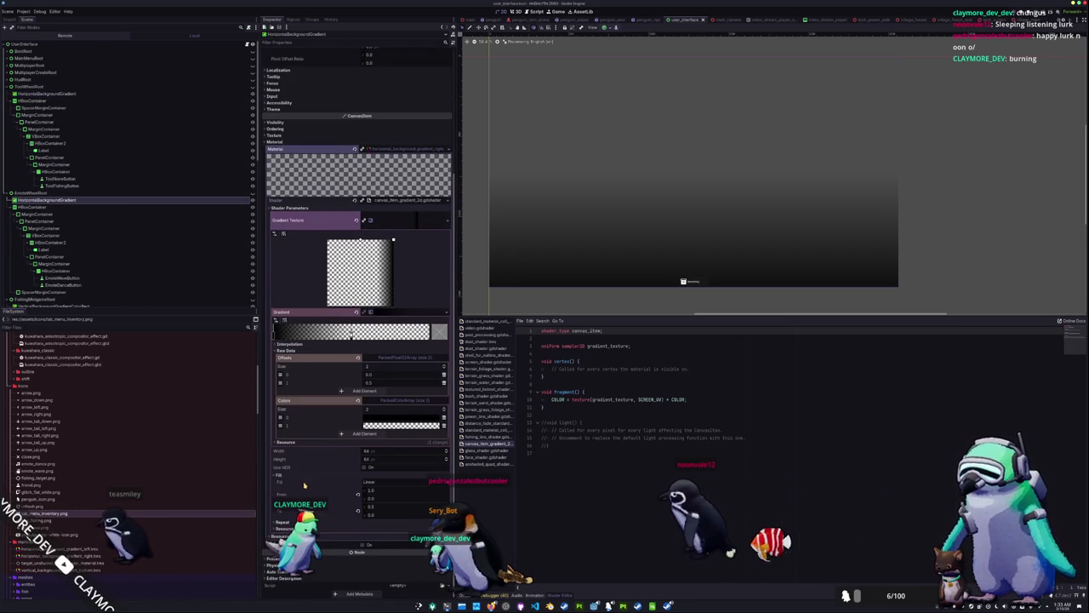
scroll(127, 213, "down", 5)
left_click(62, 264)
left_click(59, 252)
left_click(43, 230)
Run the game to see the village scene, then go back to main_camera_player_state.gd.
key("F5")
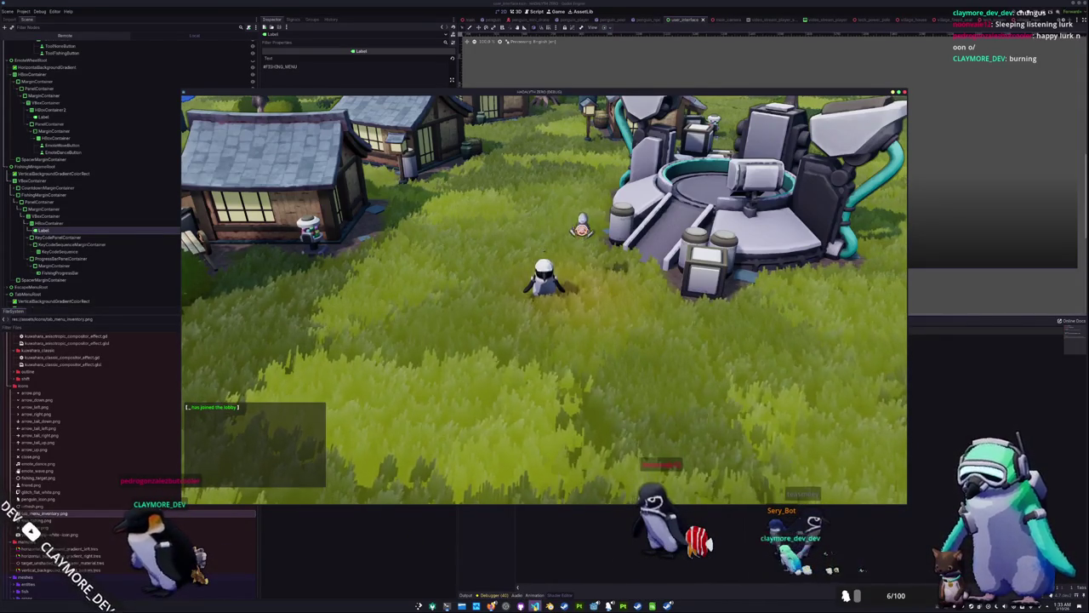
key("alt+Tab")
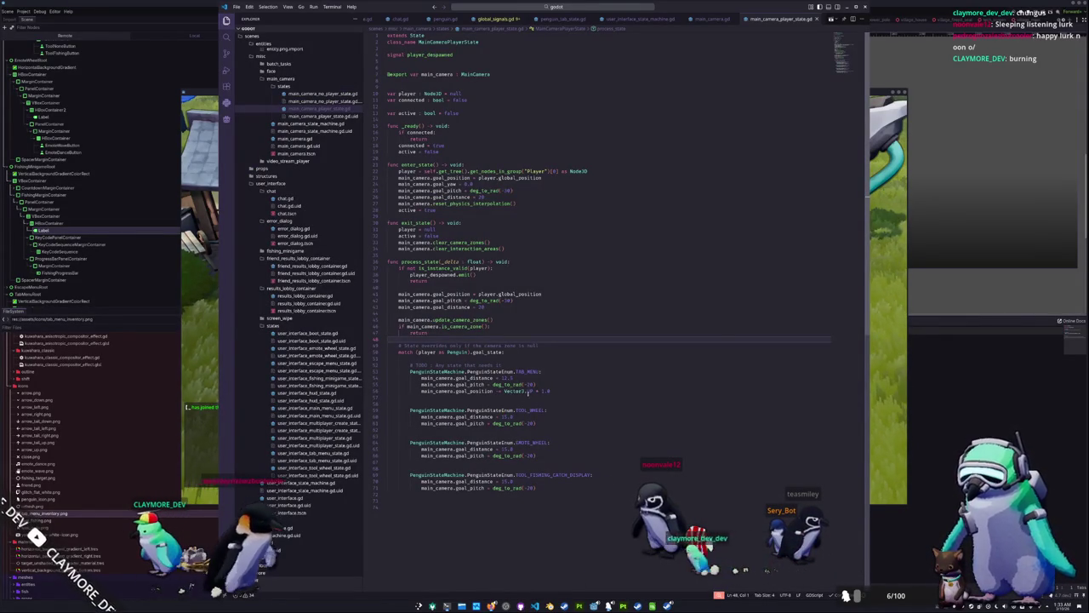
Go to the goal_position line and compare it with the camera in the running game.
left_click(502, 392)
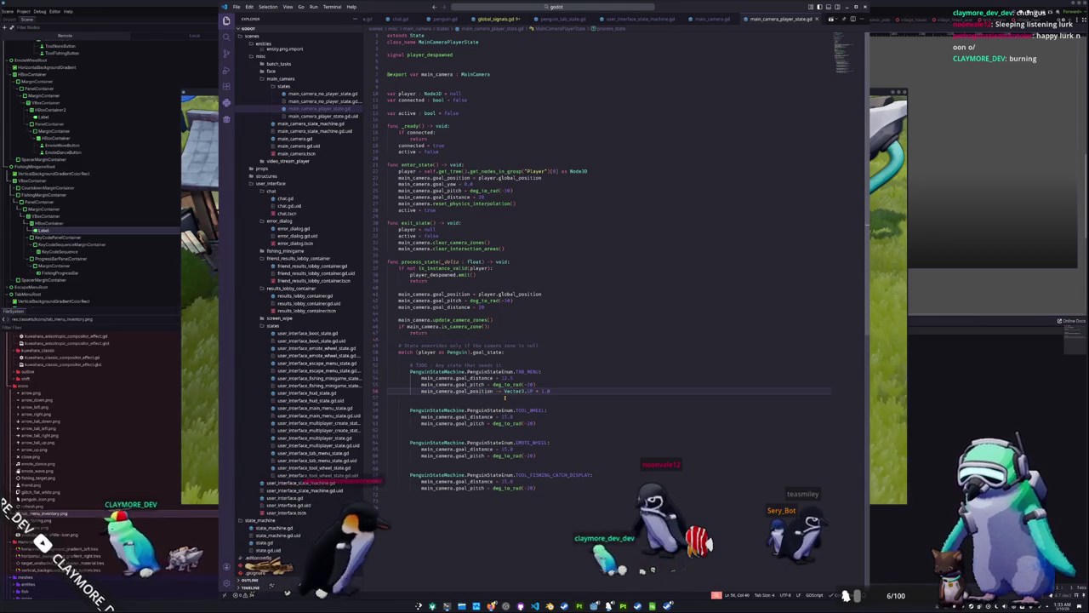
key("alt+Tab")
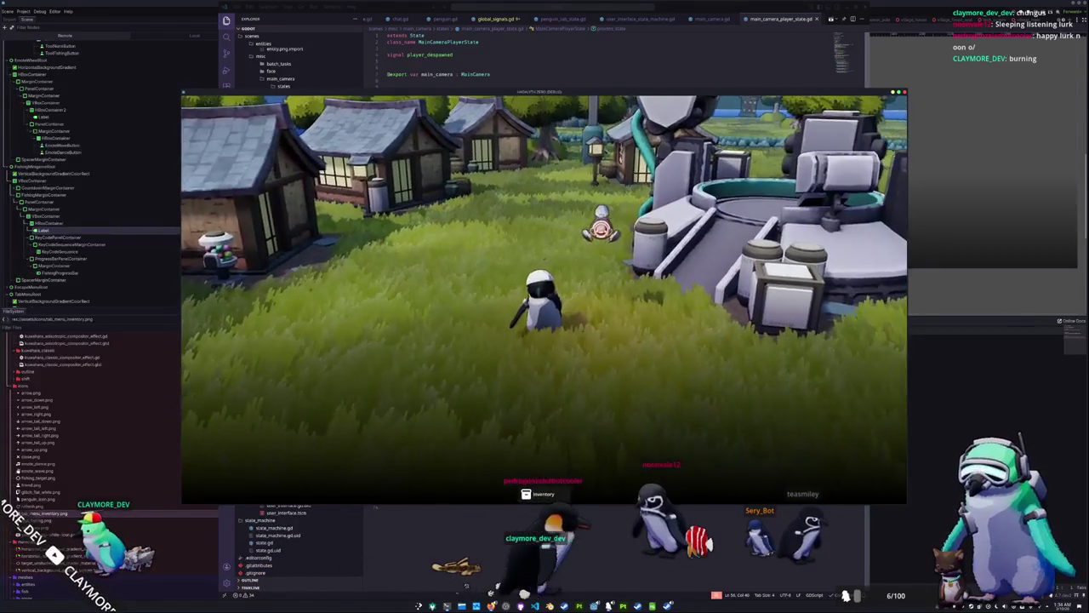
key("alt+Tab")
Change the Vector3.UP offset from 1.0 to 1.5 and compare the camera in-game several times.
double_click(547, 391)
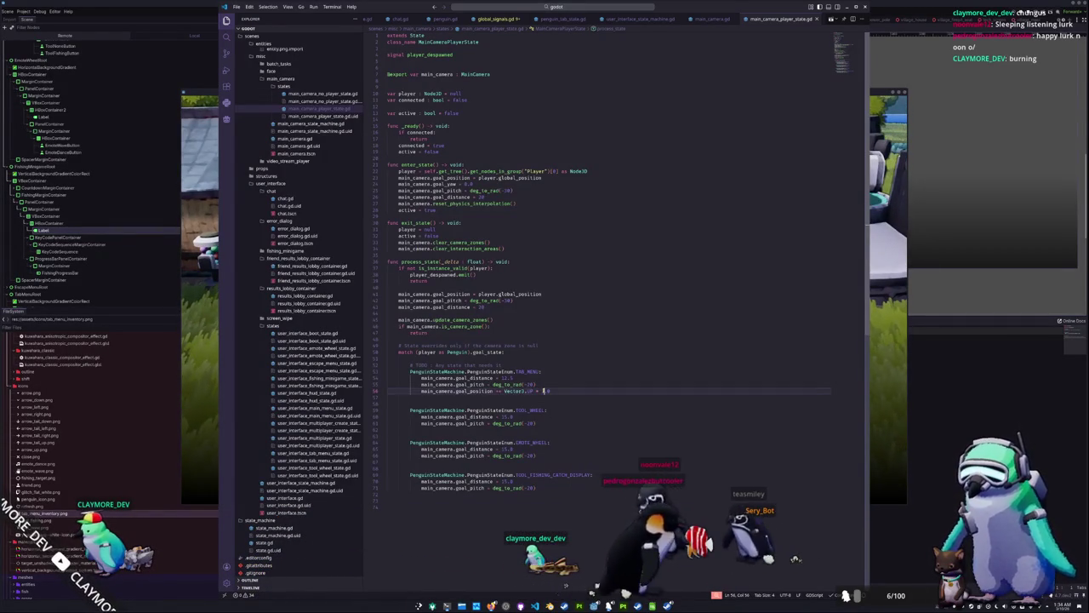
type("5")
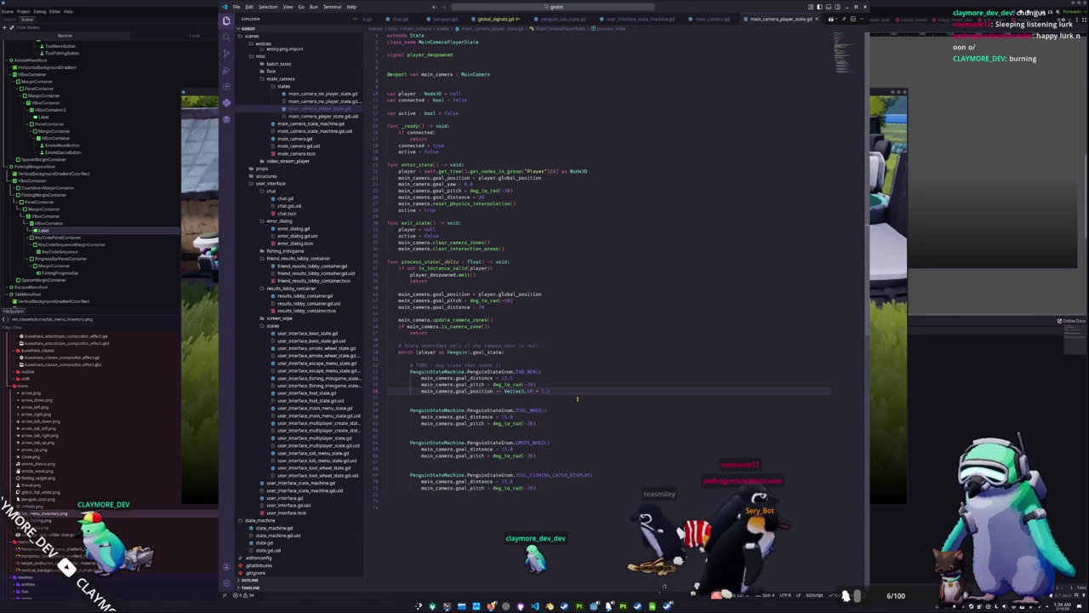
key("alt+Tab")
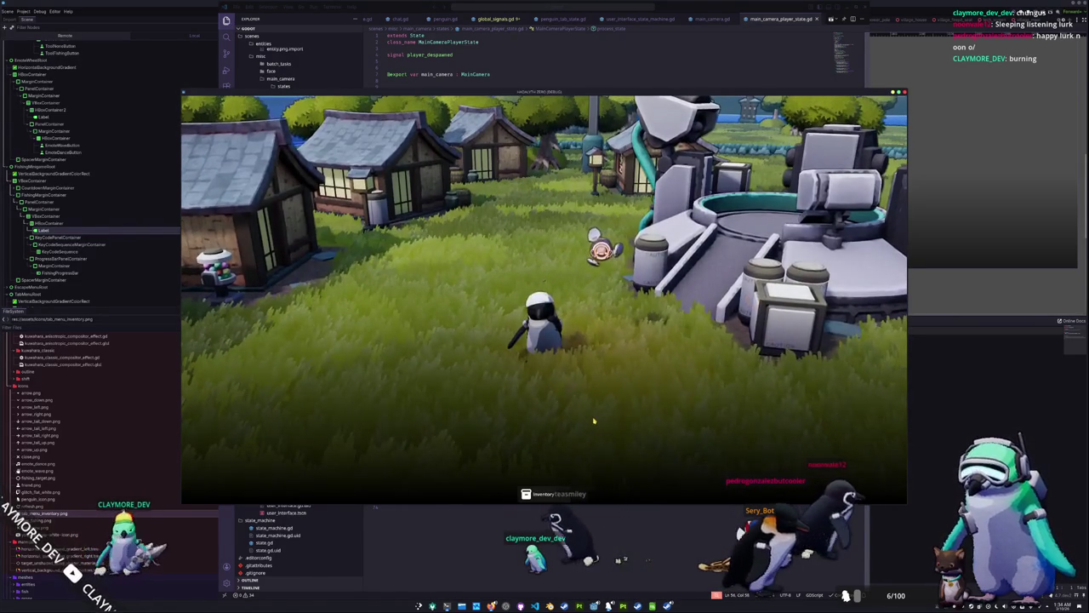
key("alt+Tab")
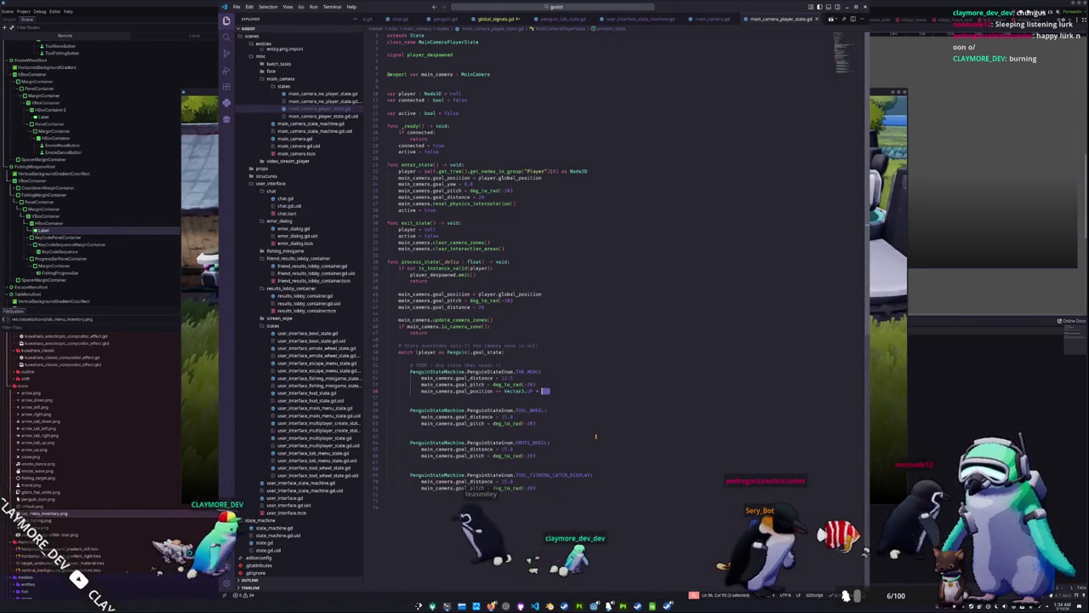
key("alt+Tab")
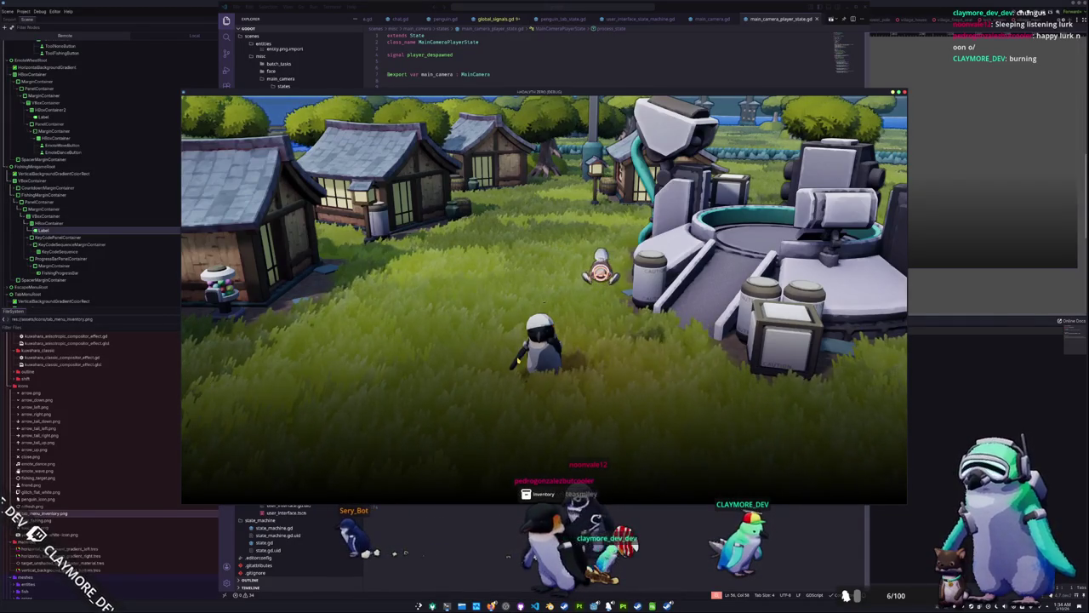
key("alt+Tab")
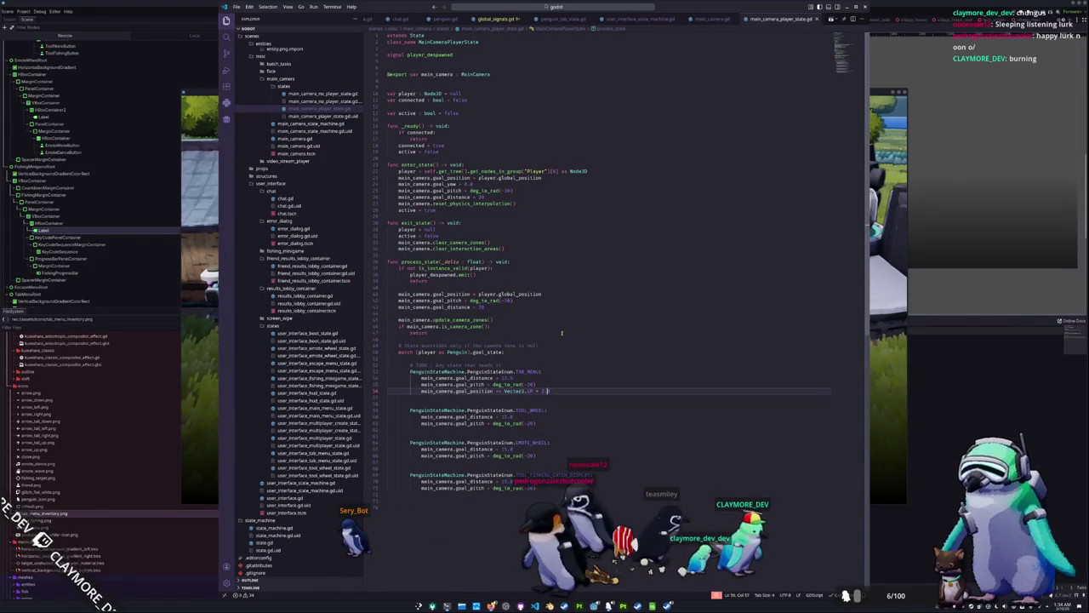
key("alt+Tab")
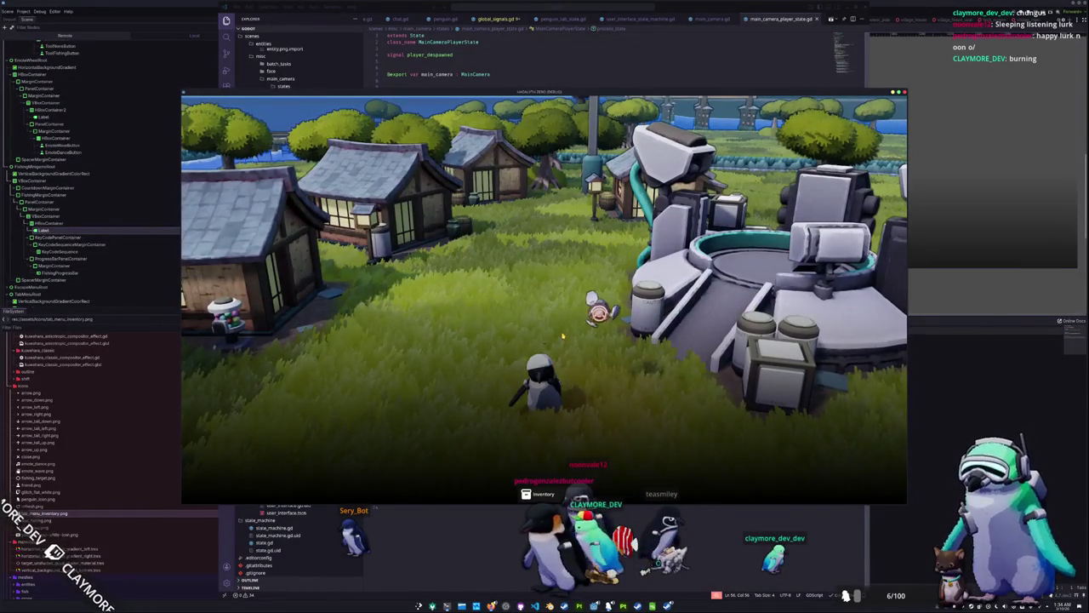
key("alt+Tab")
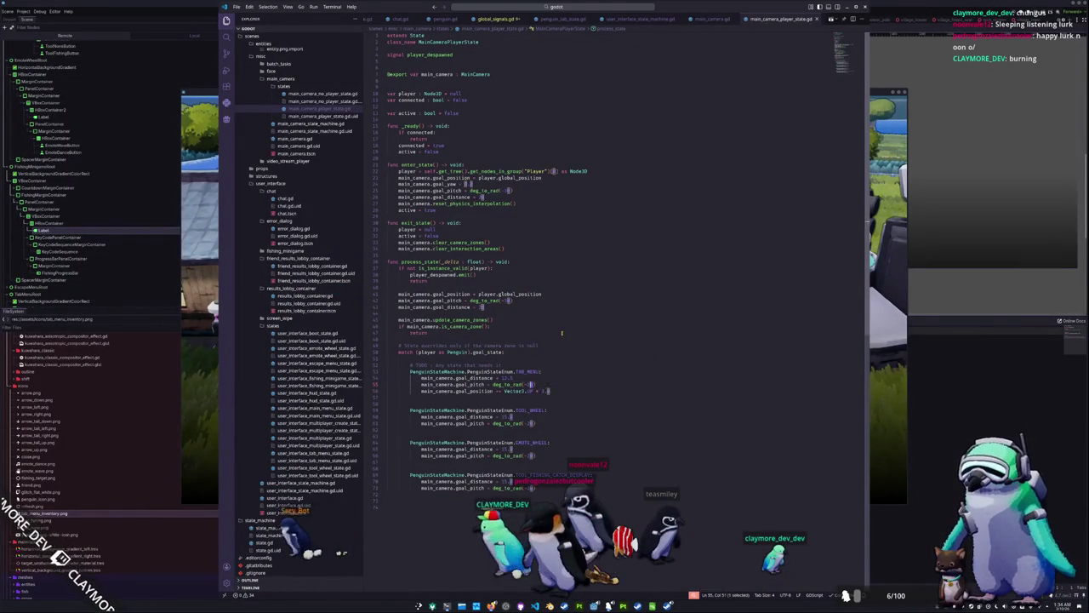
key("alt+Tab")
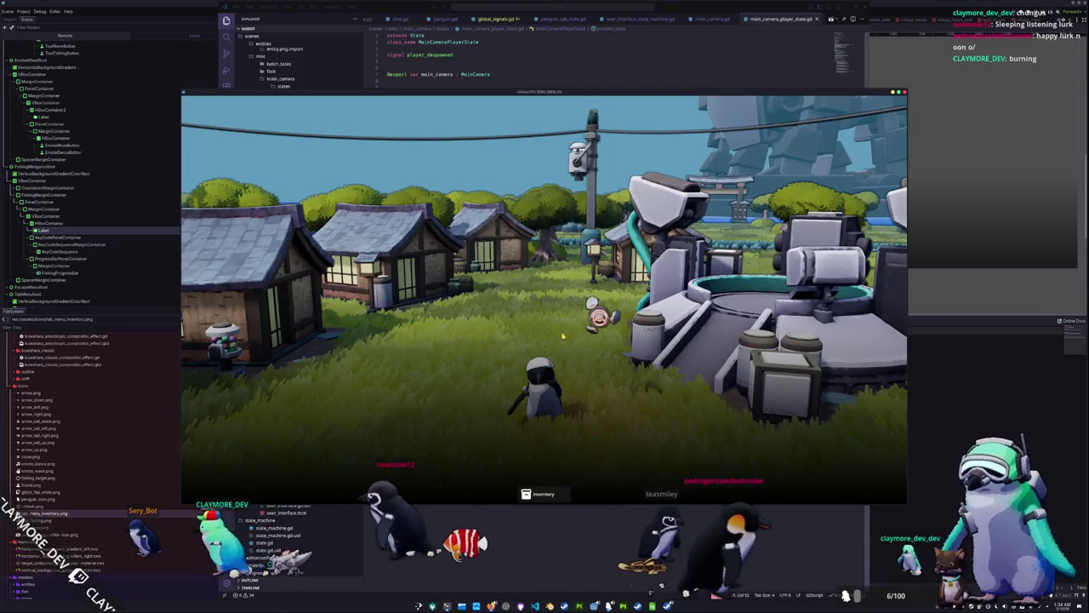
Walk the penguin with W, A and D past the trees and houses to the wooden bridge.
key("w")
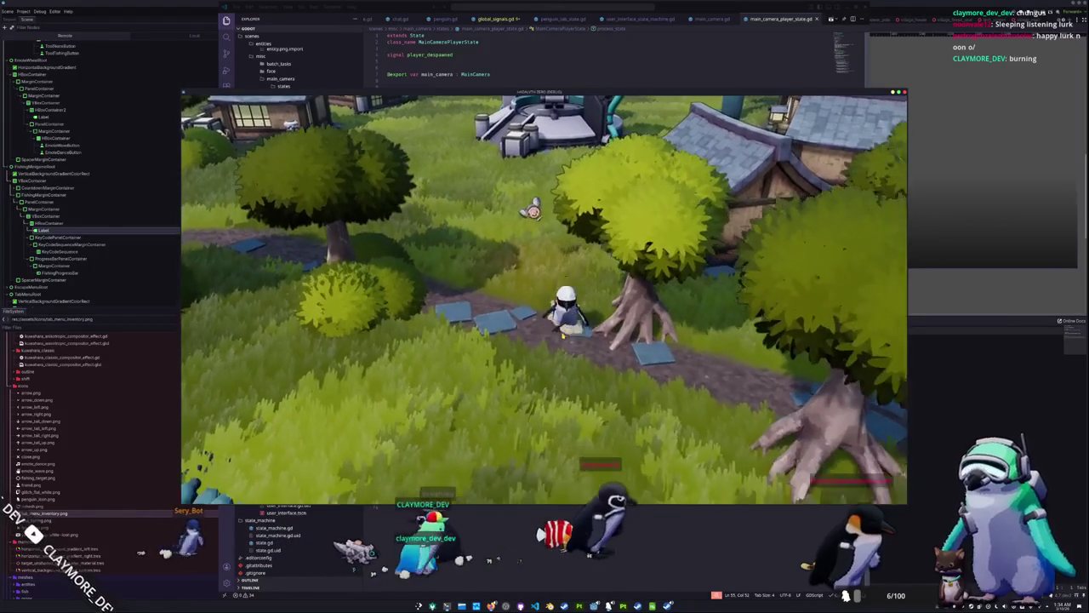
key("w")
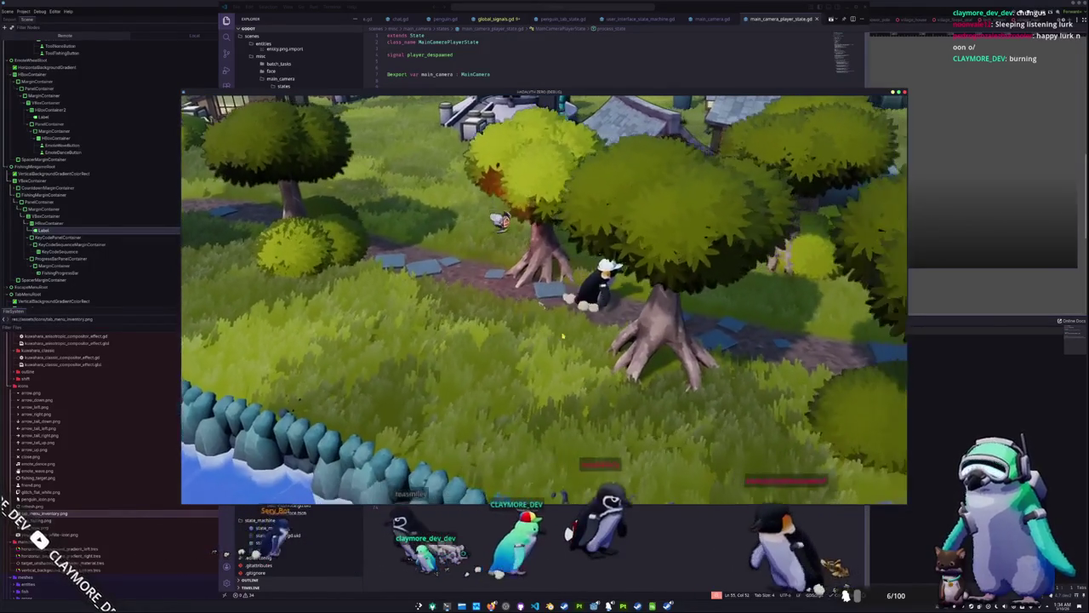
key("w")
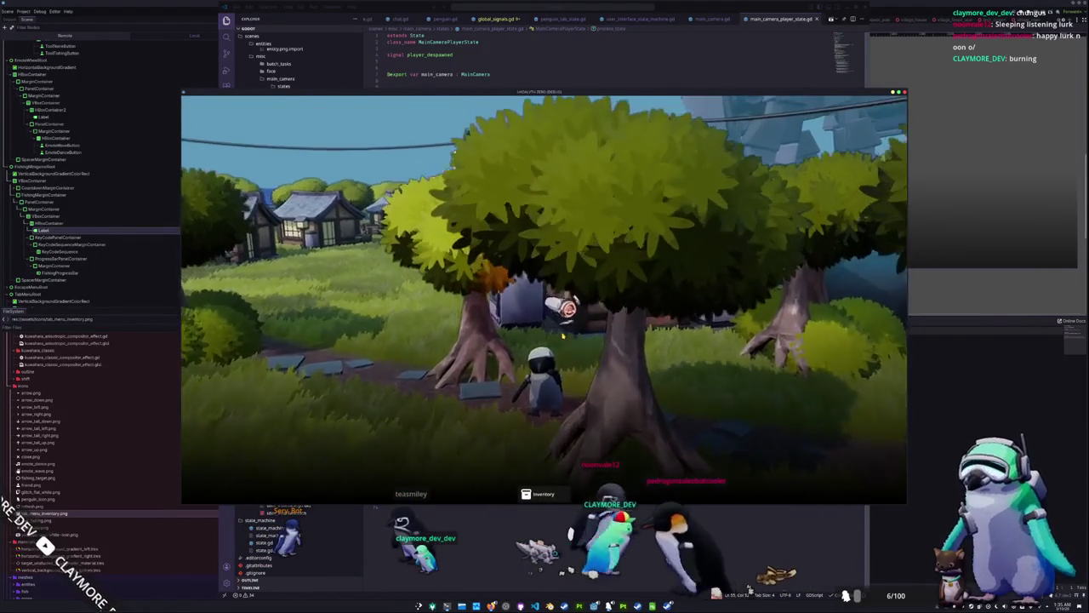
key("w")
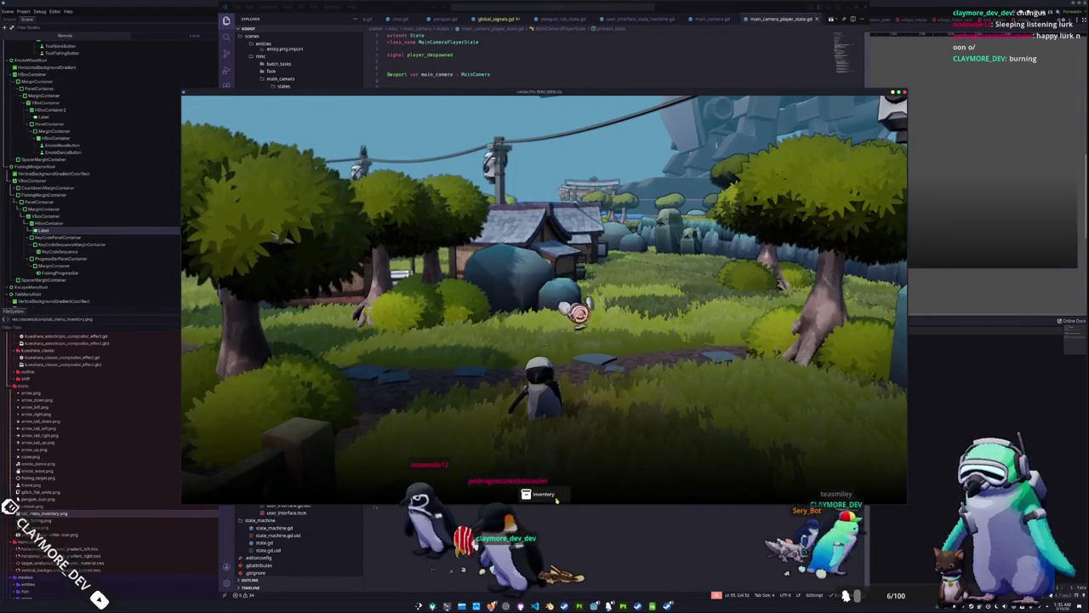
key("w")
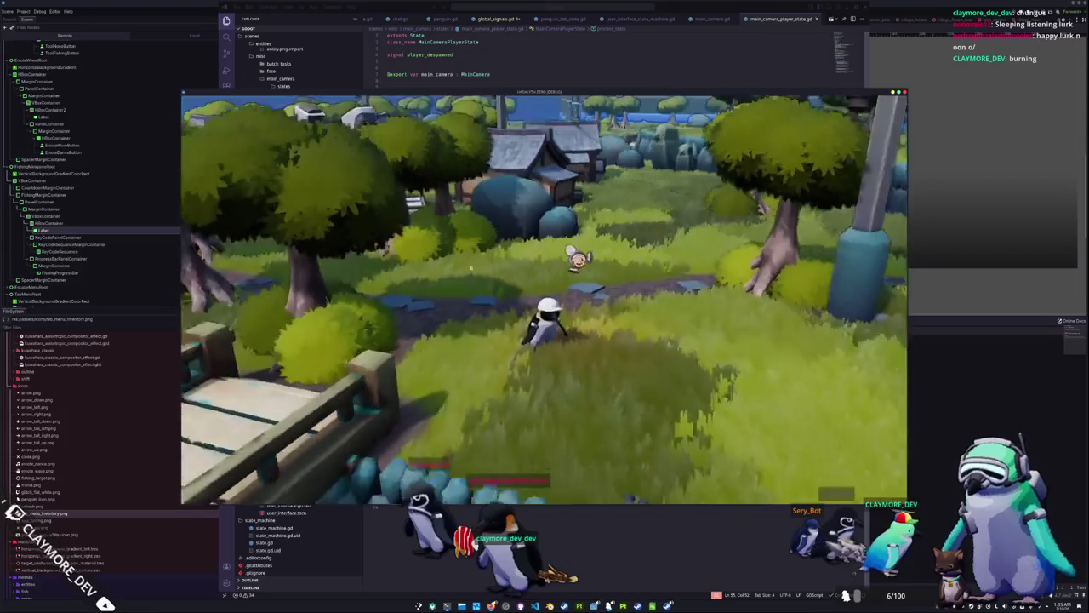
key("w")
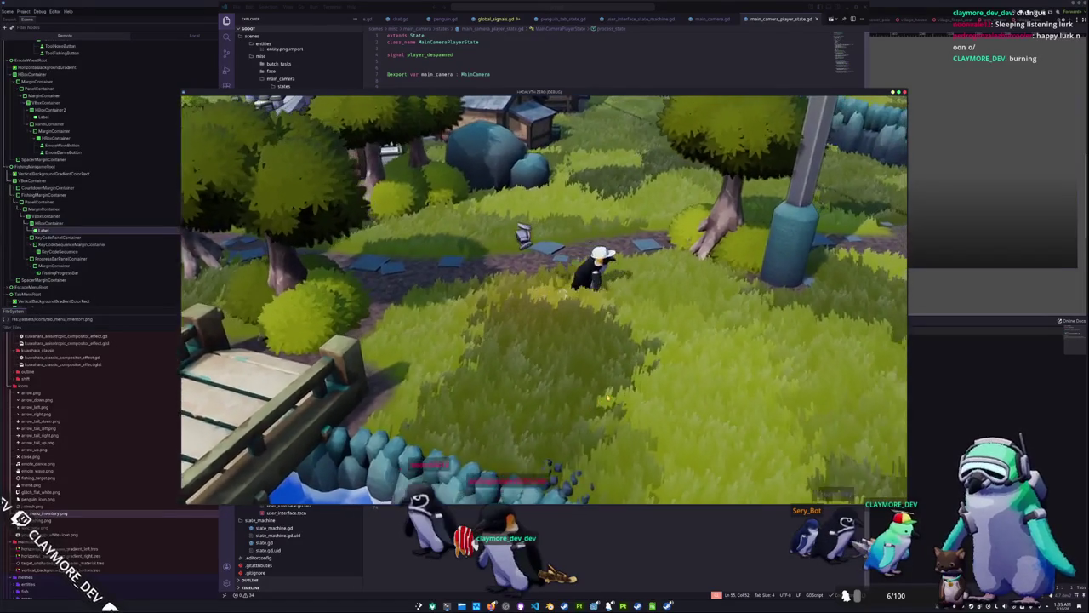
key("w")
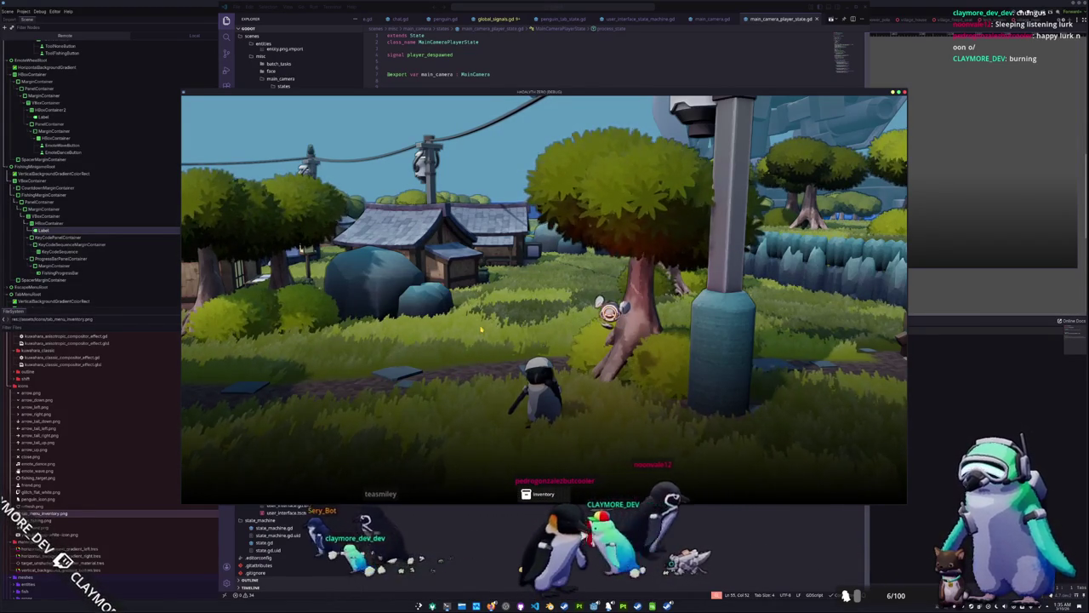
key("w")
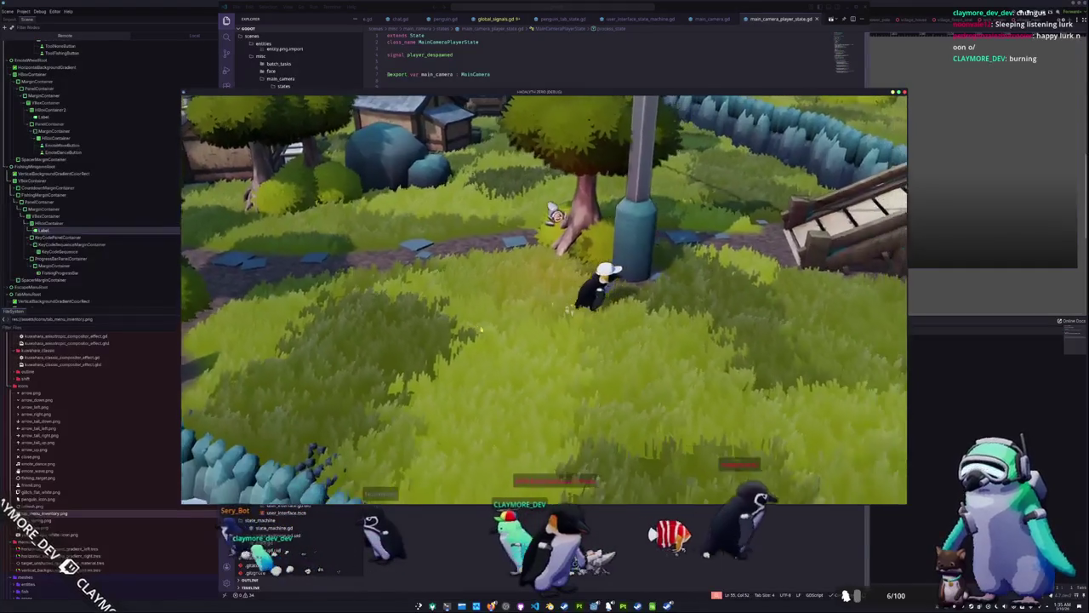
key("d")
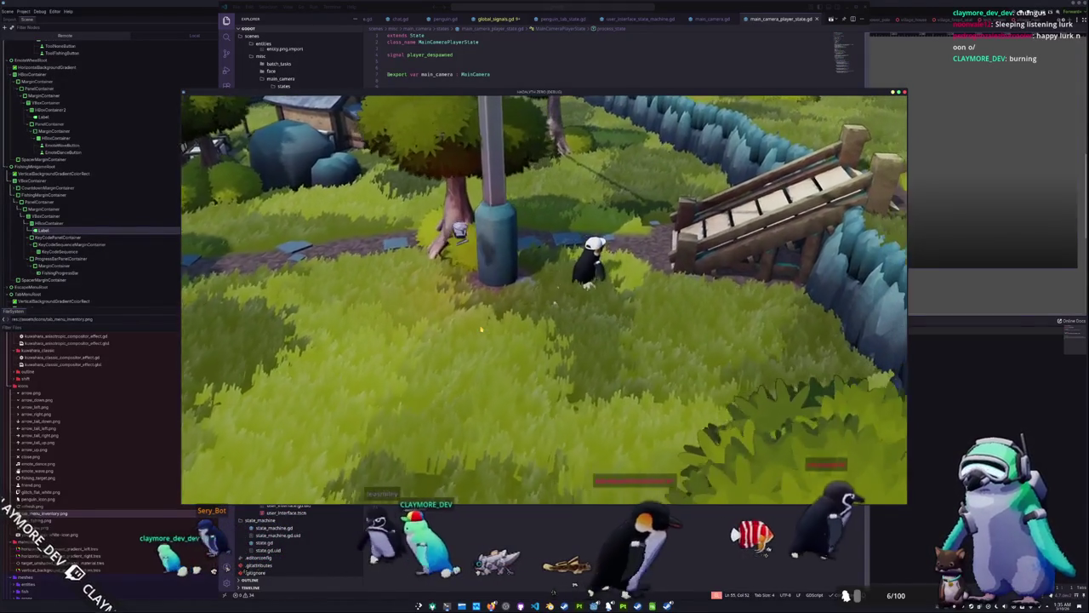
key("d")
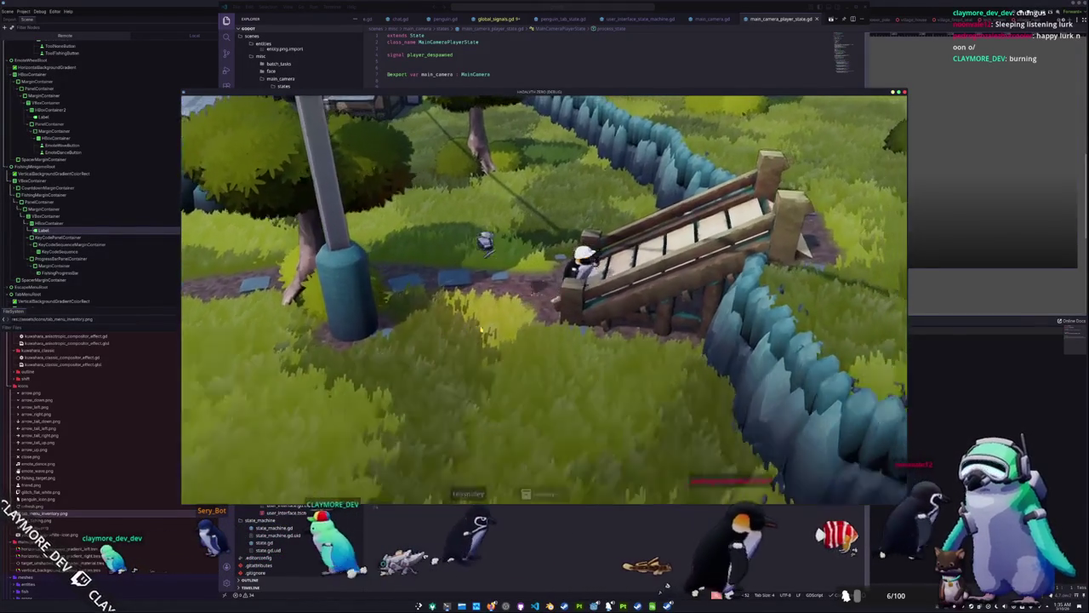
key("a")
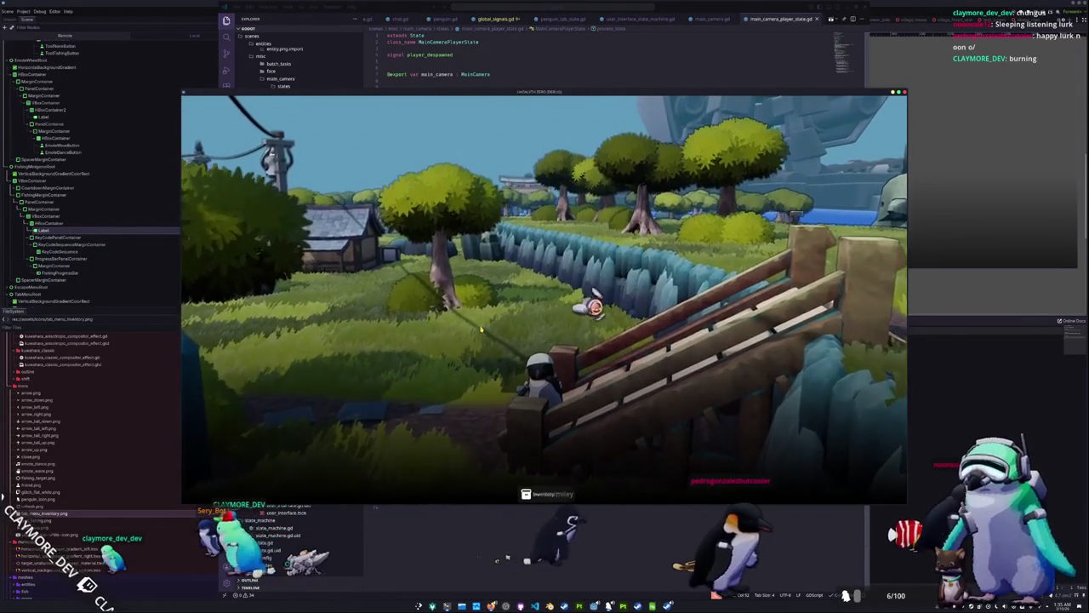
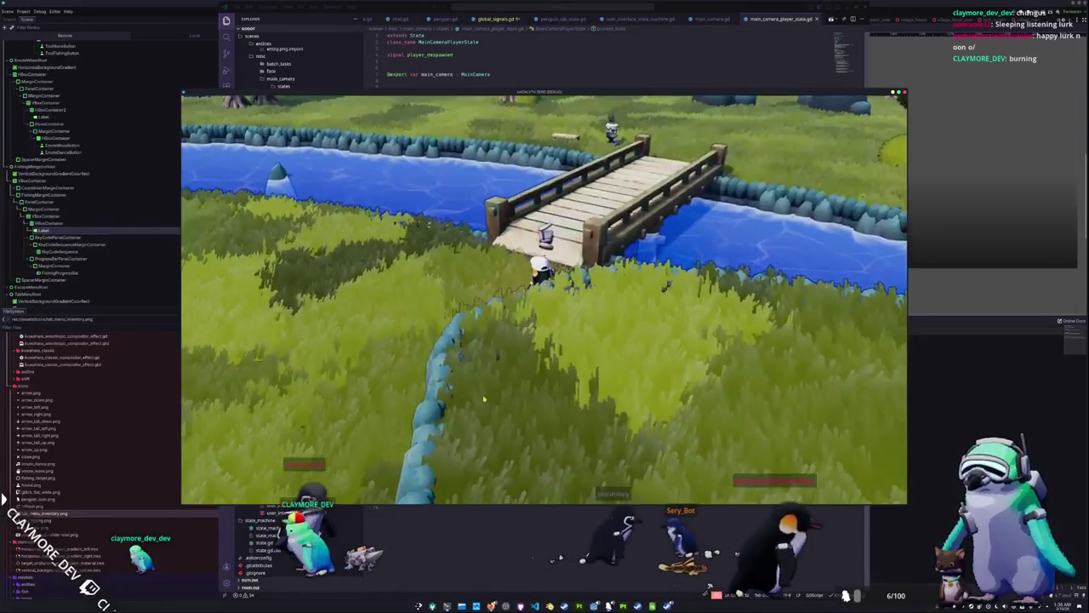
Check the code editor, walk the penguin, close the game with F8, and select HBoxContainer.
key("alt+Tab")
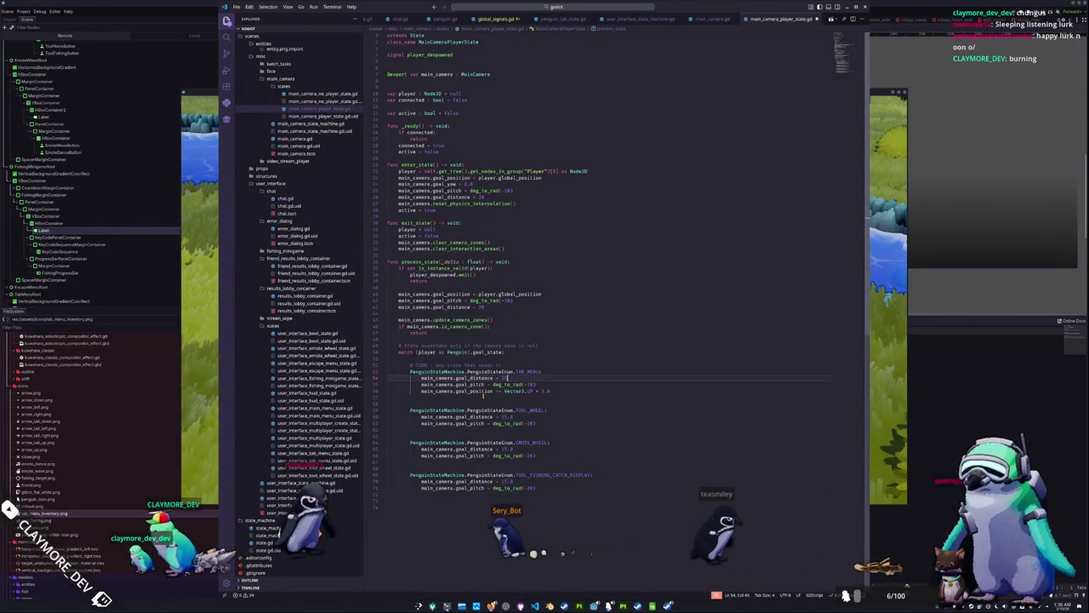
key("alt+Tab")
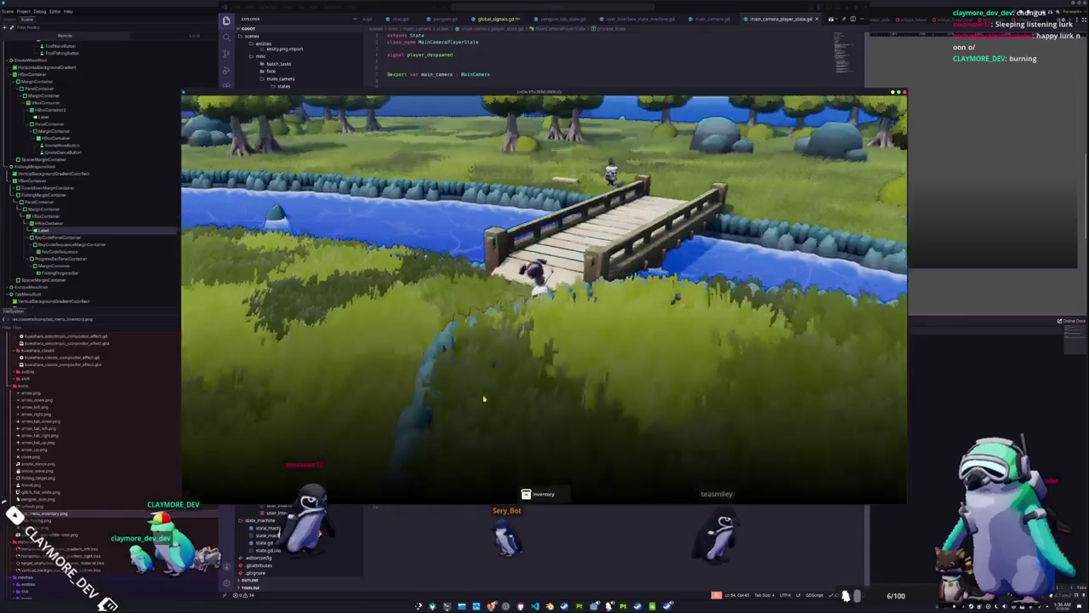
key("w")
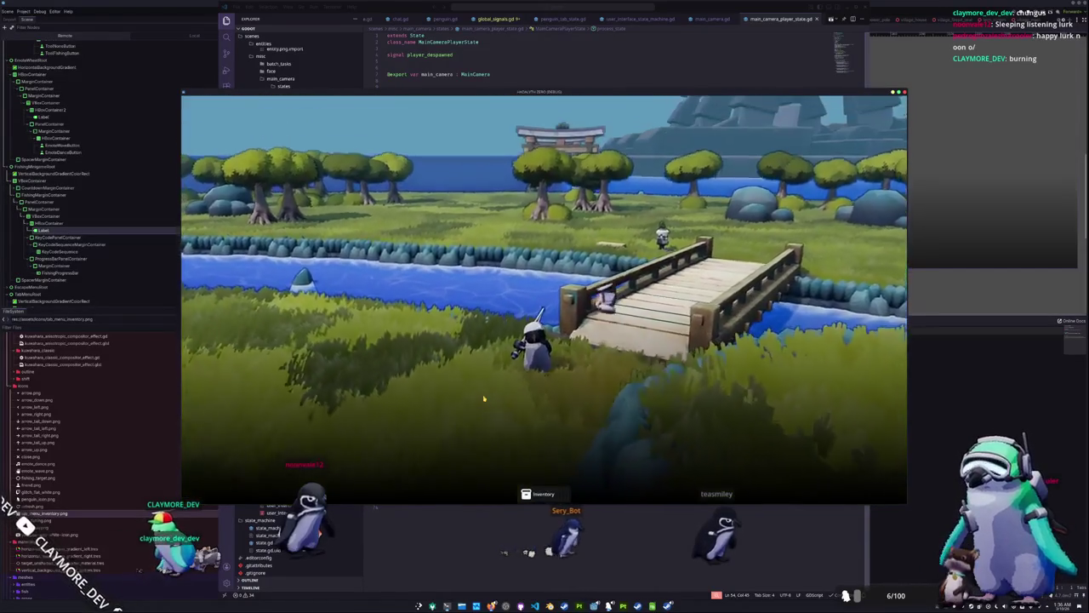
key("F8")
left_click(53, 267)
left_click(52, 259)
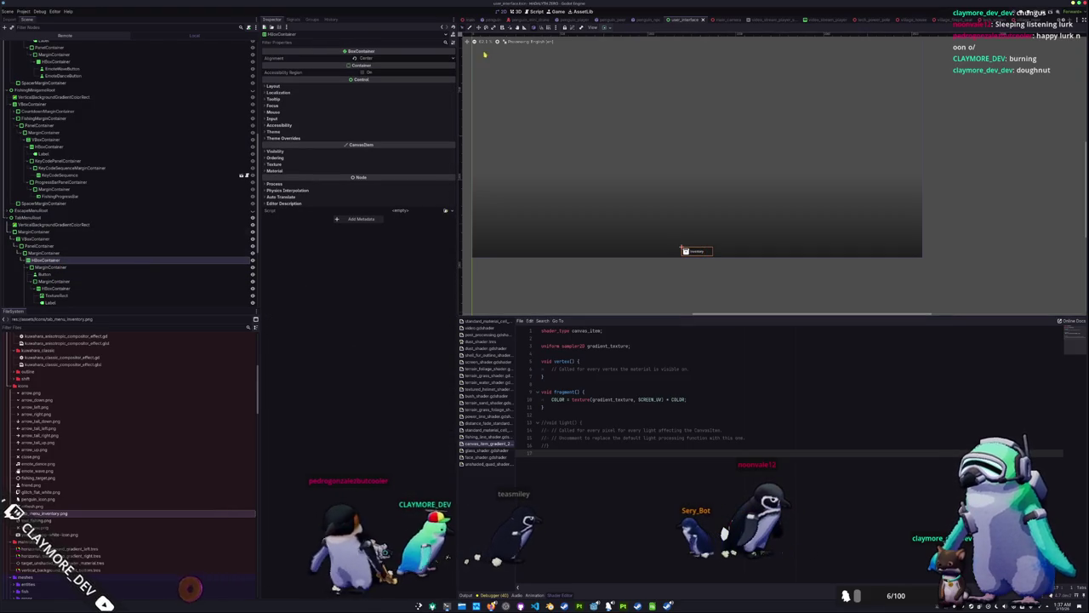
Inspect the MarginContainer's alignment and anchor layout presets, then clear the selection.
left_click(602, 27)
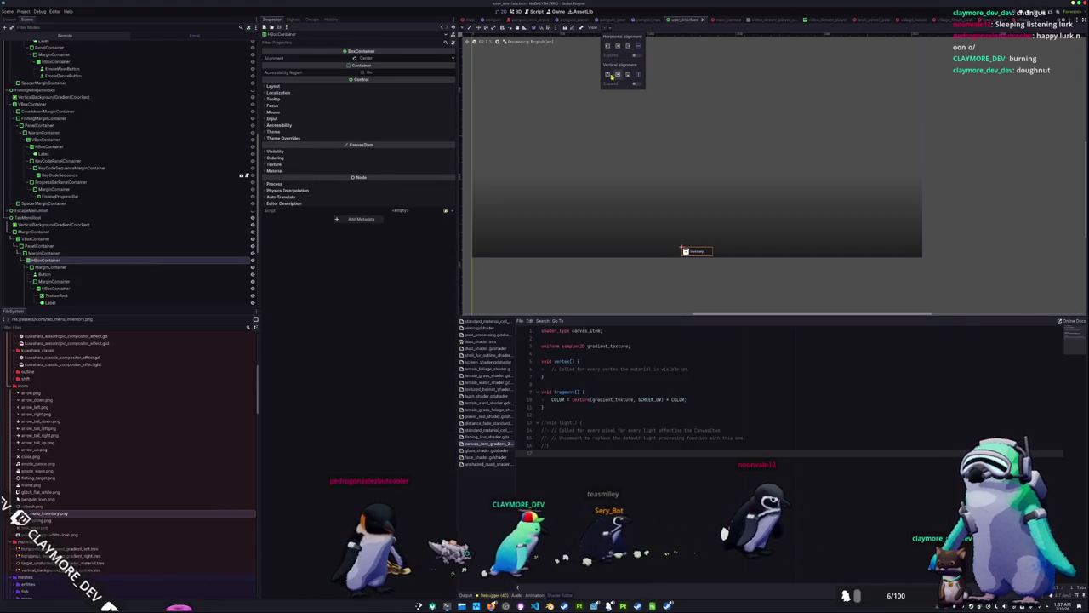
left_click(91, 238)
left_click(85, 232)
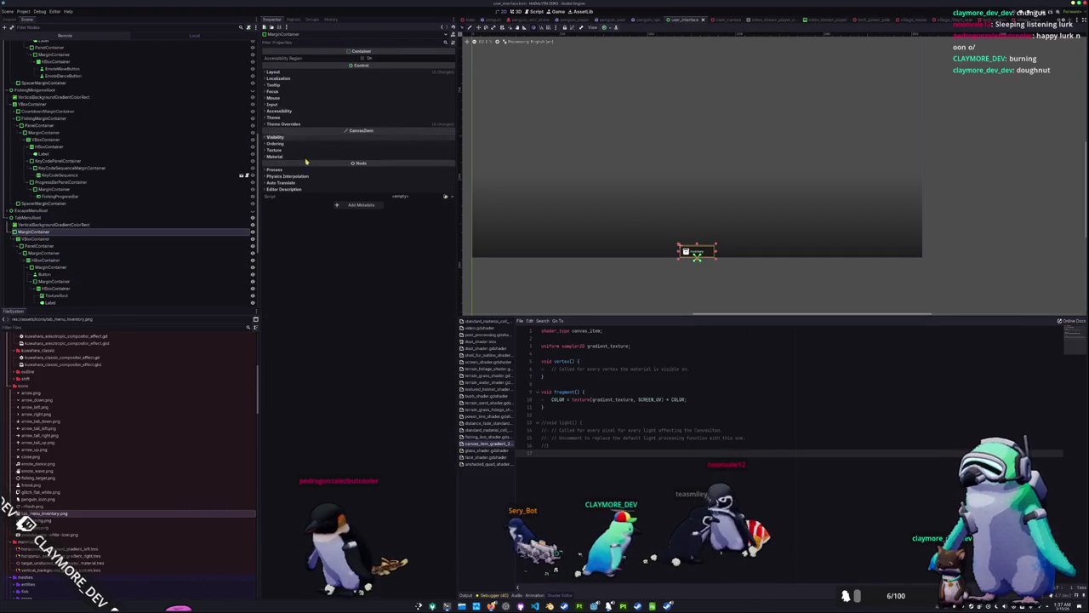
left_click(615, 27)
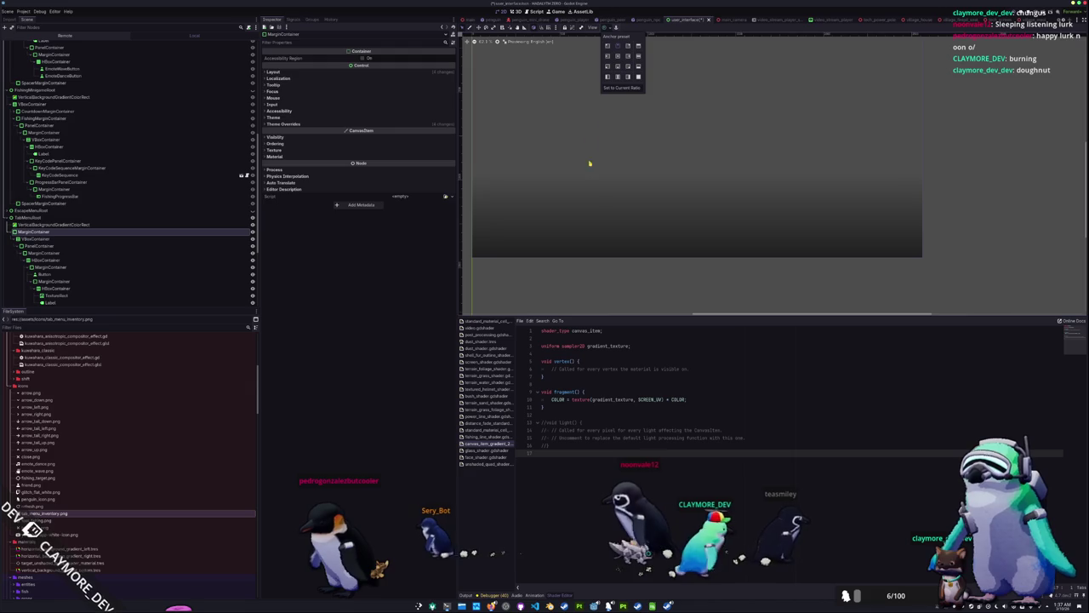
left_click(991, 165)
scroll(904, 209, "down", 3)
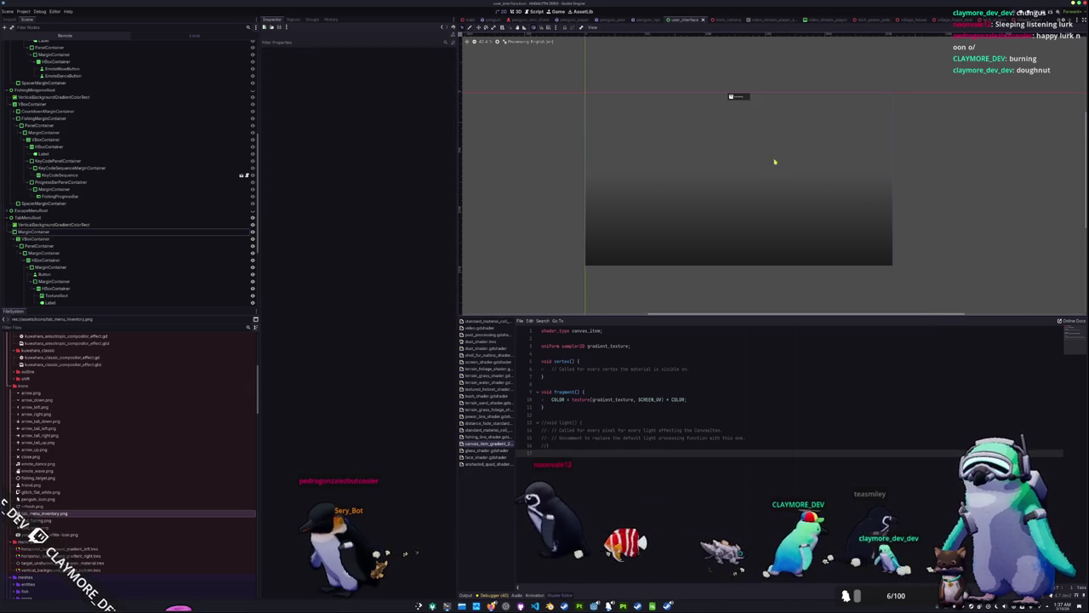
Make the gradient background rect's material unique (recursive) and expand it.
left_click(732, 186)
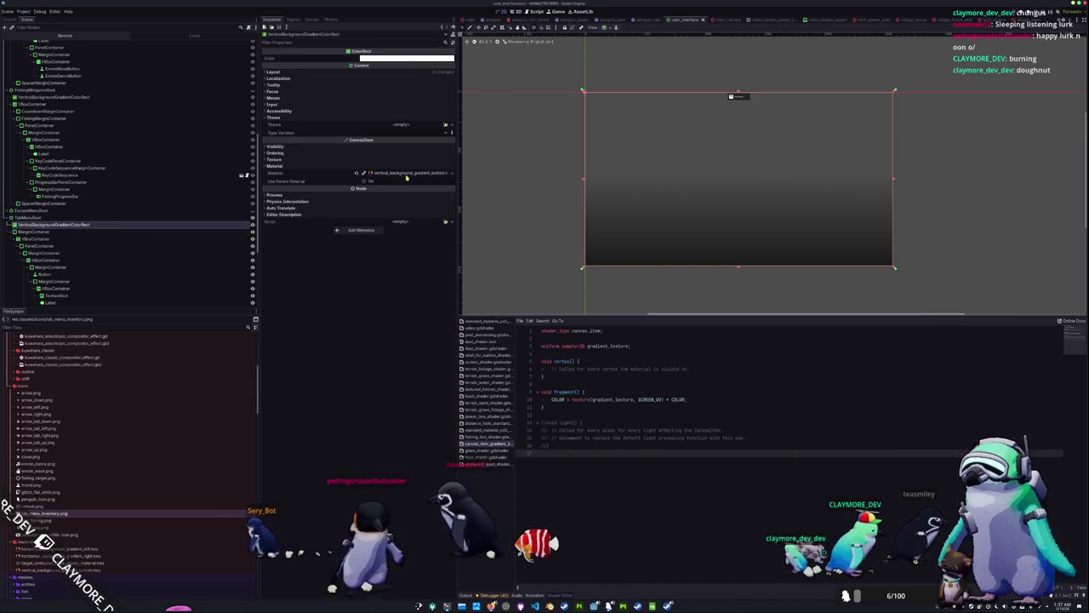
left_click(456, 174)
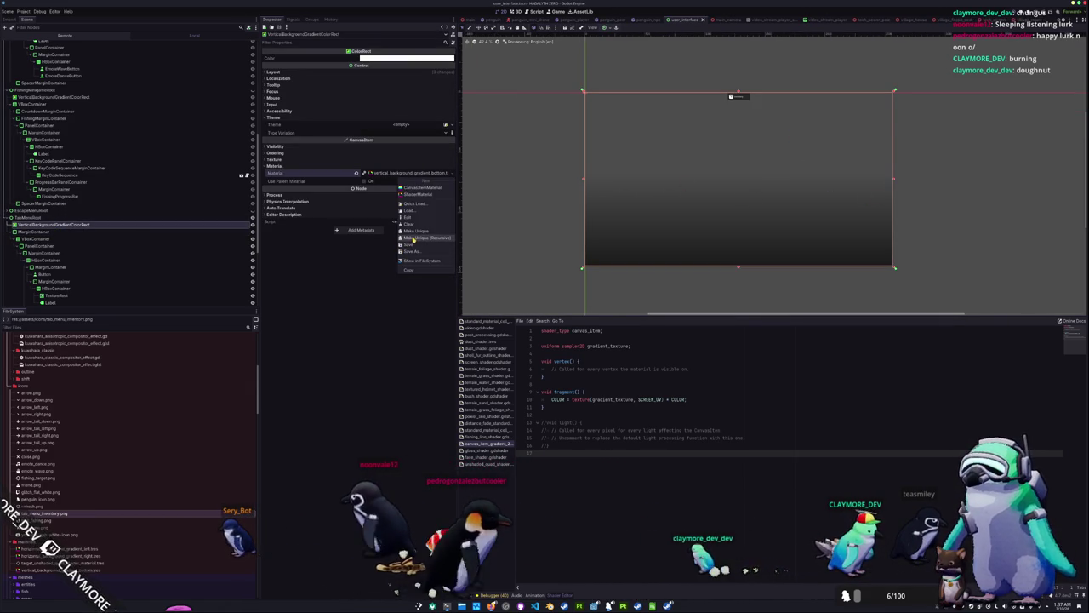
left_click(414, 241)
left_click(515, 353)
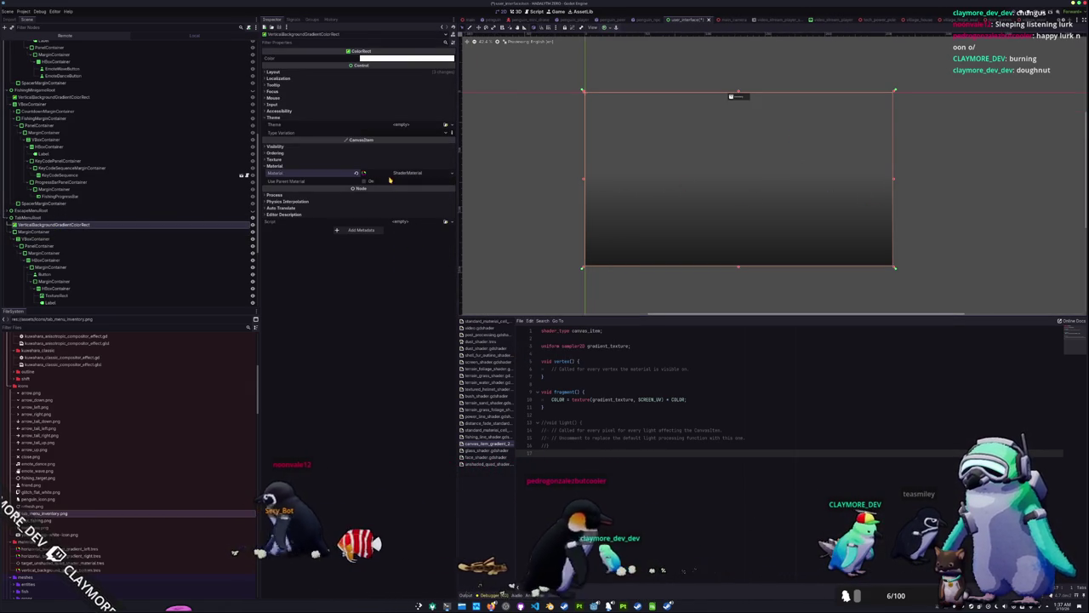
left_click(392, 174)
Save the material as a separate resource, typing the name 'verticalent'.
left_click(455, 173)
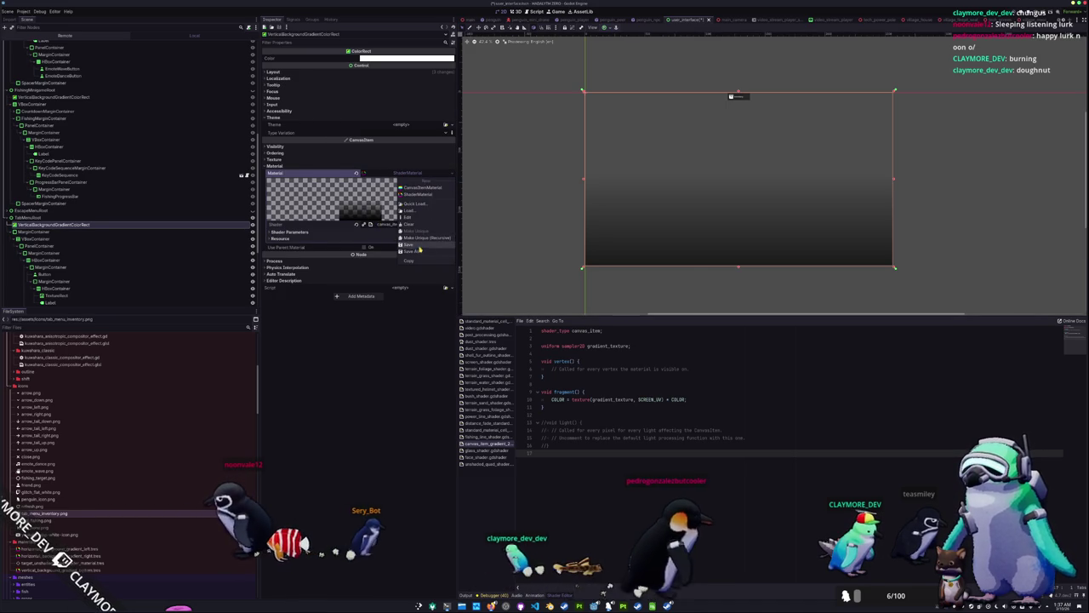
left_click(419, 251)
type("vert")
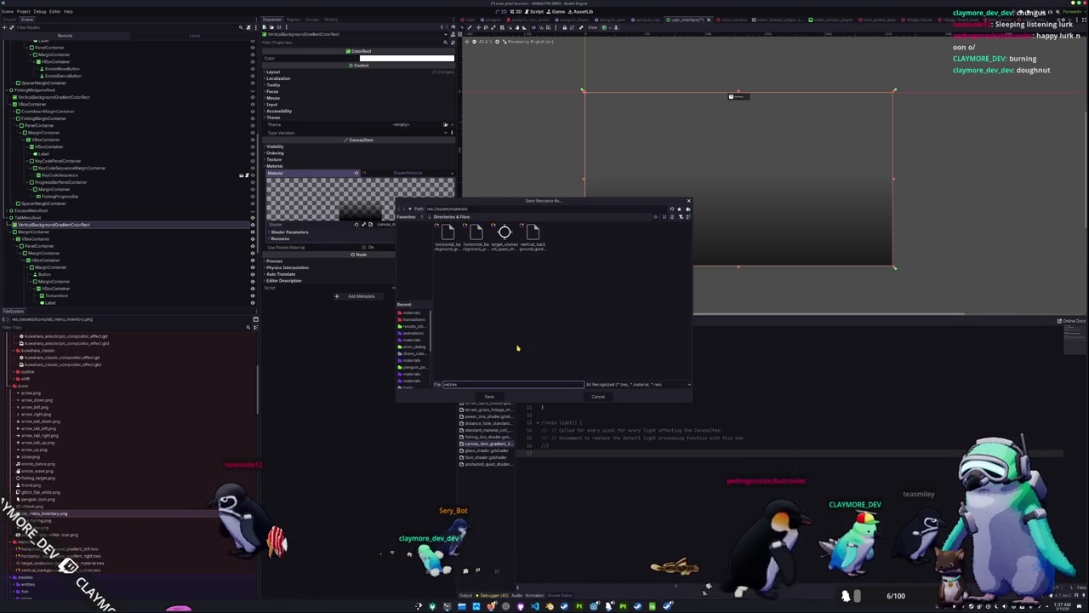
type("ical_backgro")
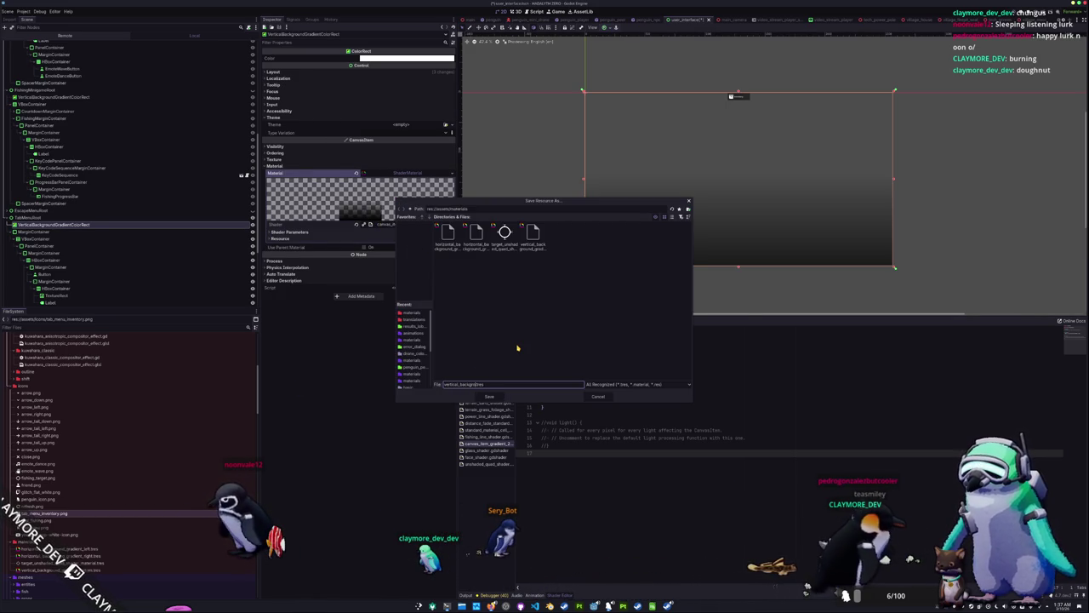
type("ent_to")
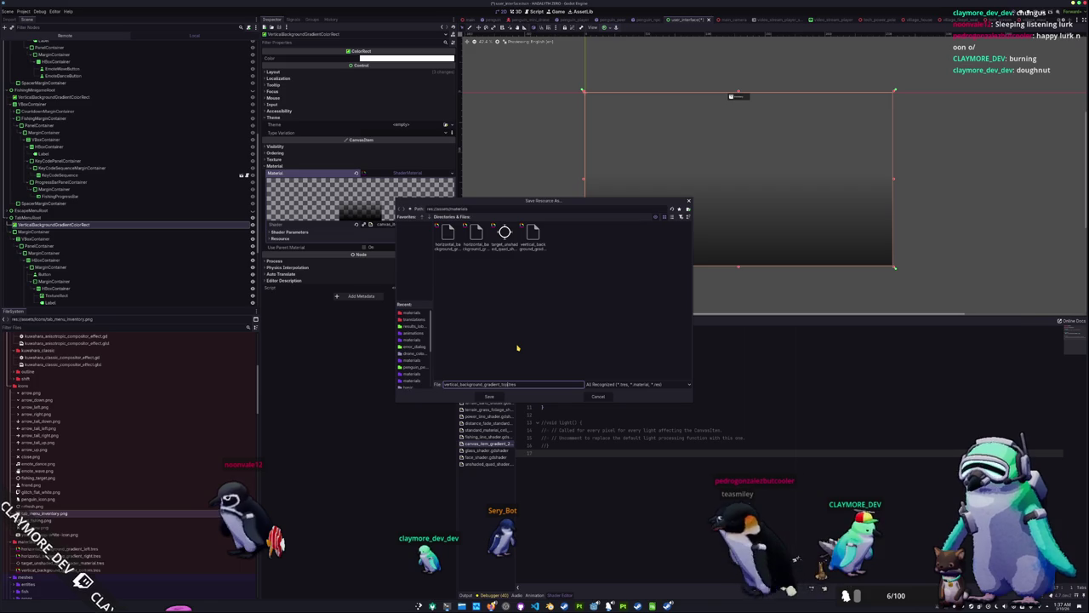
Save the material file, give it a new GradientTexture2D as a vertical grey fade, and hide the shader panel.
key("Return")
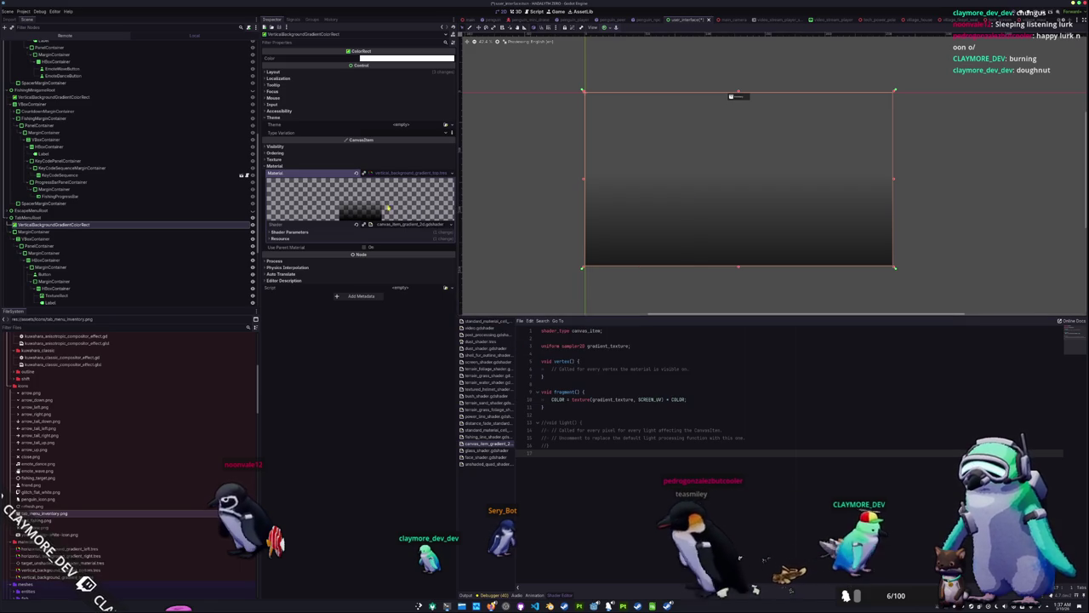
left_click(396, 233)
left_click(391, 248)
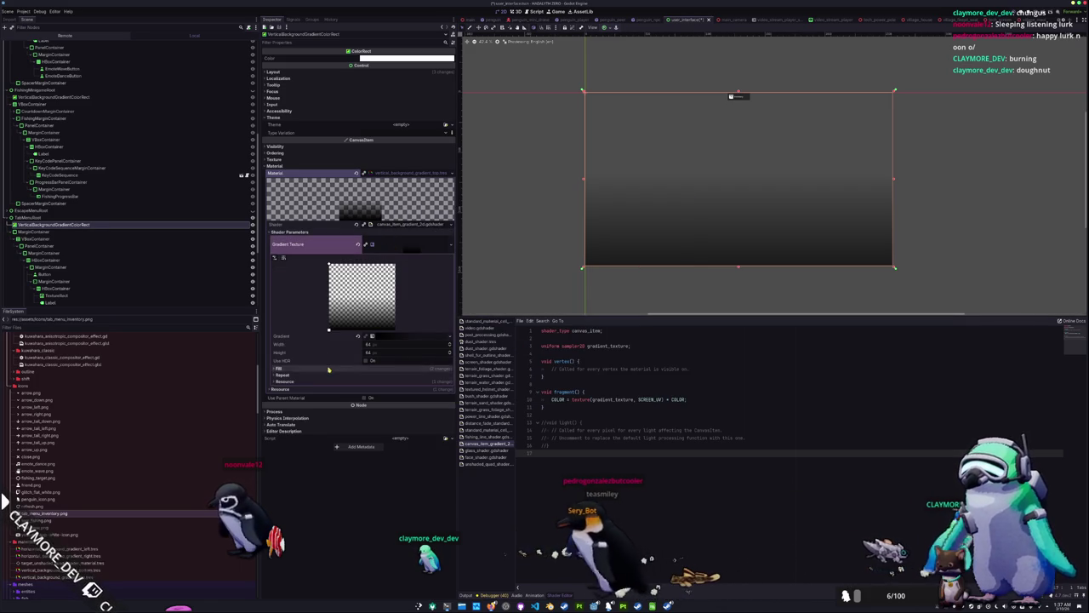
mouse_move(340, 284)
left_mouse_down()
mouse_move(362, 310)
mouse_move(328, 264)
left_mouse_up()
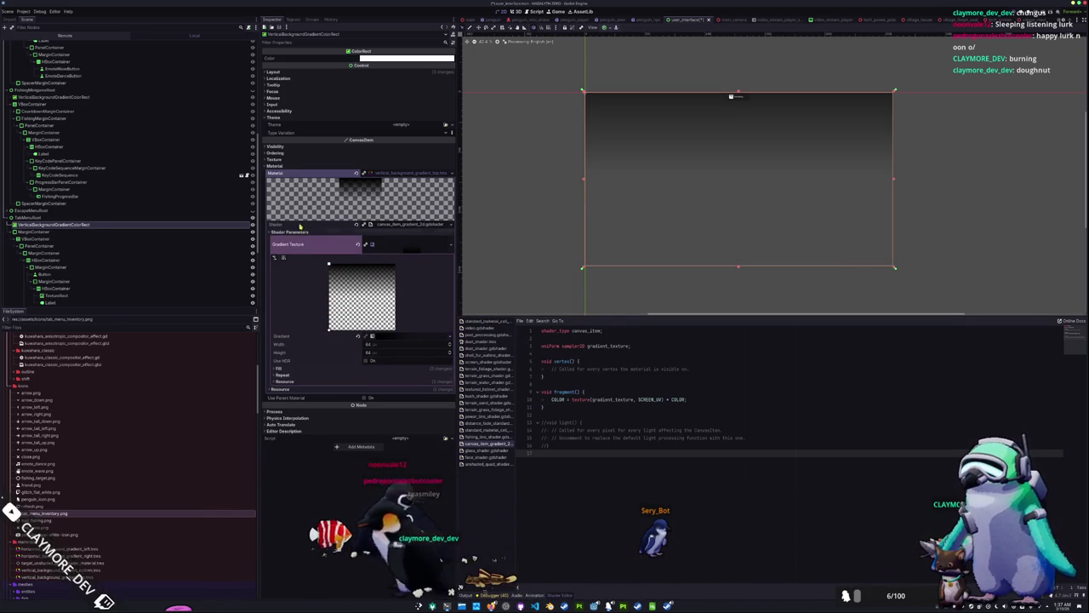
left_click(499, 226)
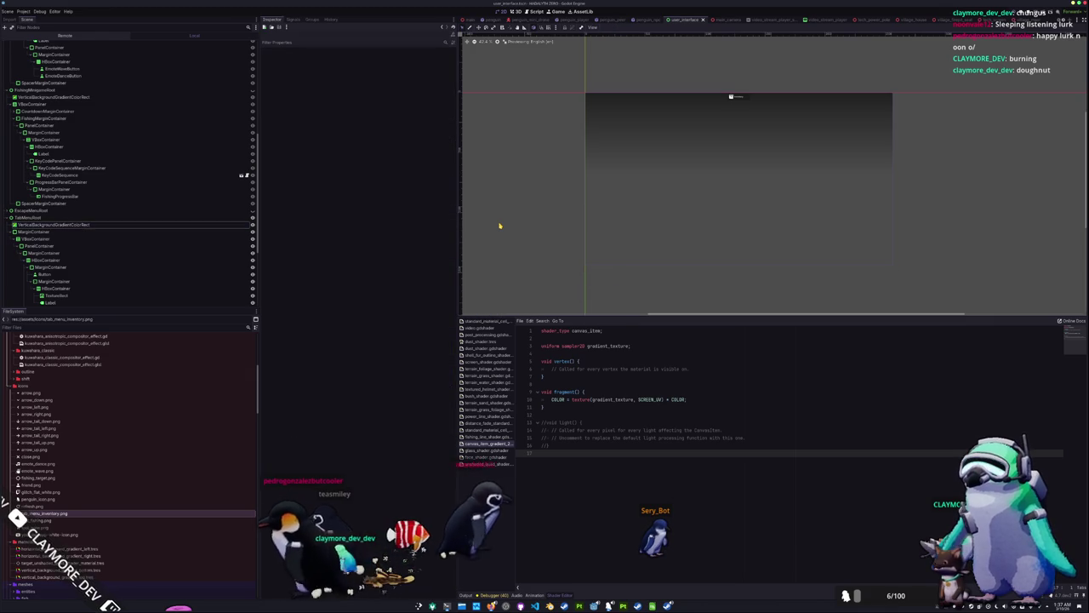
key("ctrl+j")
Run the project with F5 and move the game window to the right.
key("F5")
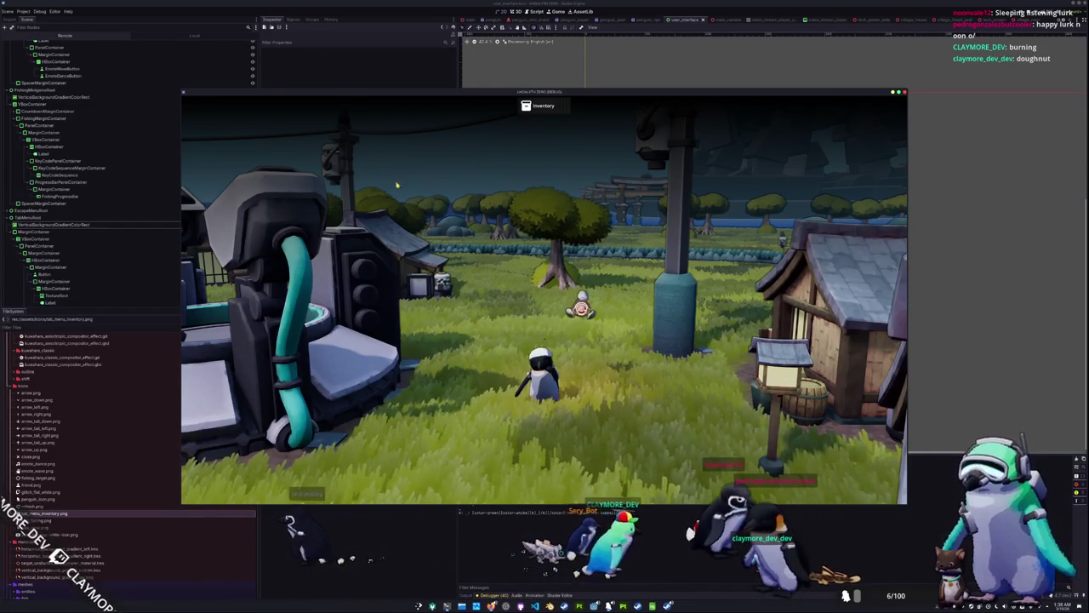
left_click_drag(394, 94, 707, 111)
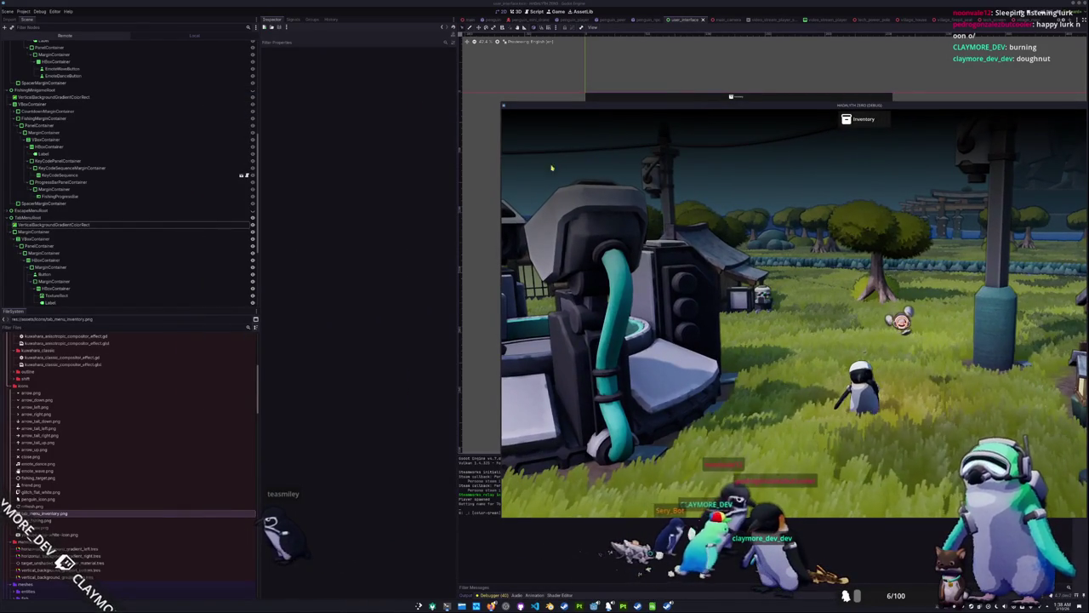
Edit the stop colours of VerticalBackgroundGradientColorRect's gradient.
left_click(76, 227)
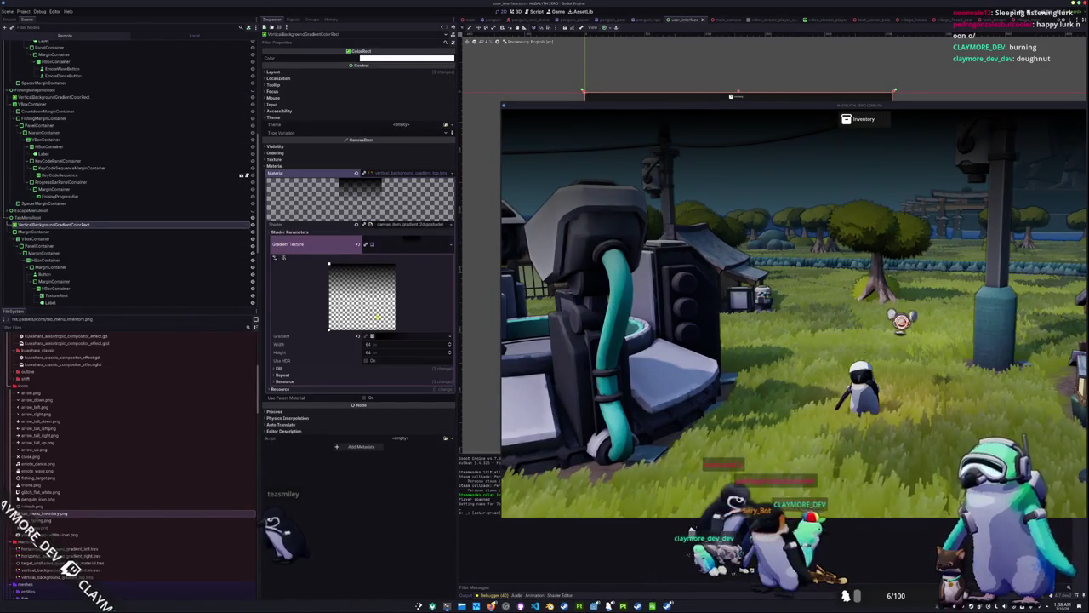
left_click(396, 336)
double_click(275, 360)
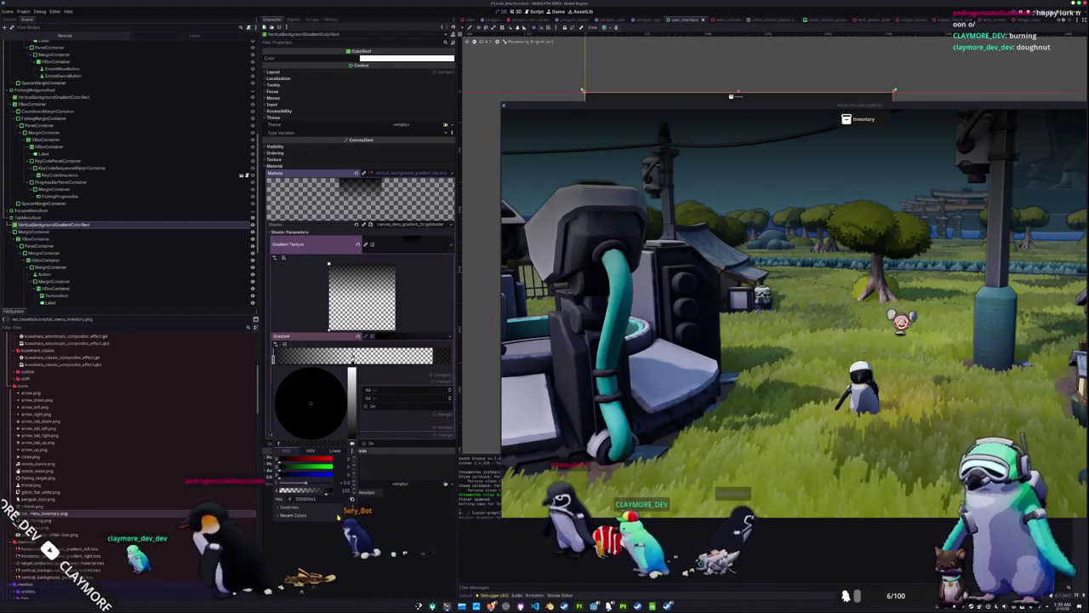
left_click(348, 559)
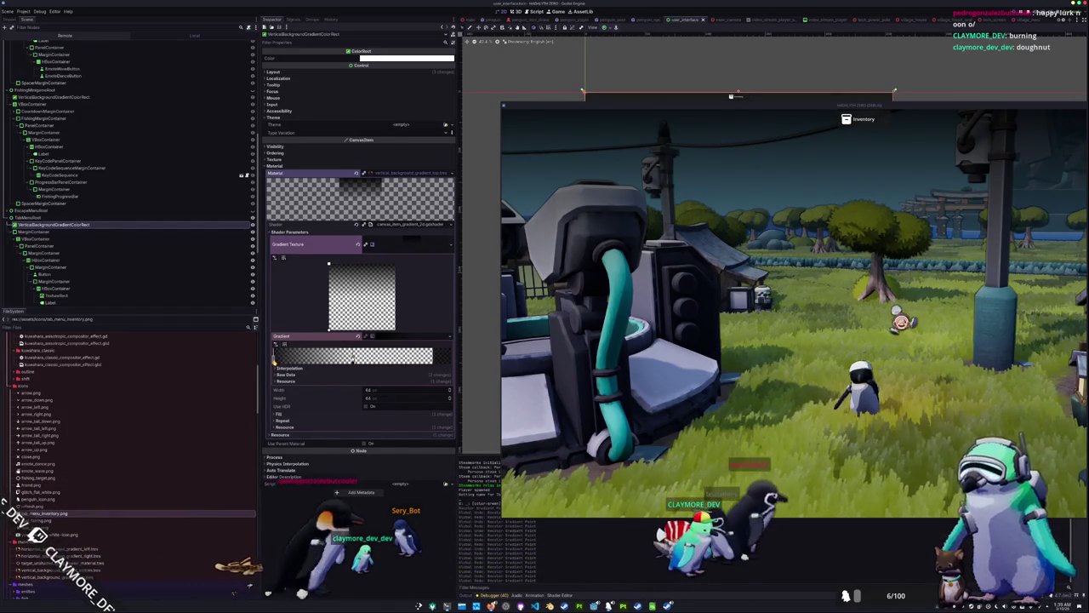
double_click(274, 360)
key("Escape")
Change the first colour of horizontal_background_gradient_left.tres.
scroll(47, 516, "down", 2)
left_click(38, 516)
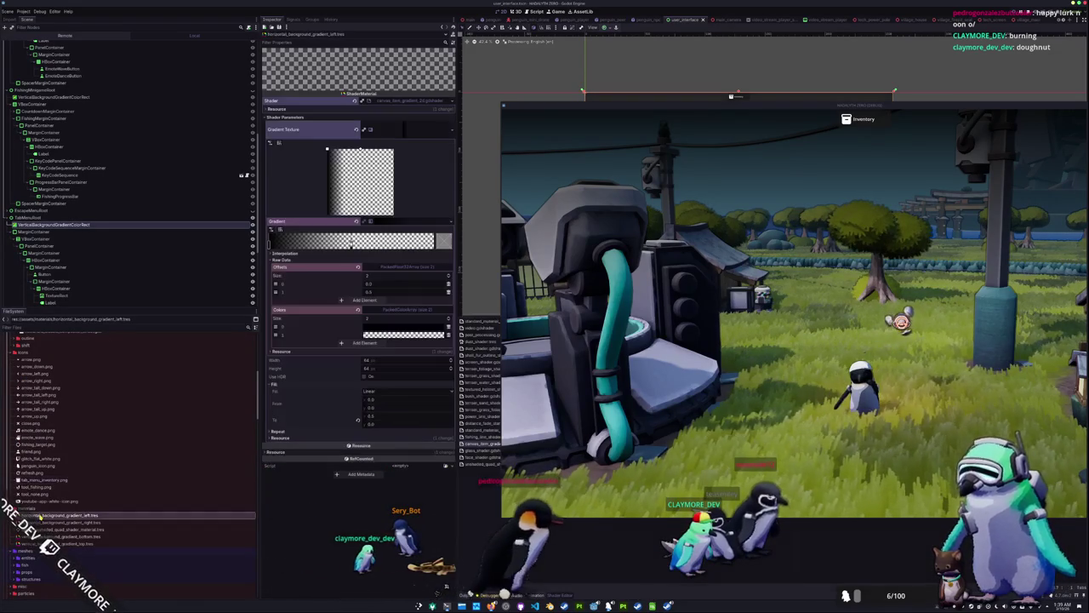
left_click(378, 326)
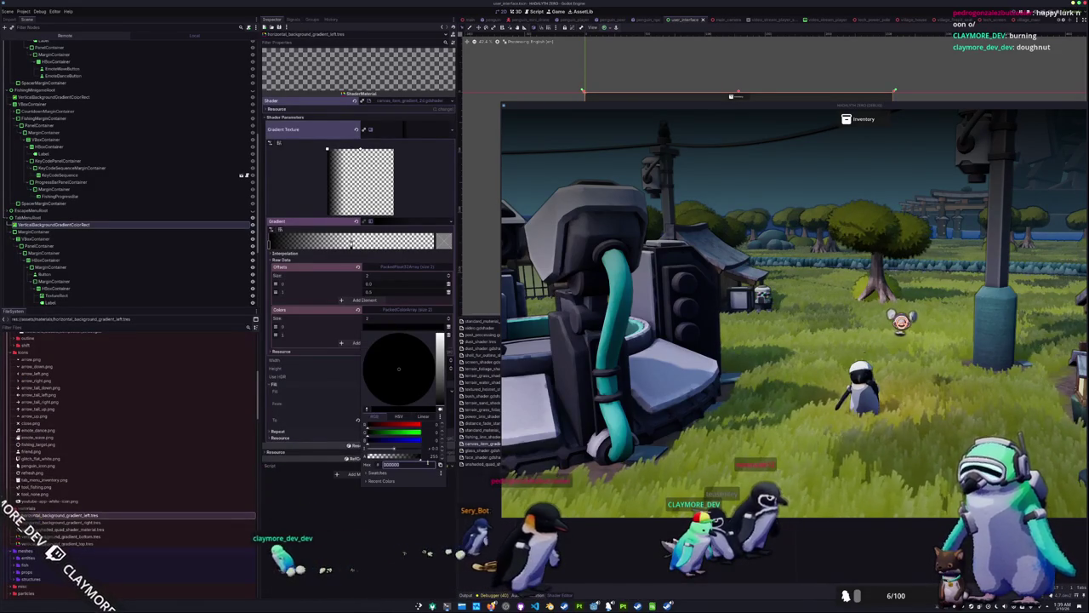
key("Escape")
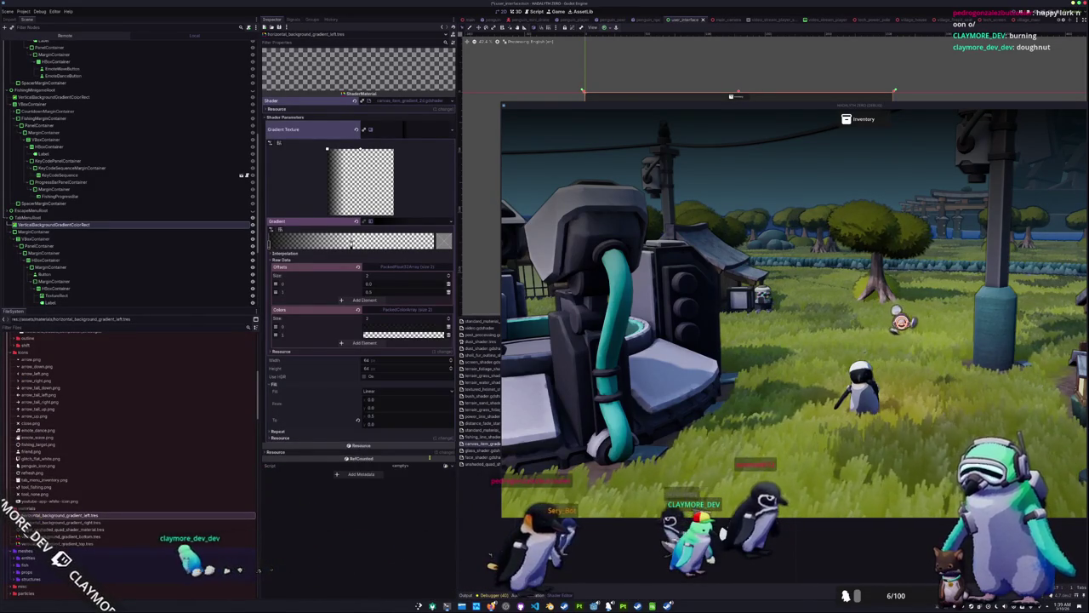
Edit the left stop colour of the vertical_background_gradient_bottom resource.
left_click(100, 523)
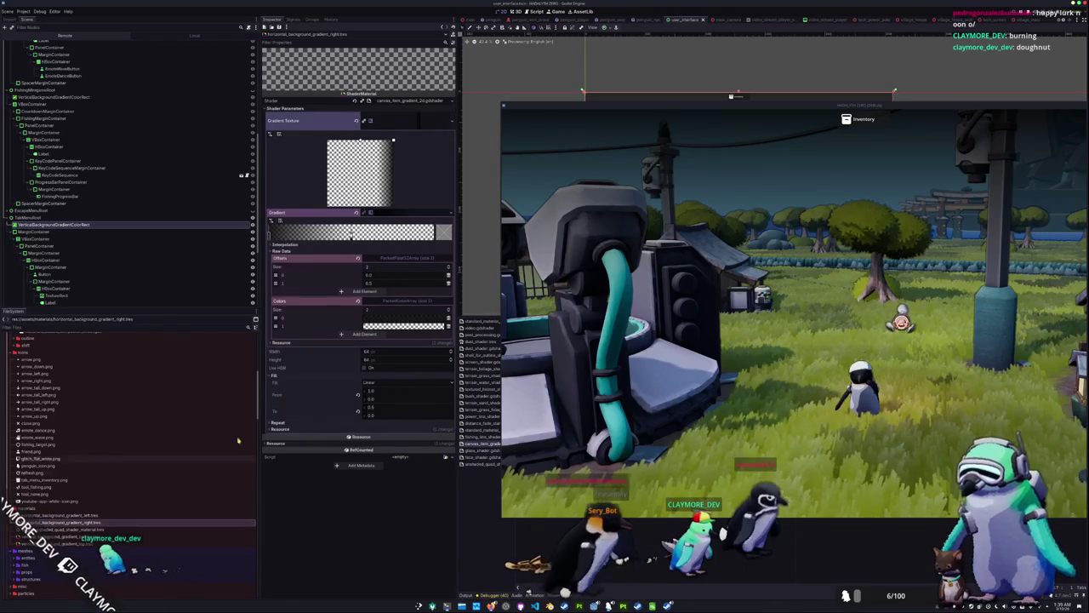
left_click(51, 537)
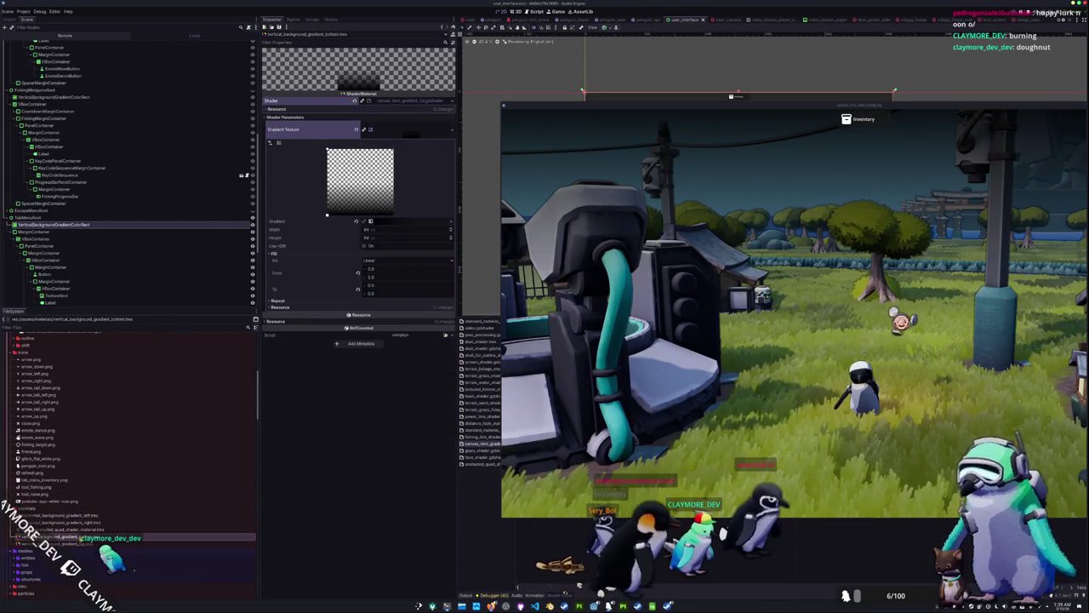
left_click(390, 222)
double_click(270, 245)
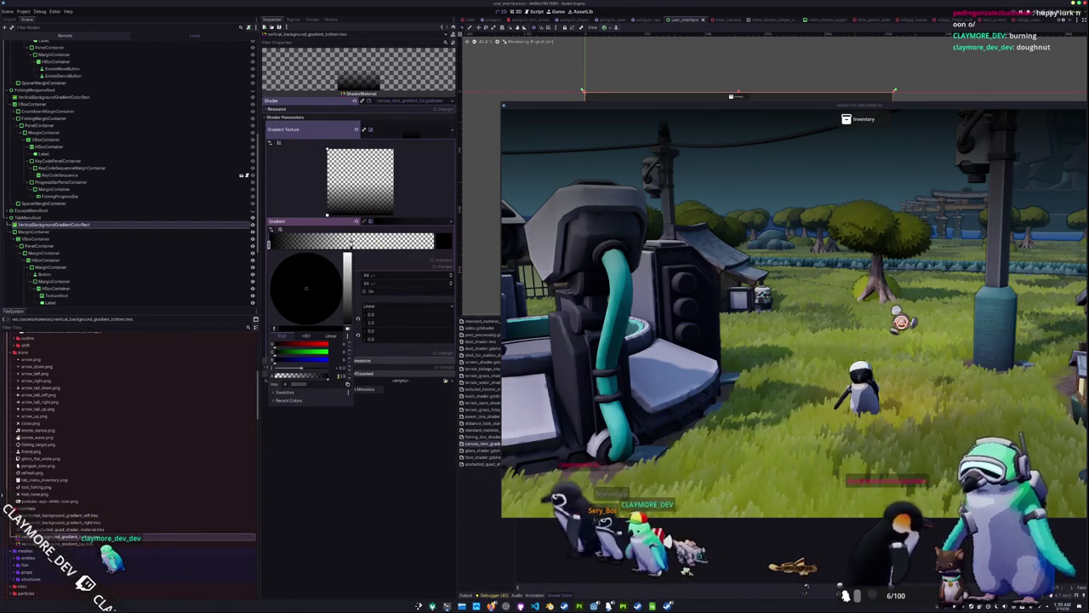
left_click(346, 501)
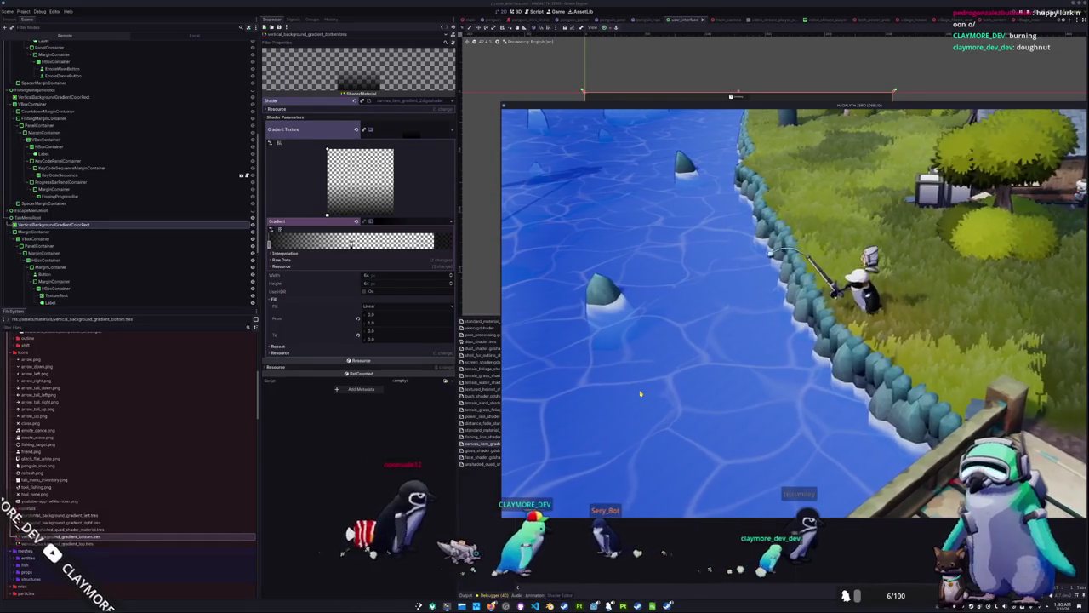
Cast into the river and match the fishing arrow prompts to land a catch.
left_click(638, 389)
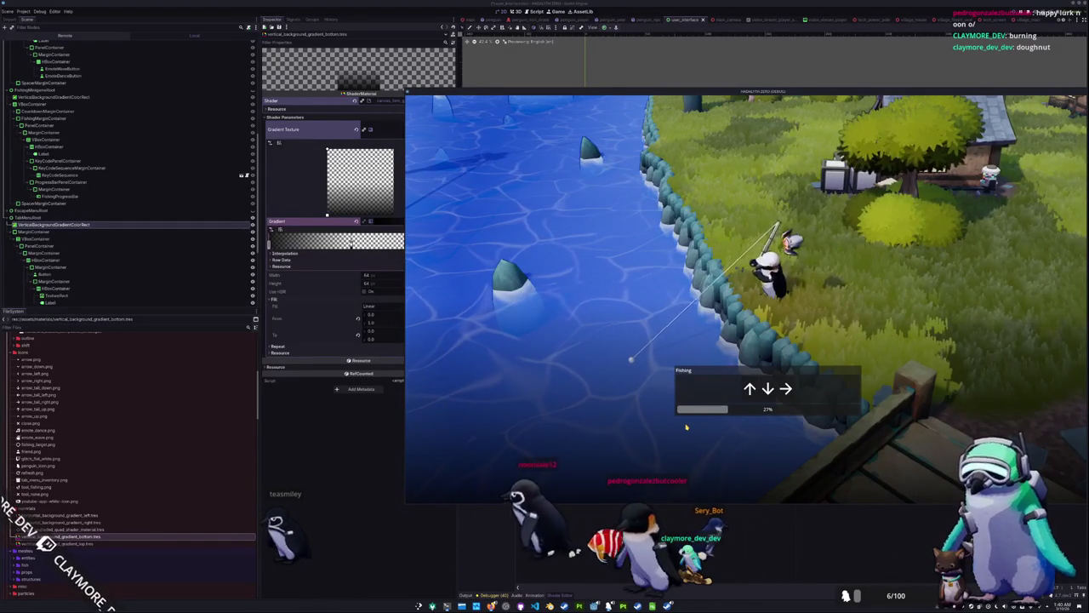
key("Up")
key("Down")
key("Right")
key("Right")
key("Right")
key("Left")
key("Left")
key("Up")
key("Right")
key("Right")
key("Right")
key("Right")
key("Right")
key("Down")
key("Right")
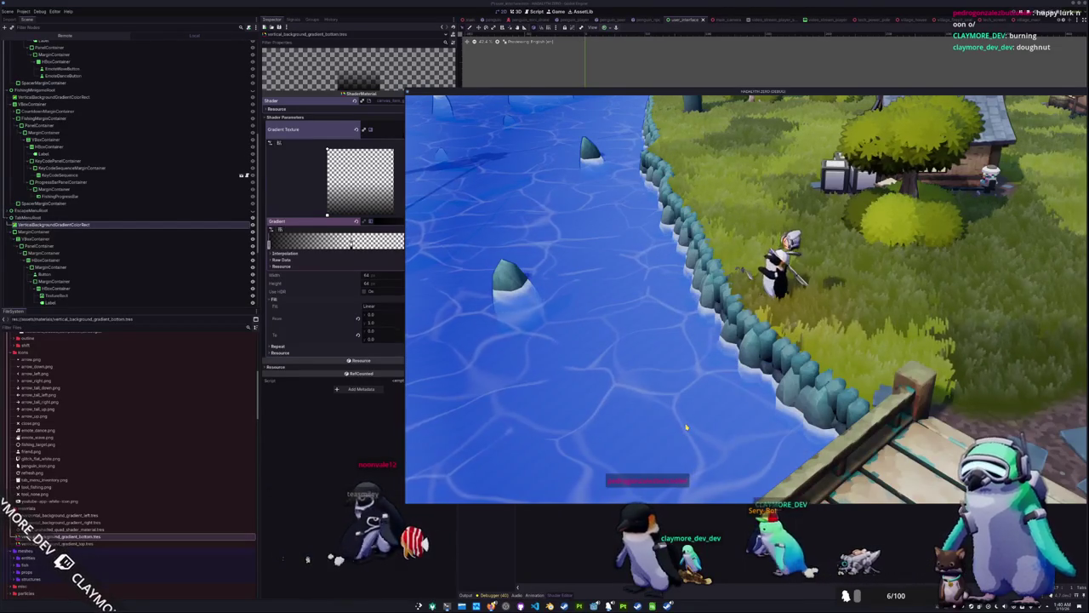
Walk the penguin along the riverbank and cast the line again.
key("w")
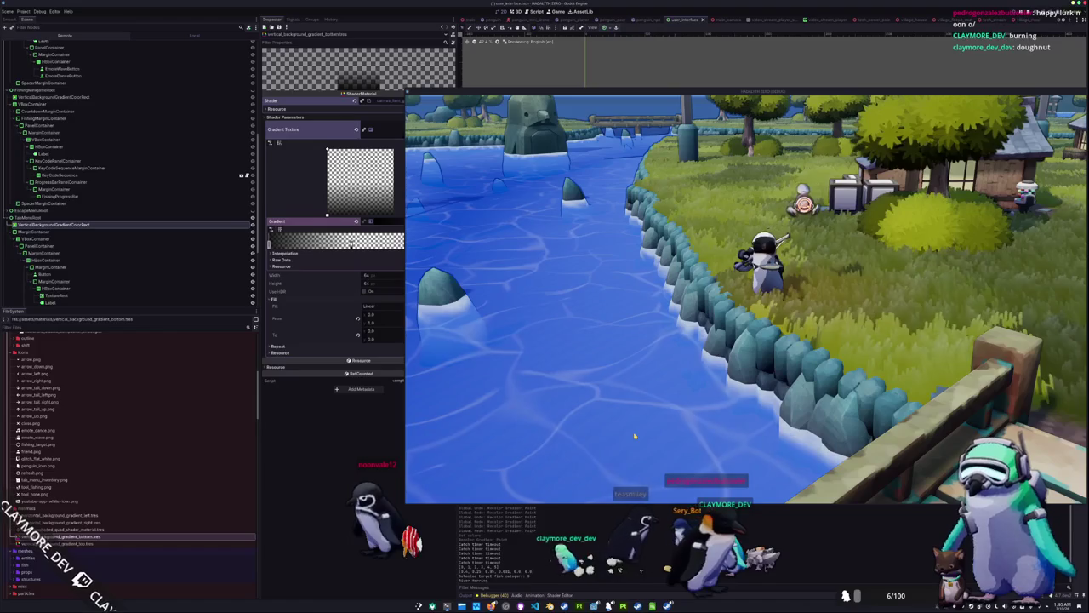
key("a")
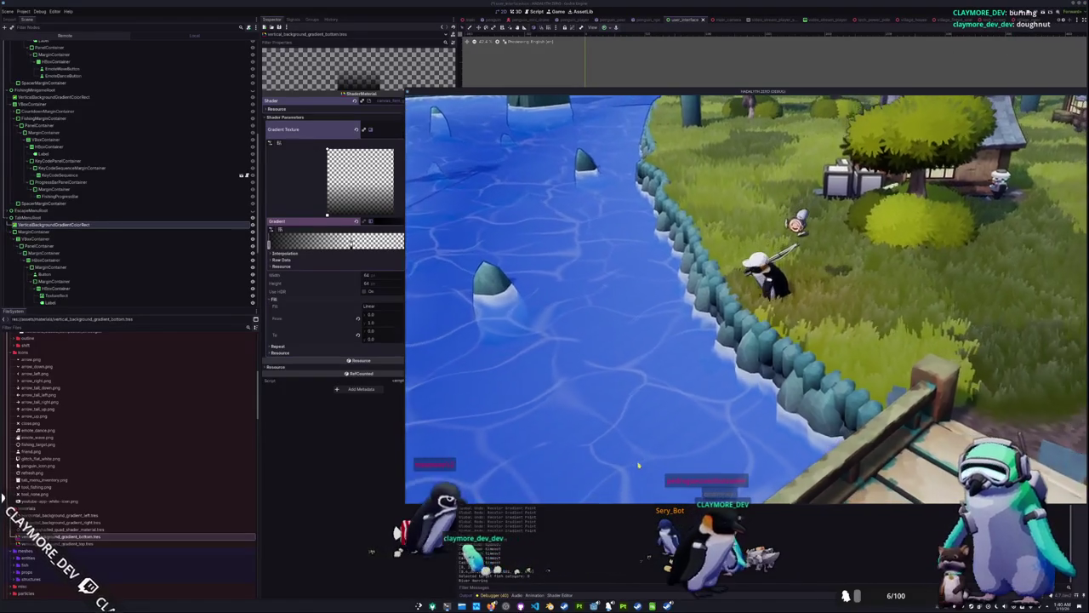
left_click(671, 390)
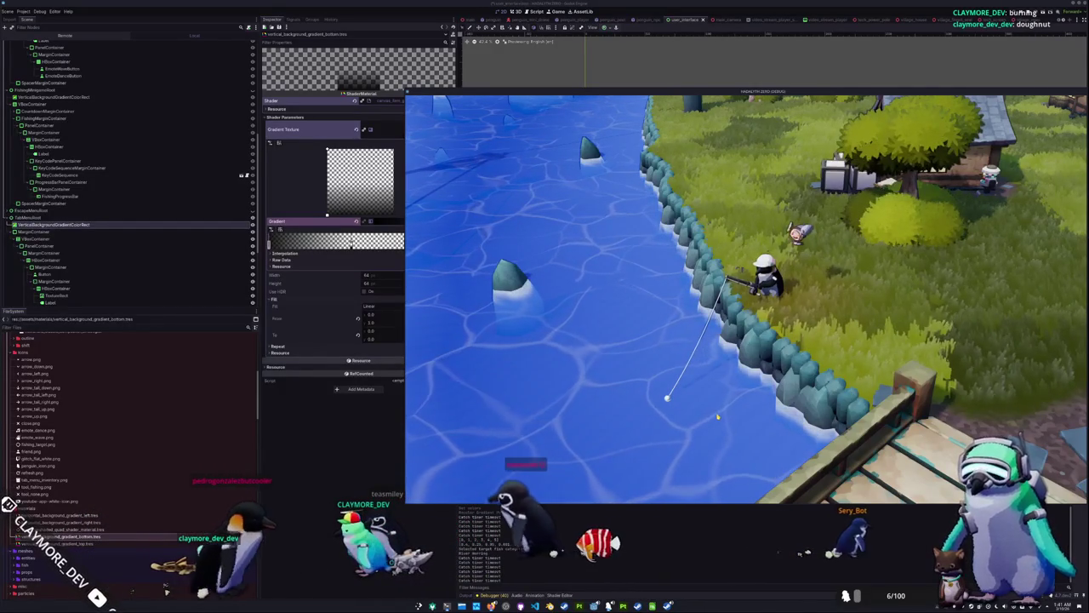
Start fishing on the bite and enter the arrow sequences to land the first fish.
left_click(694, 436)
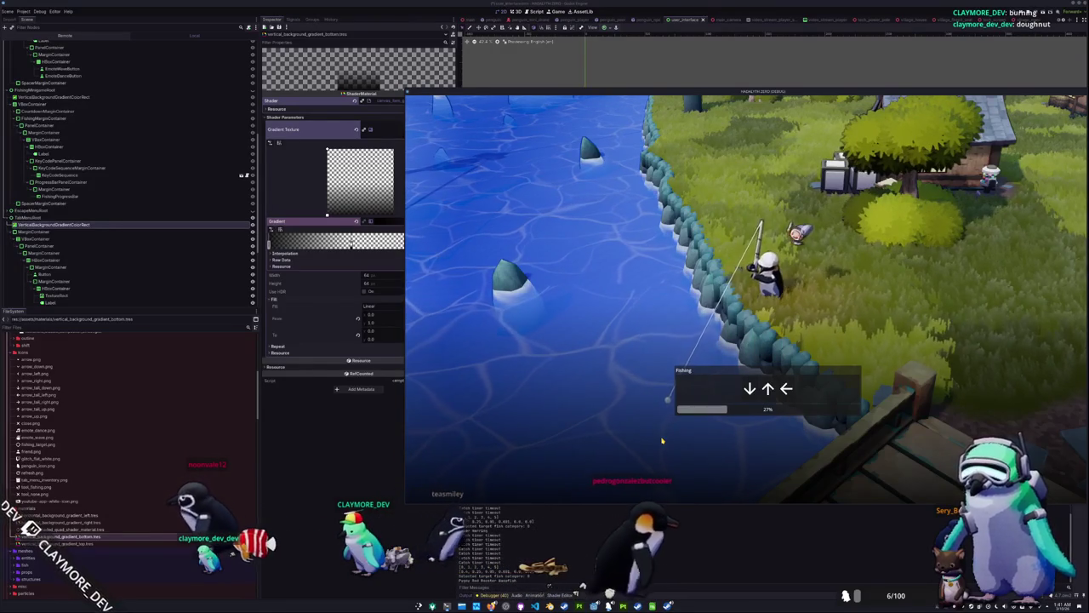
key("Down")
key("Down")
key("Down")
key("Down")
key("Right")
key("Down")
key("Right")
key("Right")
key("Right")
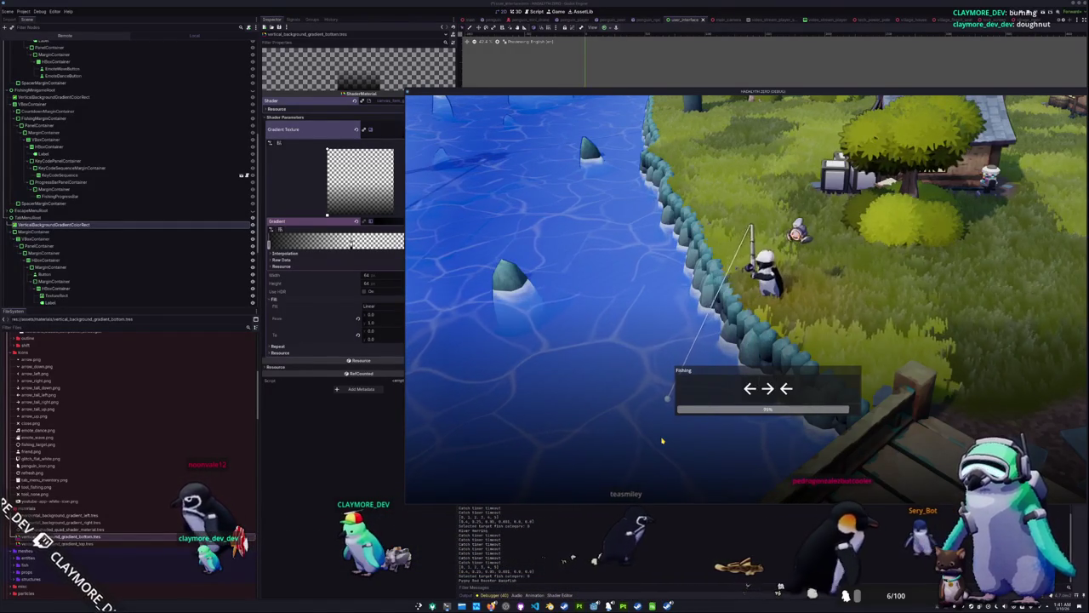
key("Left")
key("Right")
key("Left")
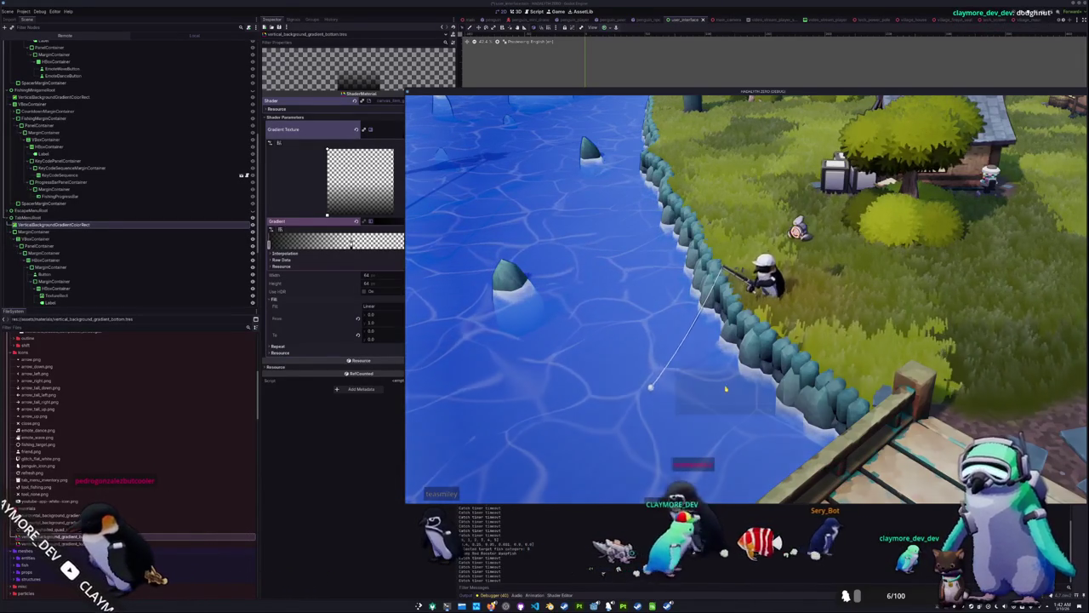
Land a second fish, then drag the game window aside to reveal the editor.
left_click(728, 395)
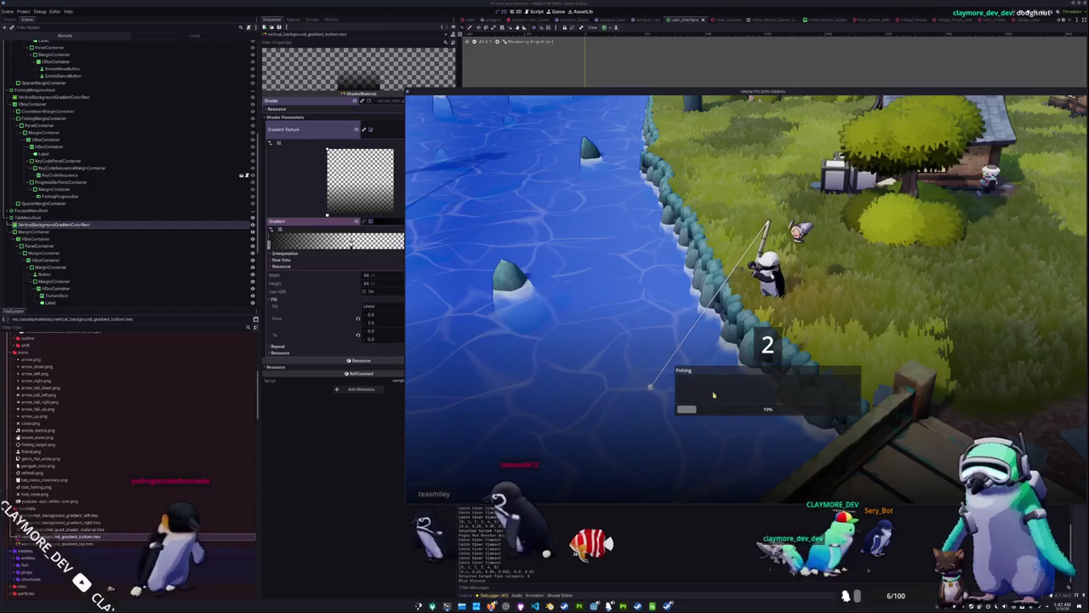
key("Up")
key("Up")
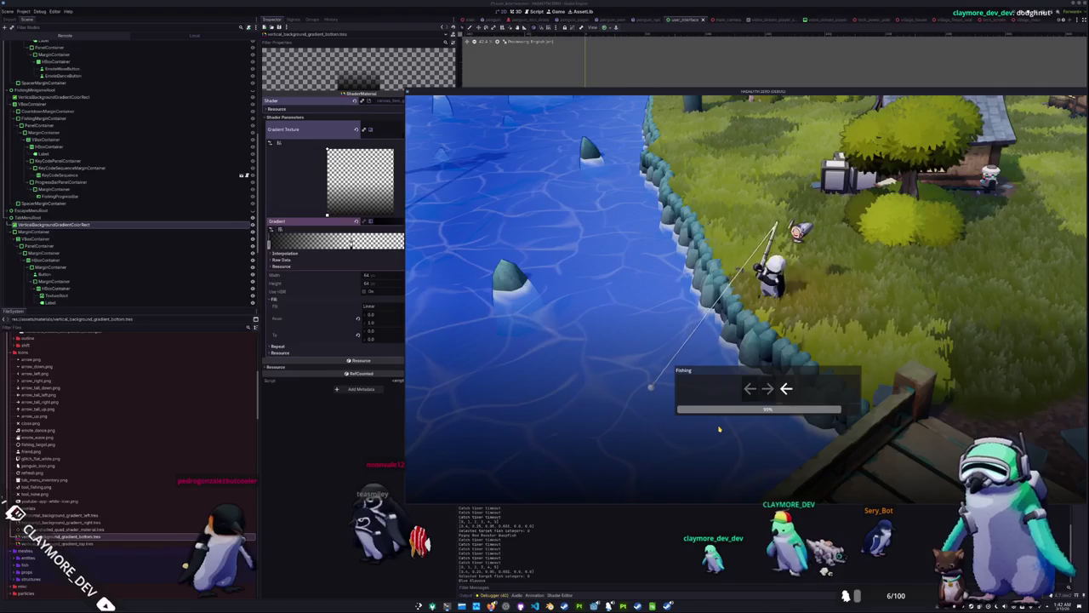
key("Left")
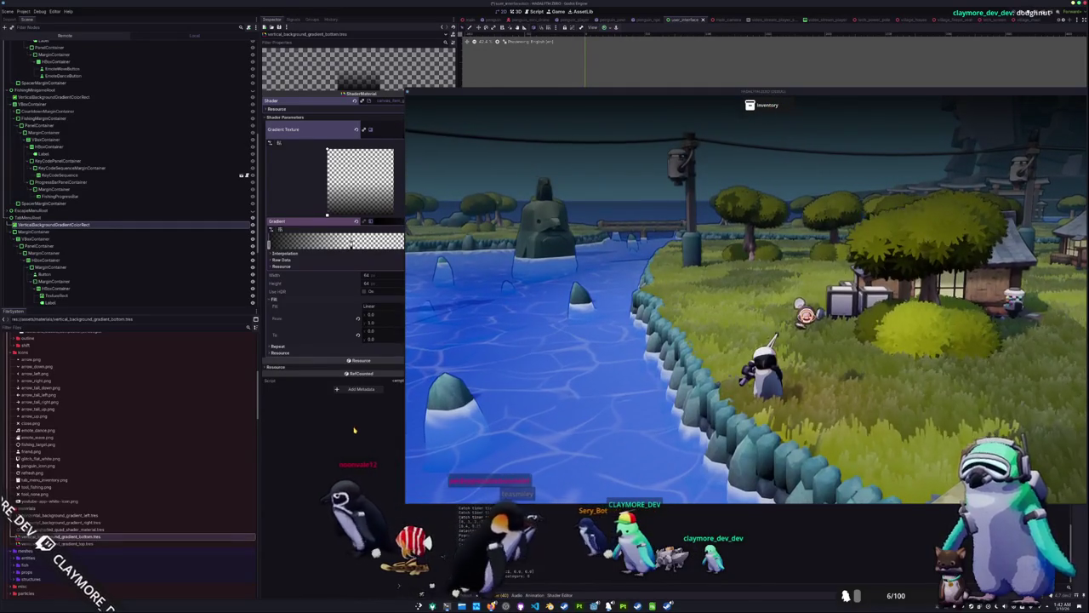
left_click_drag(732, 93, 801, 98)
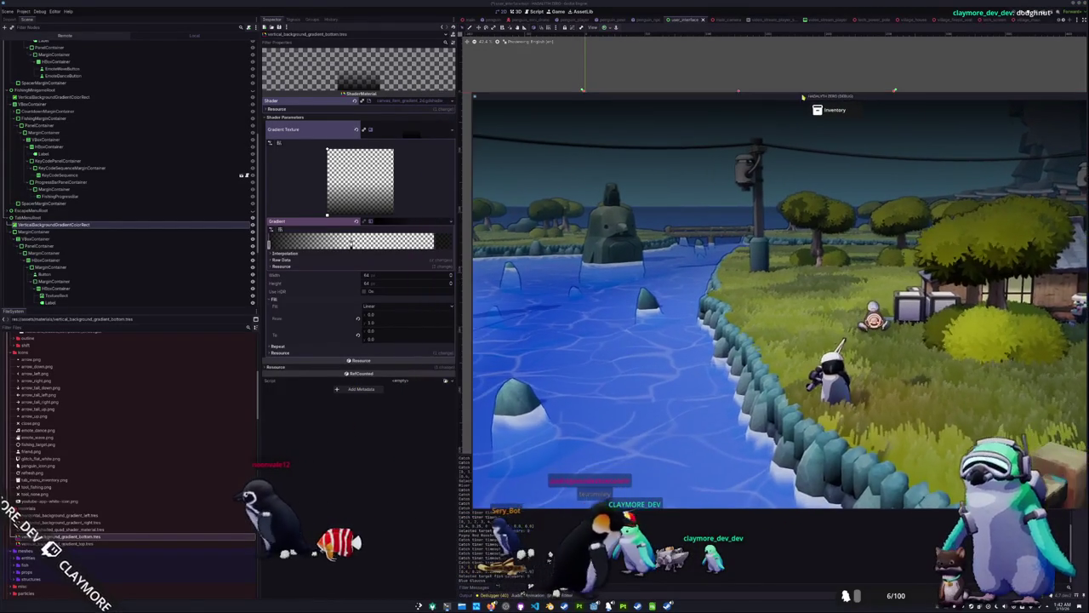
Stop the game, zoom onto the tab menu, and delete the empty Button2 beside Inventory.
key("F8")
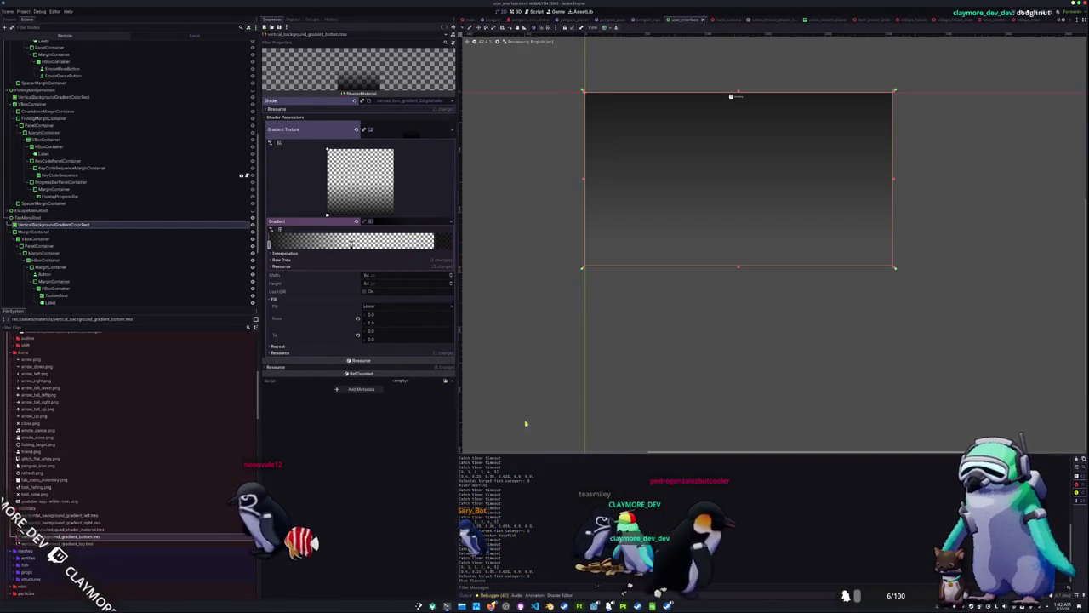
scroll(749, 111, "up", 5)
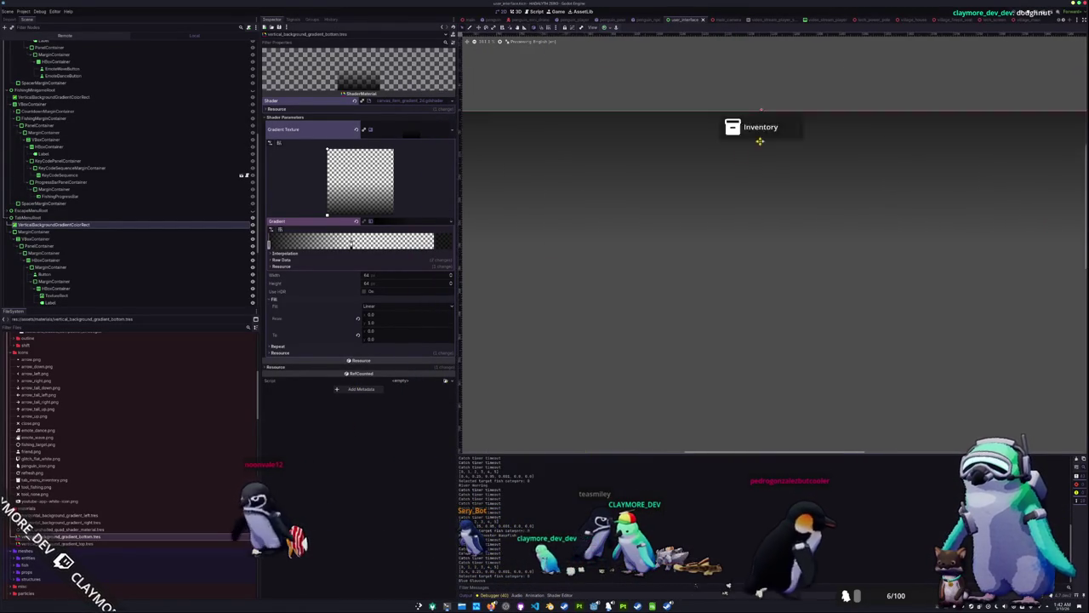
left_click(759, 183)
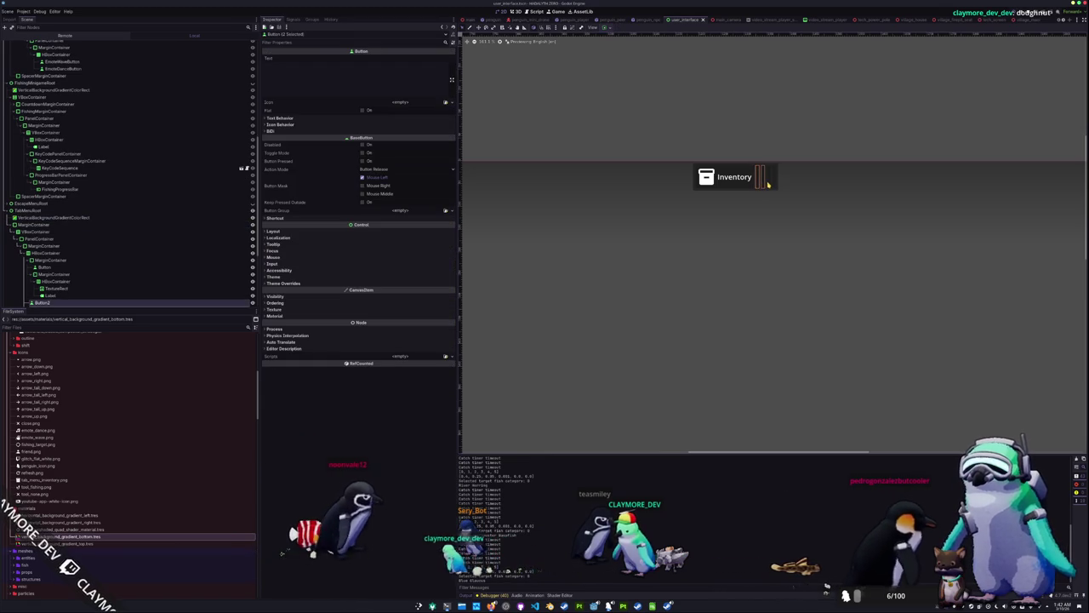
key("Delete")
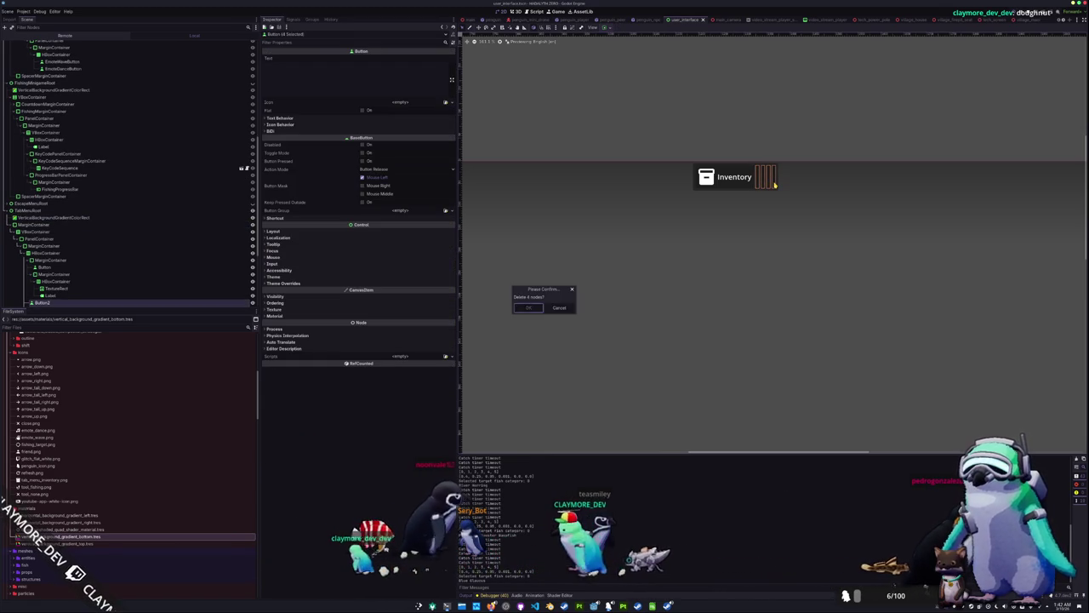
Confirm deleting Button2 and walk through the tab menu's MarginContainer and HBoxContainer nodes.
key("Return")
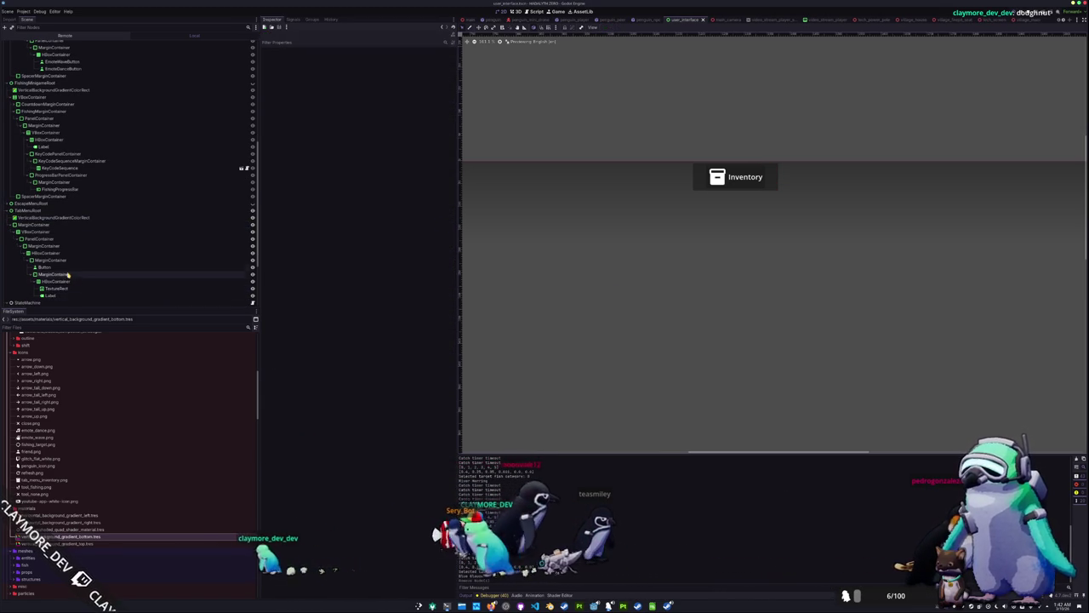
left_click(64, 260)
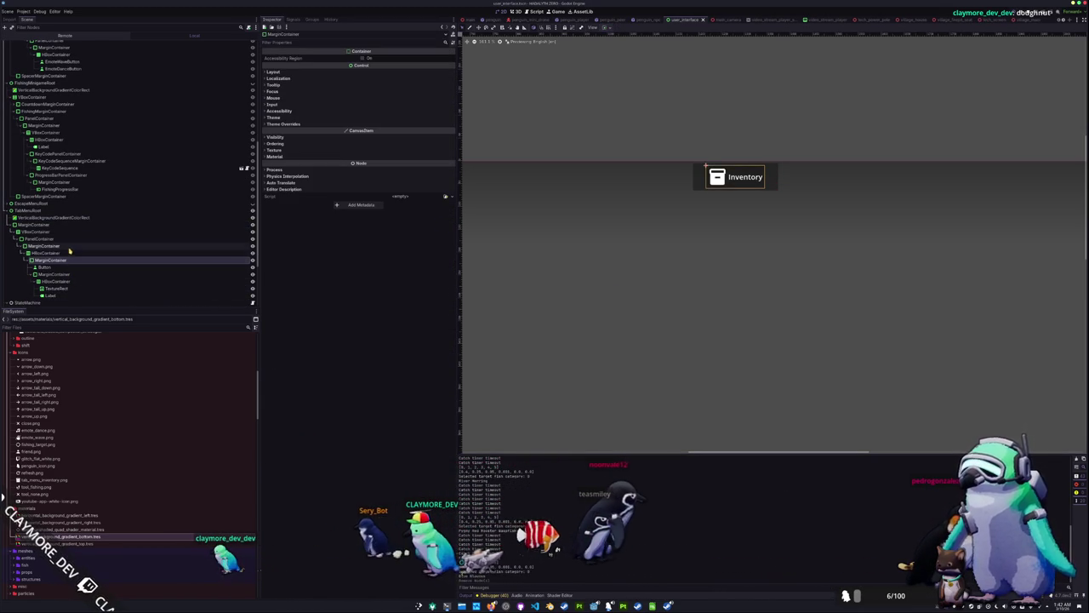
left_click(69, 247)
left_click(70, 253)
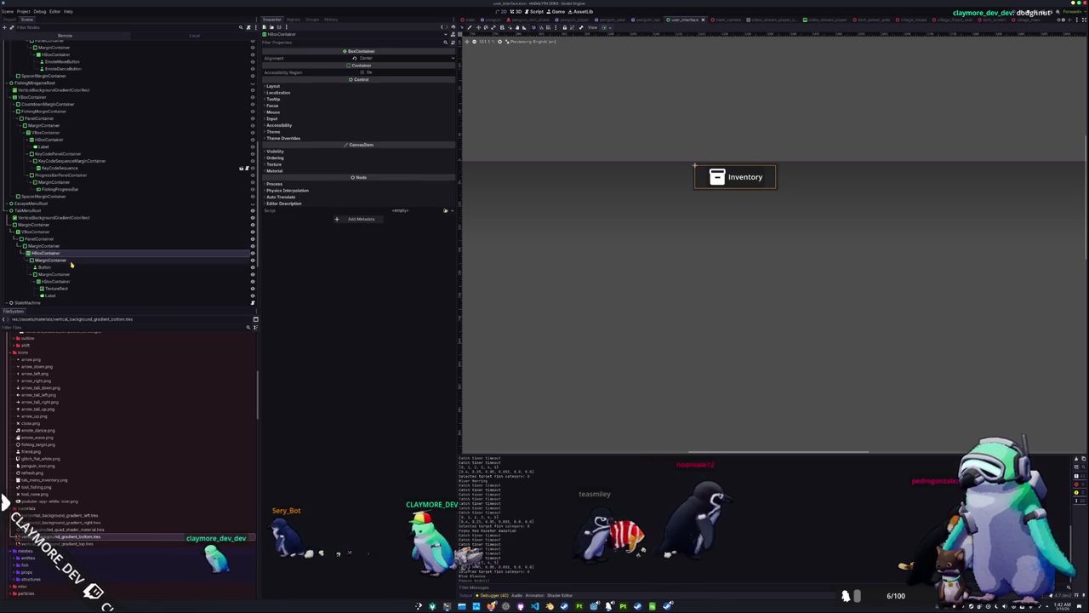
left_click(72, 261)
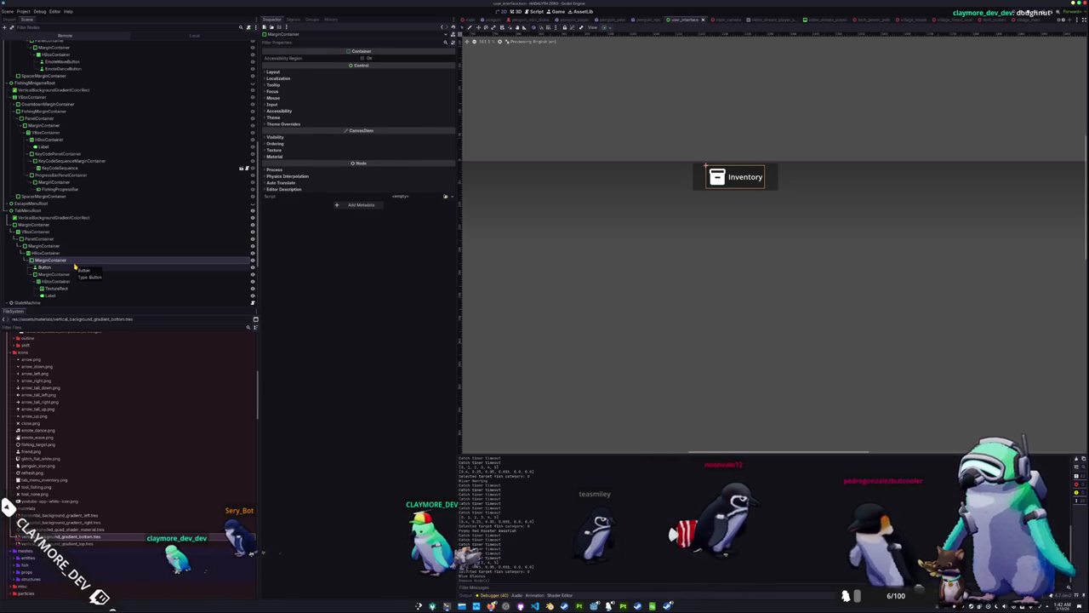
Select the Inventory Button node and run the game with F5.
key("Down")
key("Down")
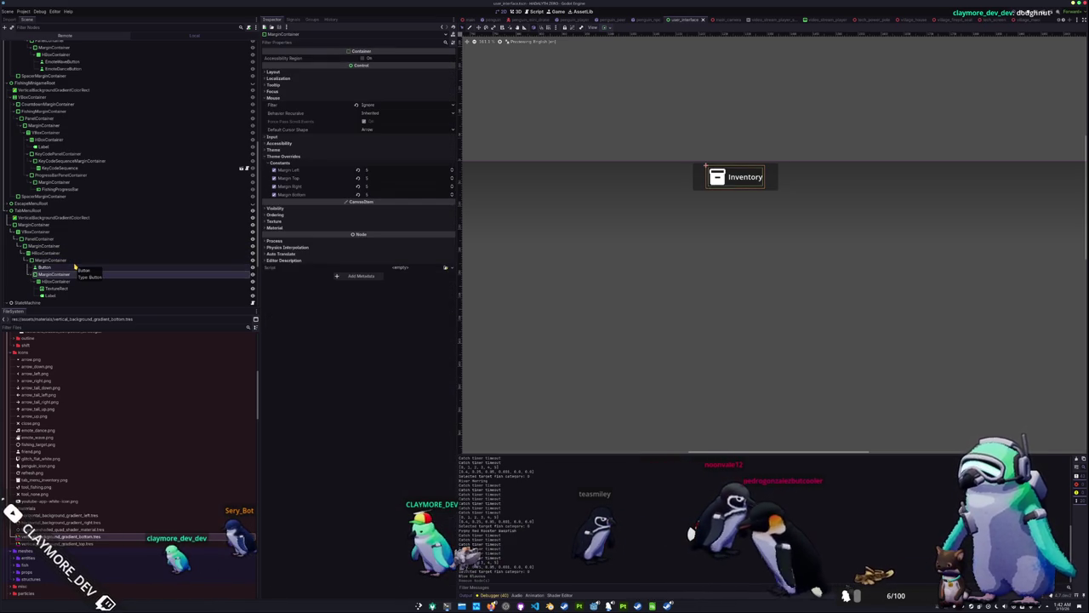
key("Down")
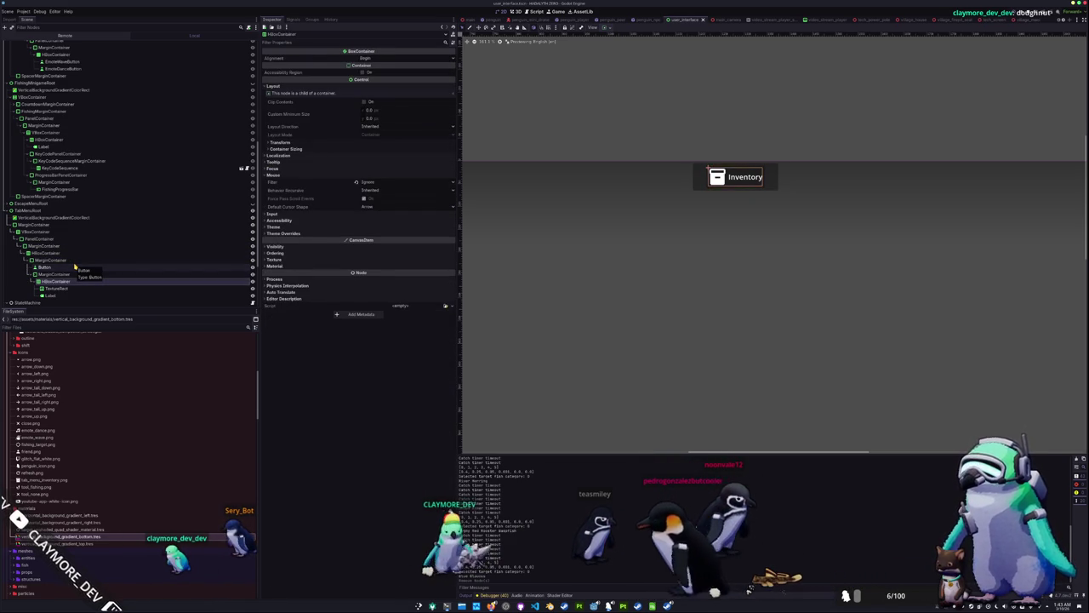
key("Down")
key("Down")
left_click(75, 267)
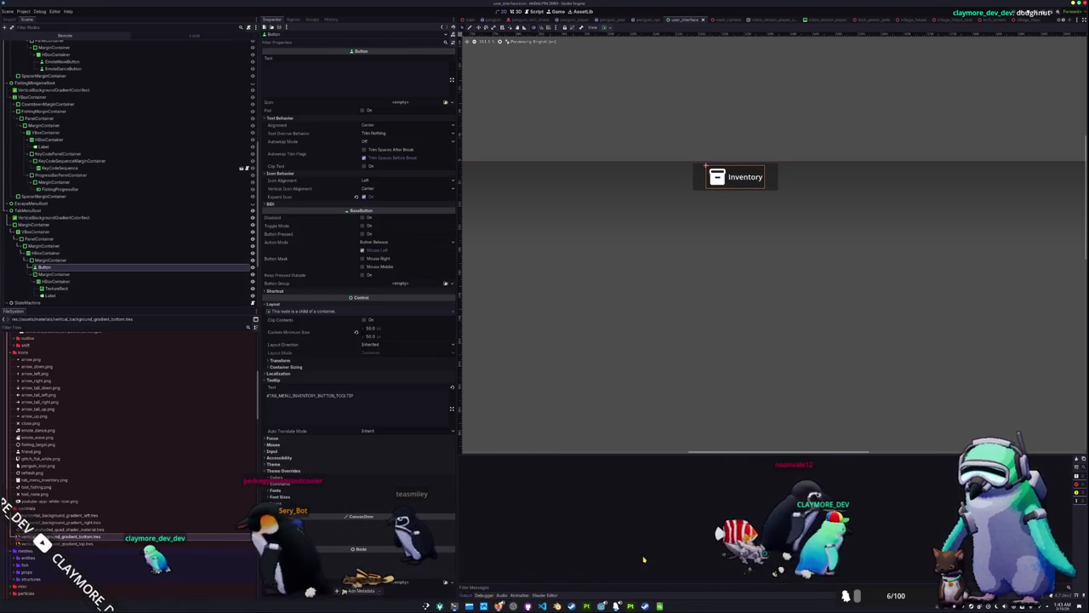
key("F5")
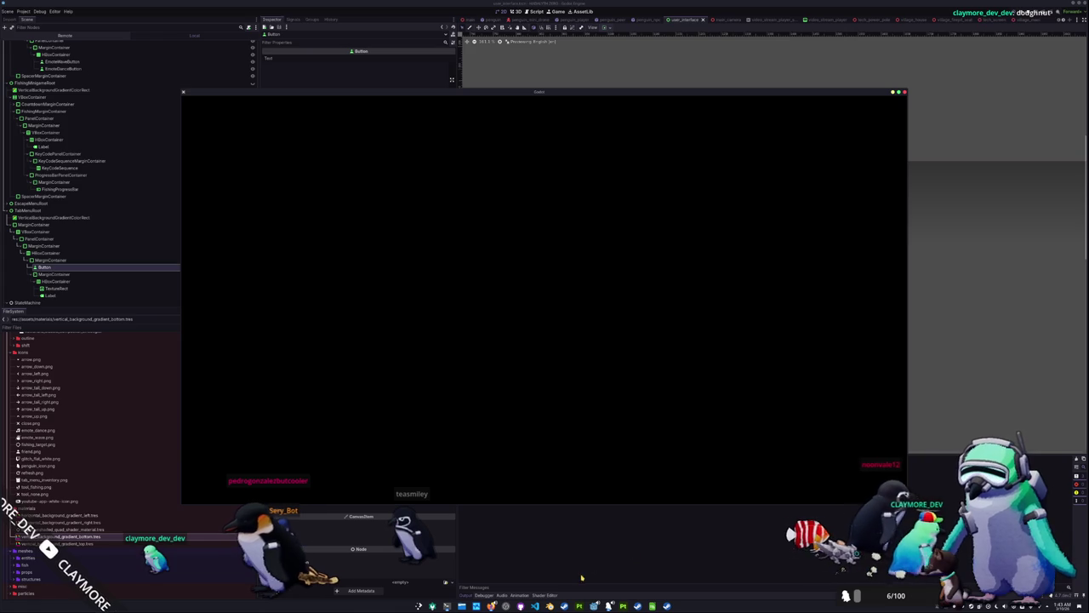
Check the translations sheet, start the game to see the 'Open the inventory tab' tooltip, then stop it.
key("alt+Tab")
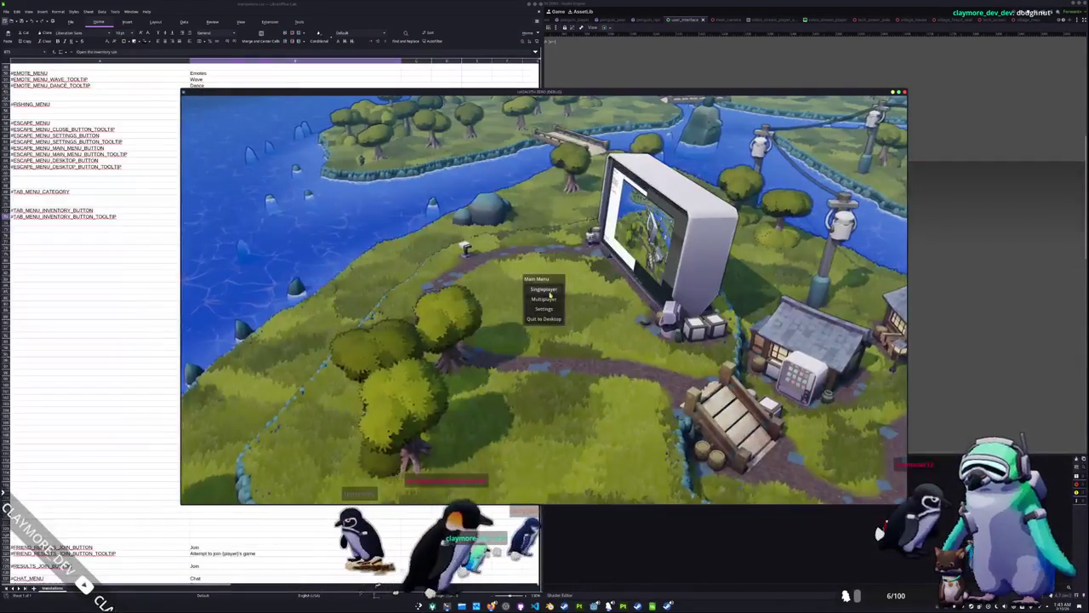
left_click(549, 297)
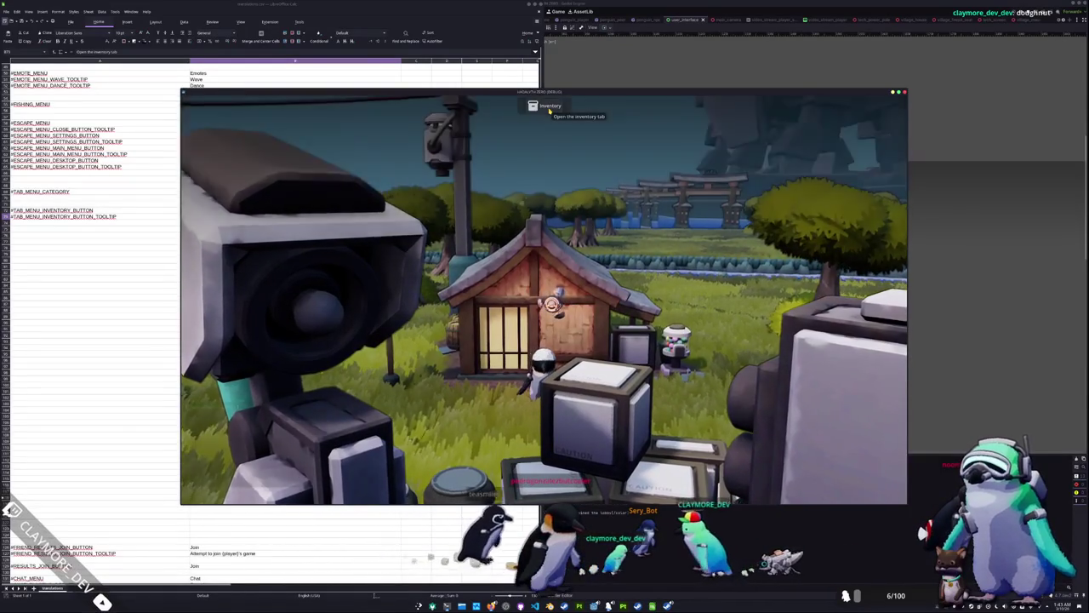
key("F8")
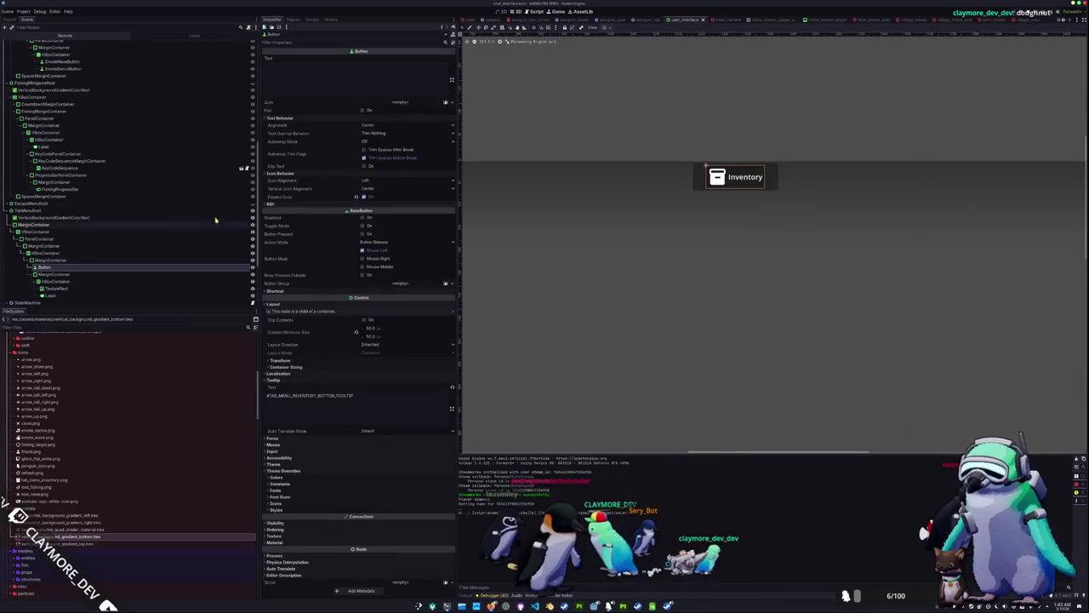
scroll(128, 238, "down", 3)
key("alt+Tab")
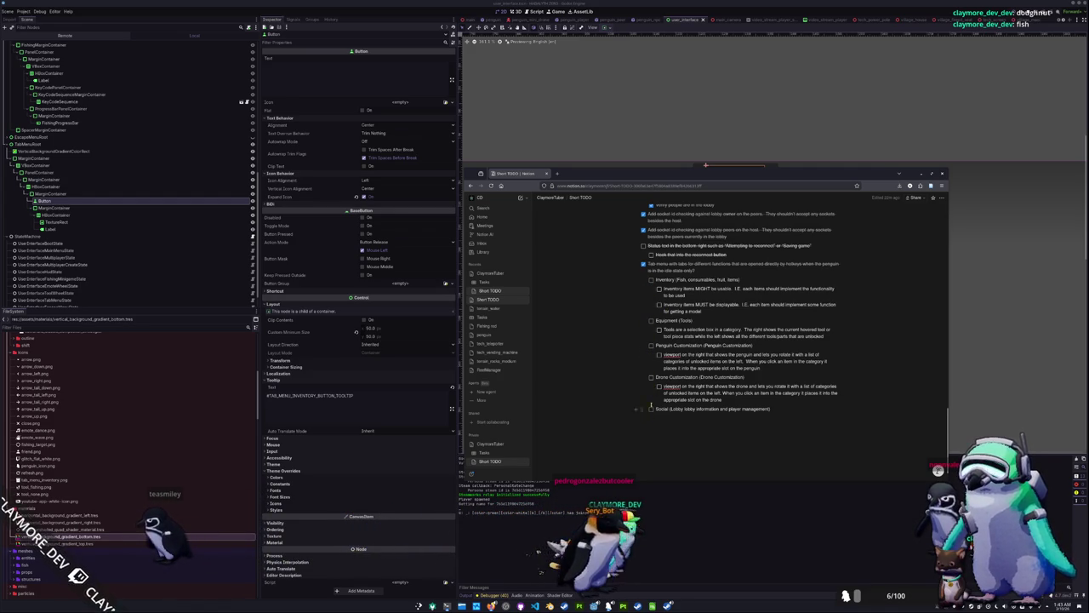
left_click(92, 216)
key("Up")
key("Up")
key("Up")
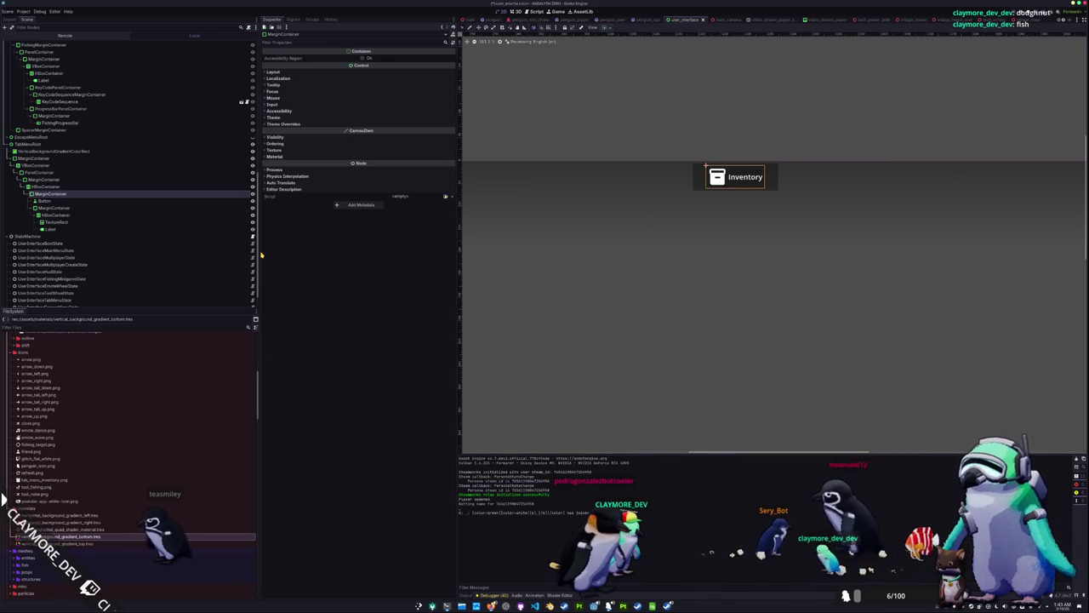
Duplicate the button container and rename the first two InventoryTabButtonMarginContainer and EquipmentTabButtonMarginContainer.
key("ctrl+d")
key("ctrl+d")
key("ctrl+d")
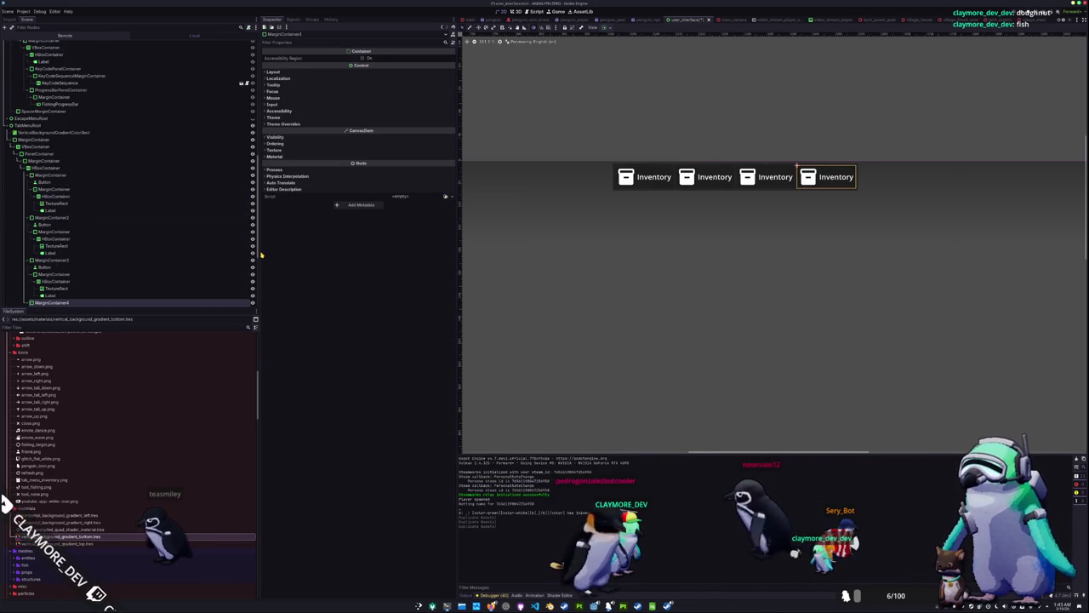
key("ctrl+d")
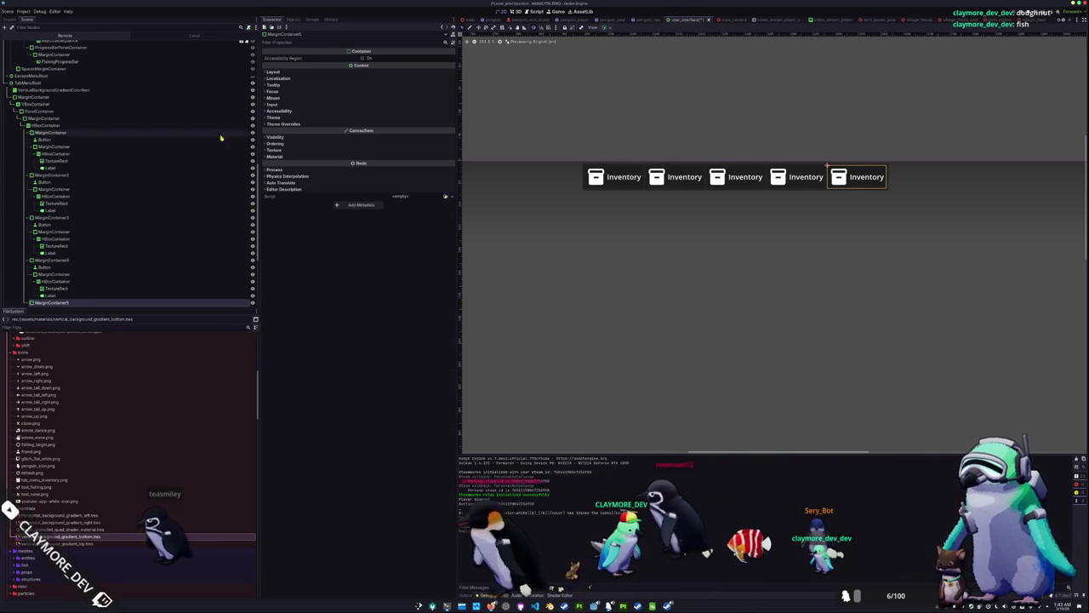
left_click(60, 135)
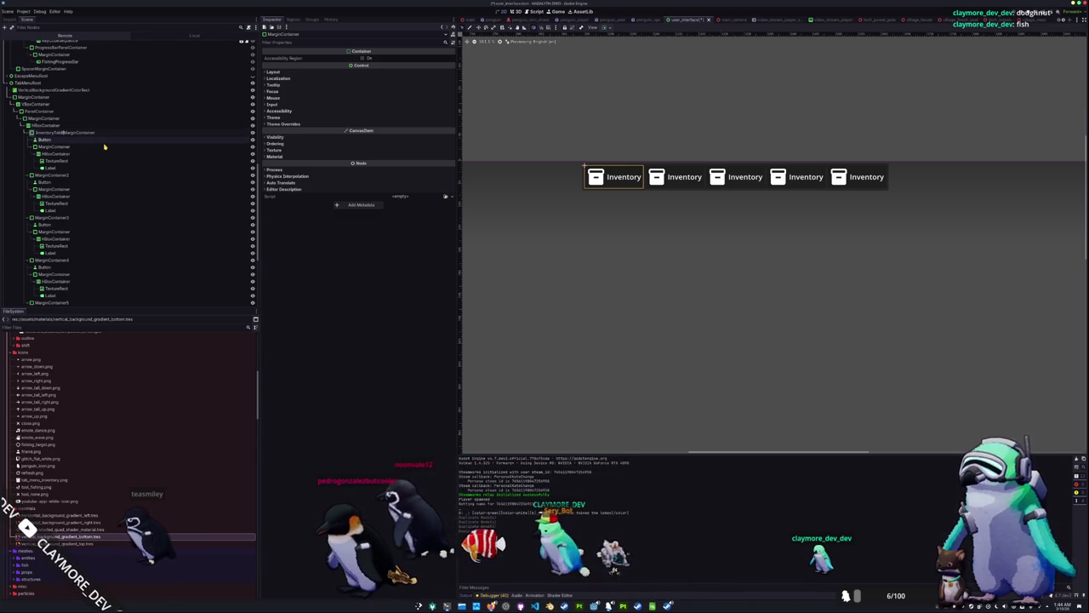
key("Down")
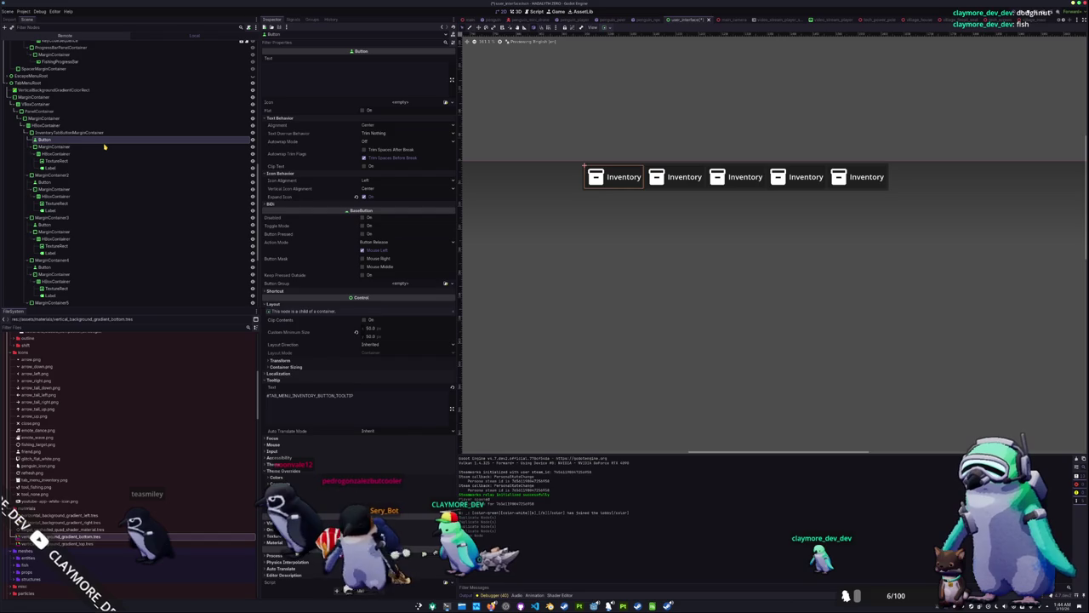
key("Down")
key("Down")
key("Down")
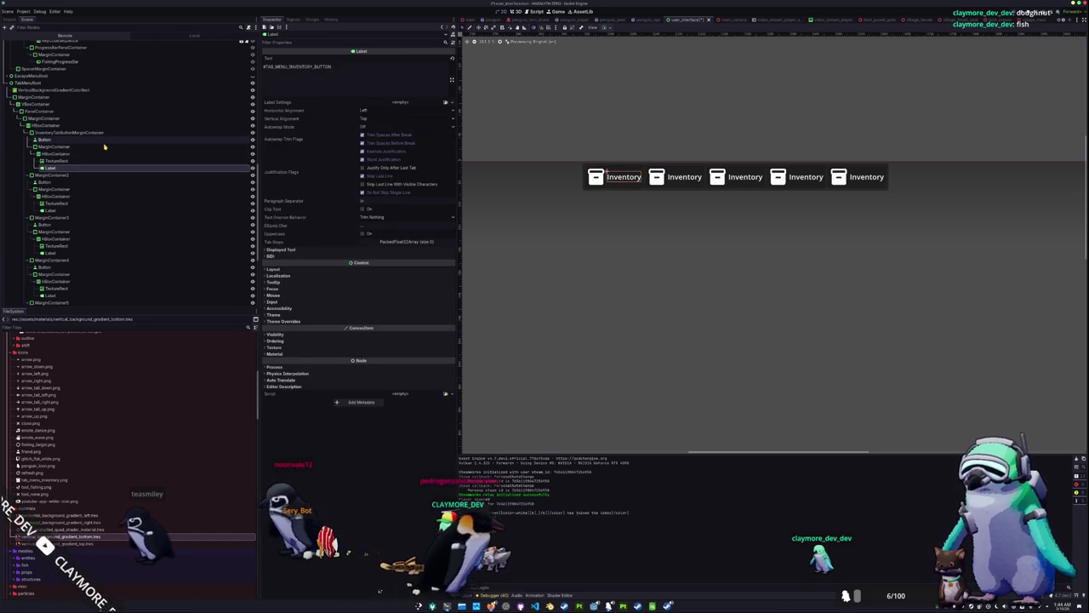
key("Down")
key("Down")
key("Up")
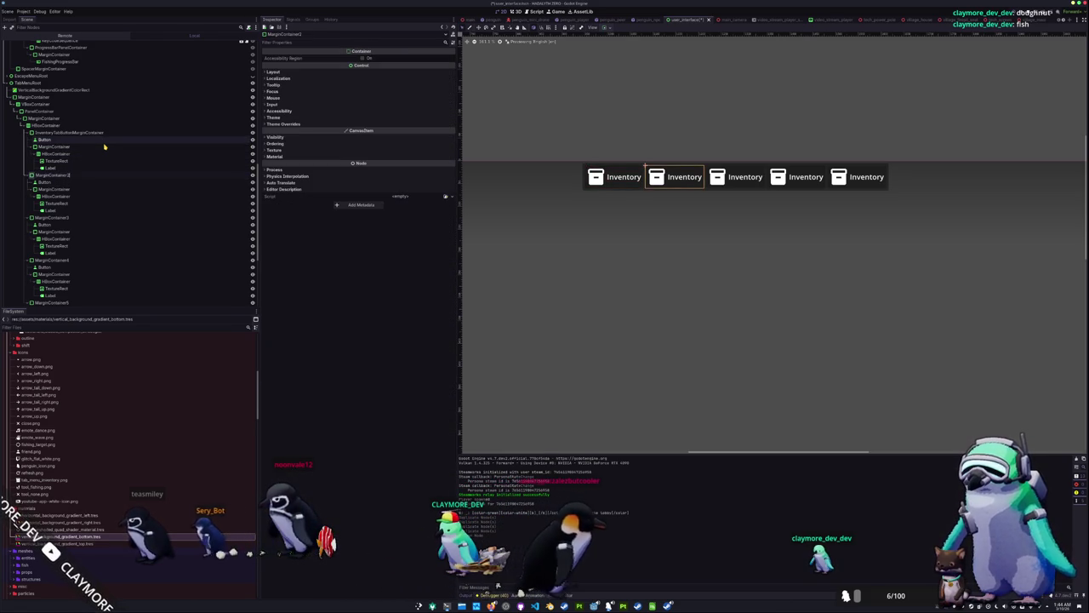
key("alt+Tab")
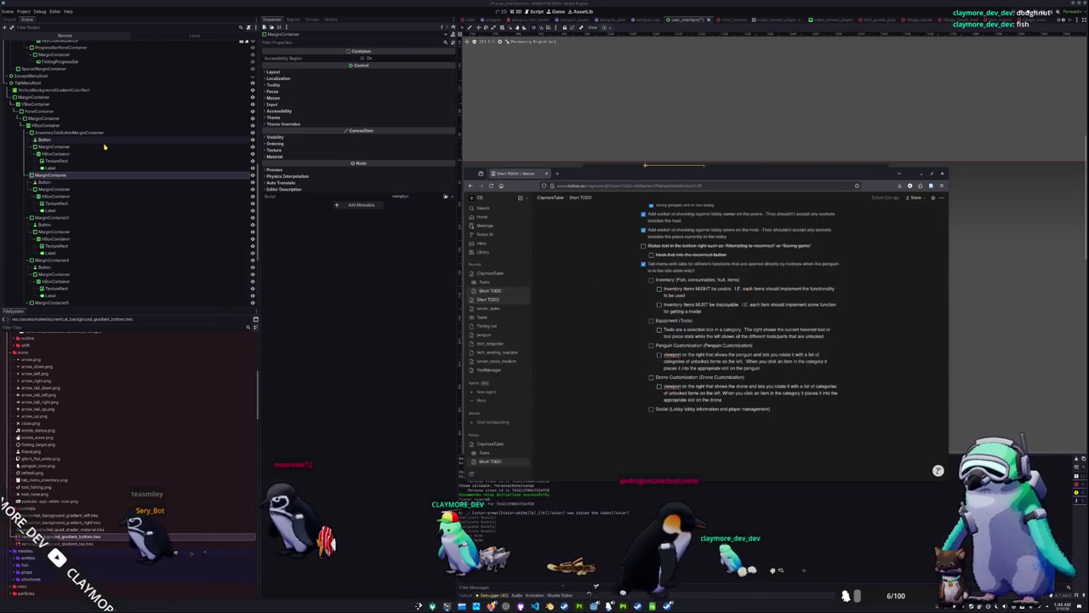
key("alt+Tab")
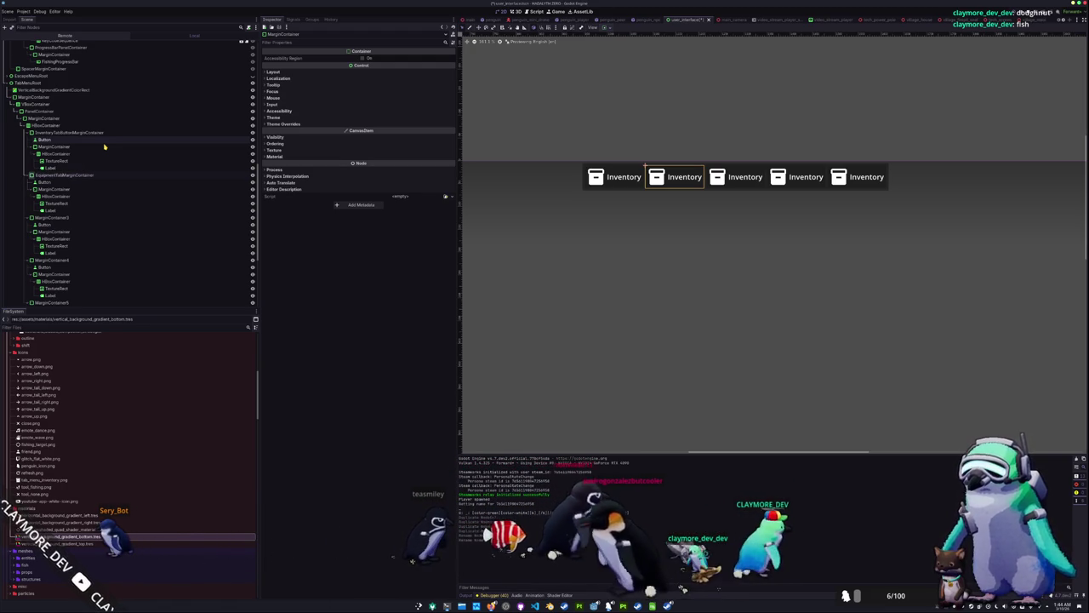
Change the second tab button's tooltip text to #TAB_MENU_EQUIPMENT_BUTTON_TOOLTIP.
left_click(80, 175)
left_click(73, 184)
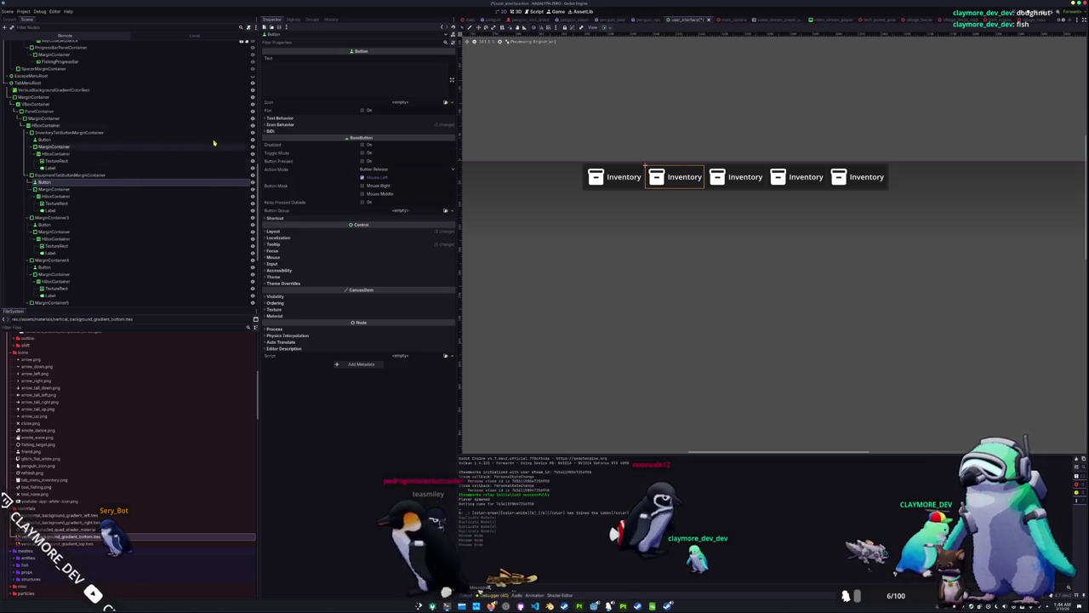
left_click(310, 244)
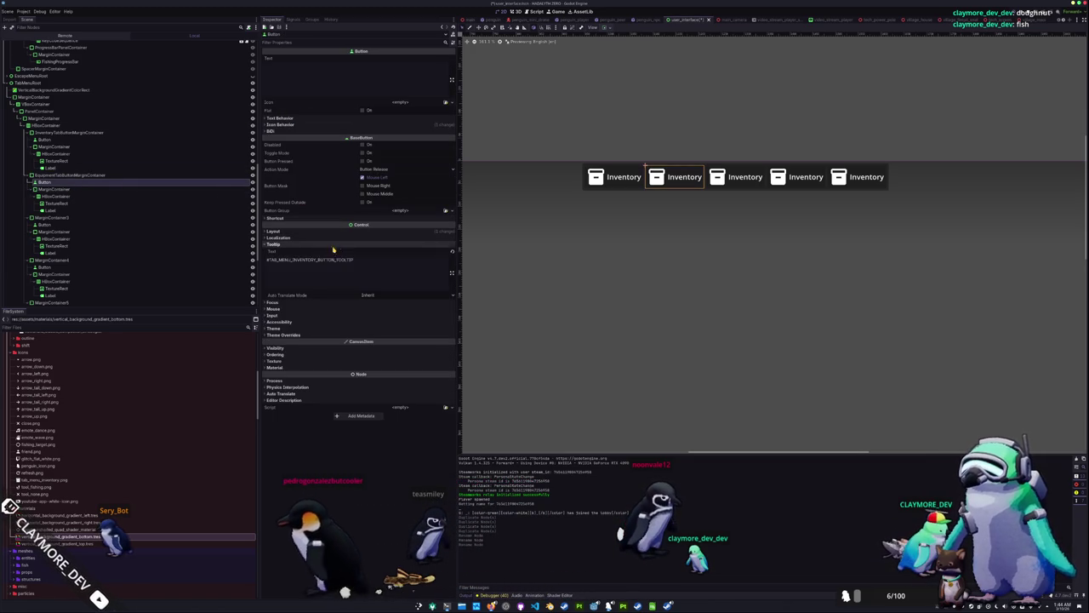
left_click_drag(316, 260, 294, 260)
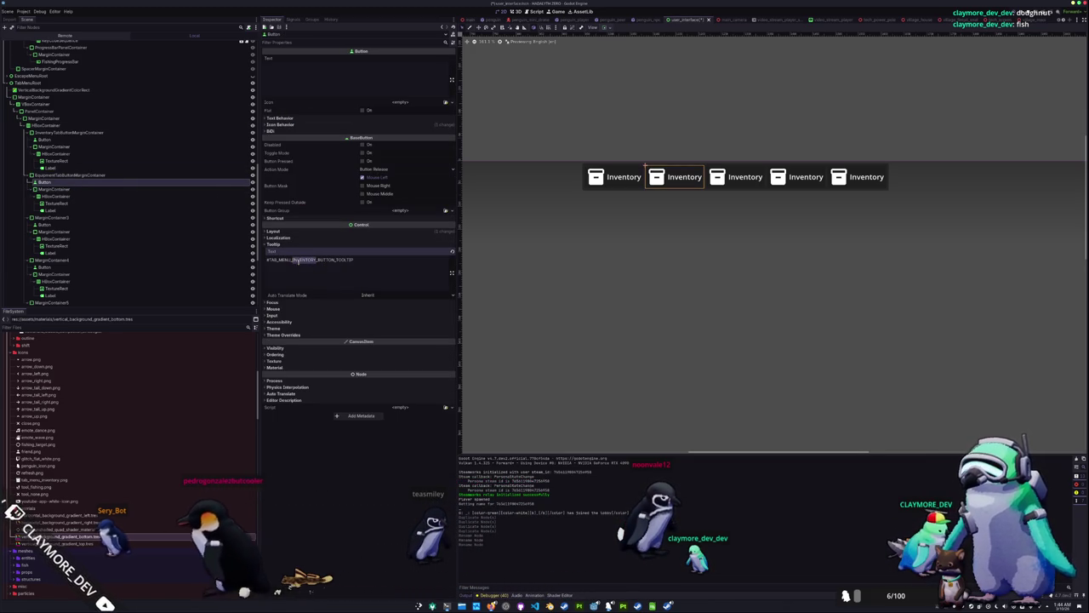
type("EQUIPM")
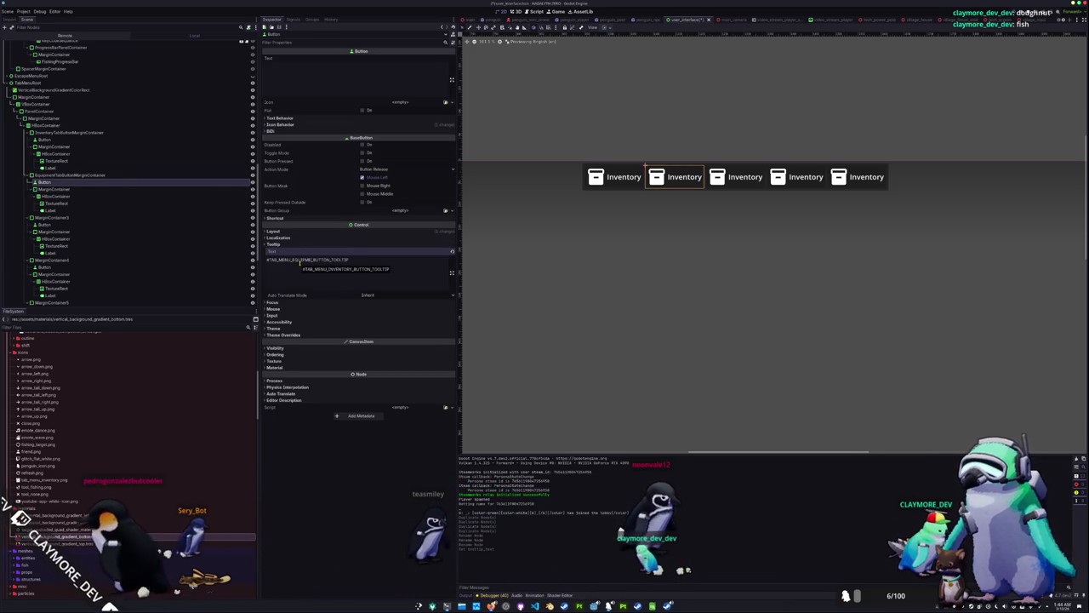
Add the #TAB_MENU_EQUIPMENT_BUTTON key in column A of the translations CSV.
key("alt+Tab")
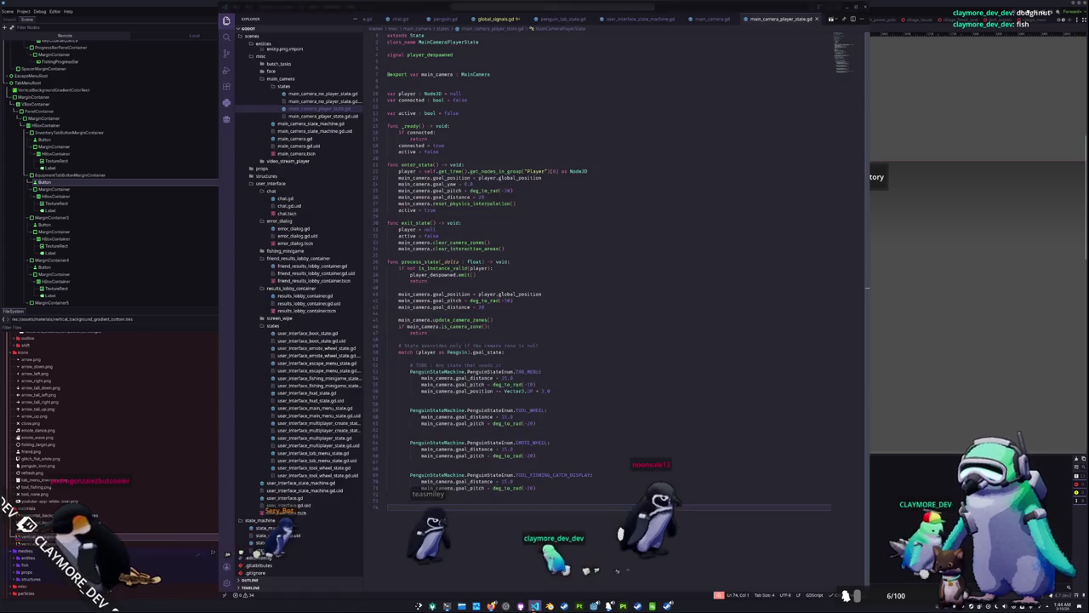
key("alt+Tab")
key("alt+Tab")
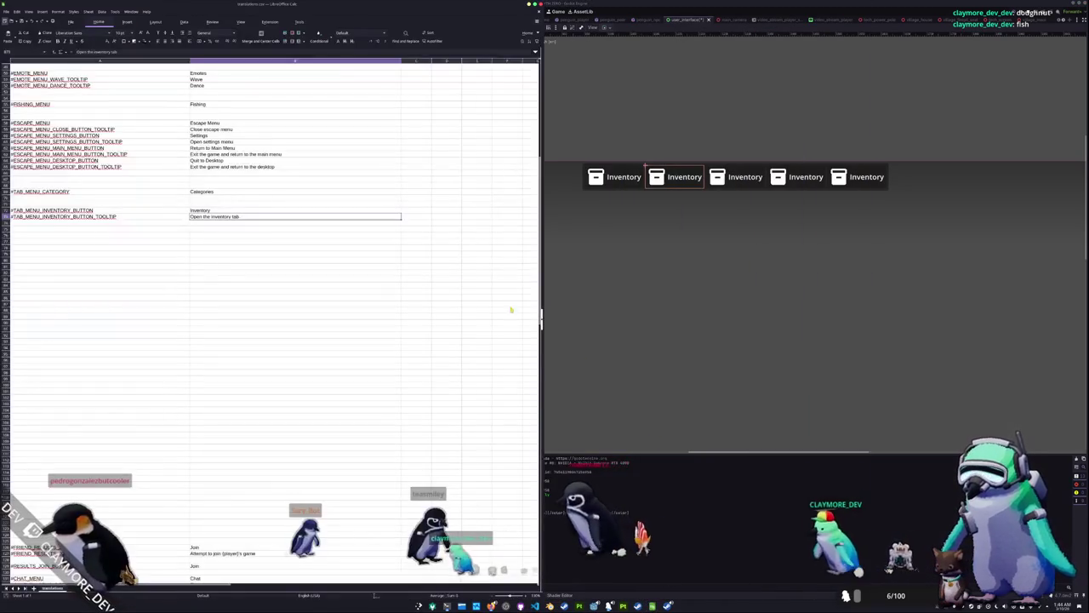
left_click(57, 228)
type("#")
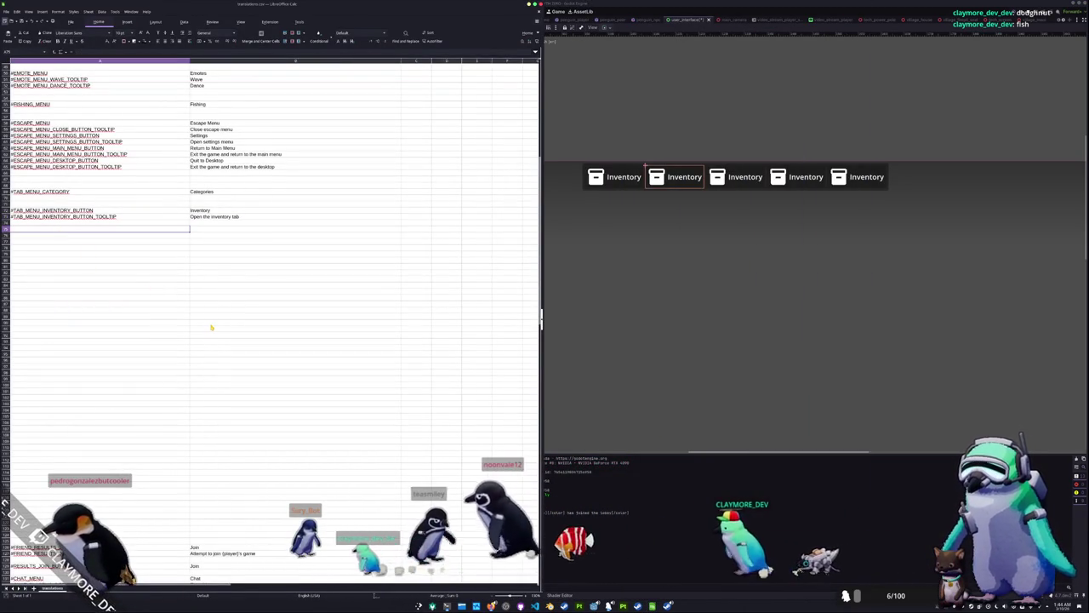
type("TAB_MENU_")
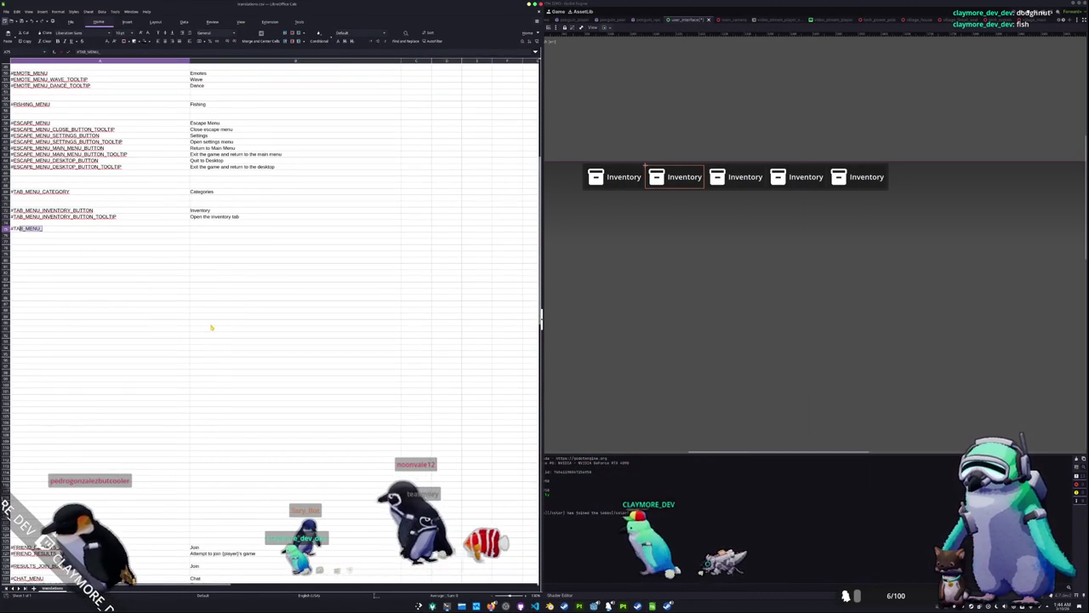
type("EQUIPMENT_BUTTON")
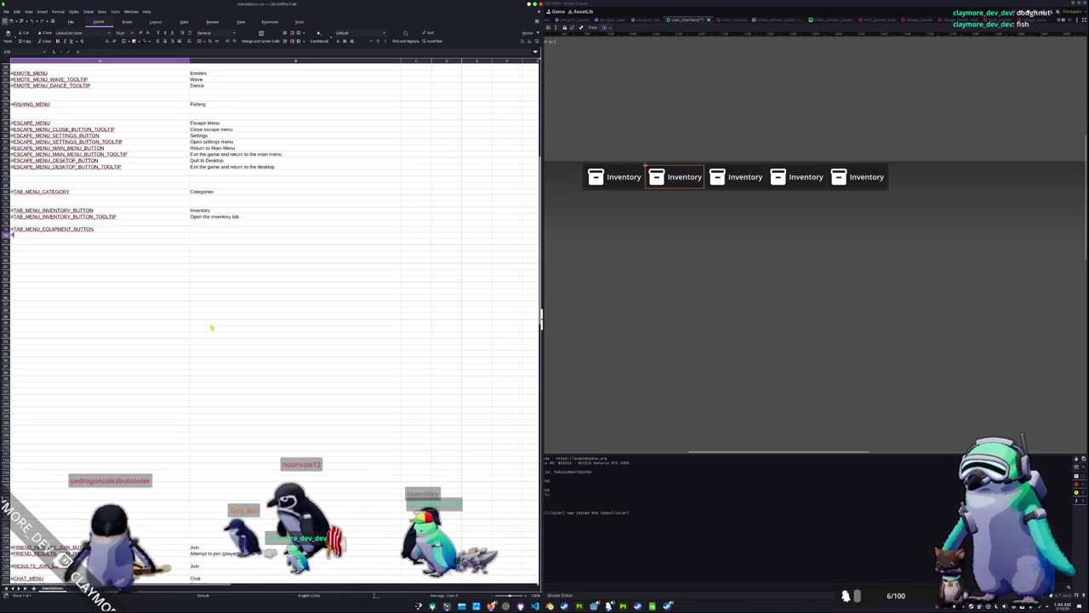
key("Tab")
type("#TAB_MENU_")
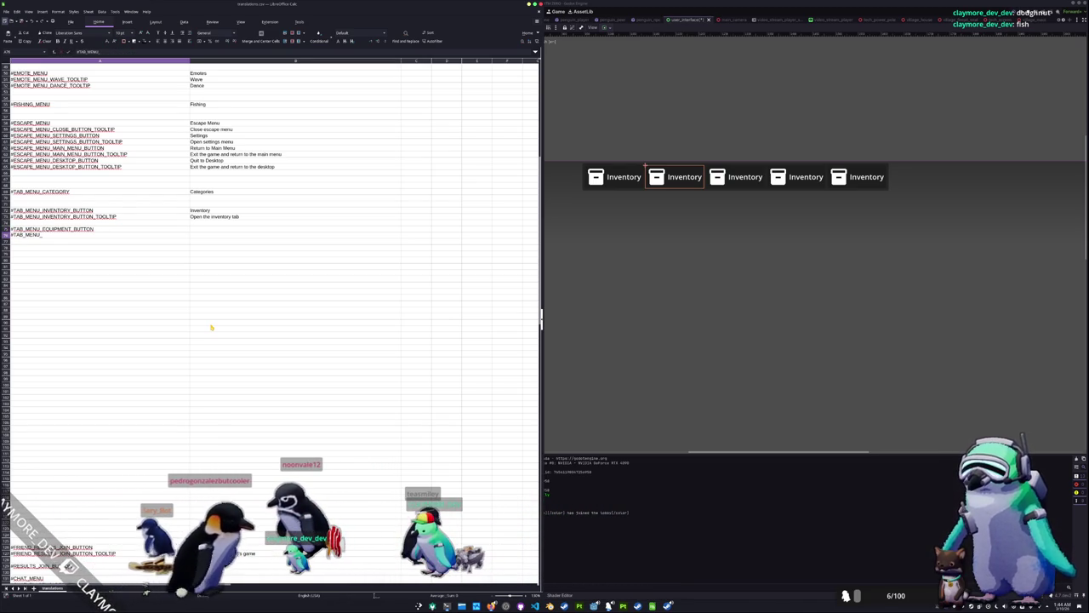
type("EQUIPMENT_BUTTON")
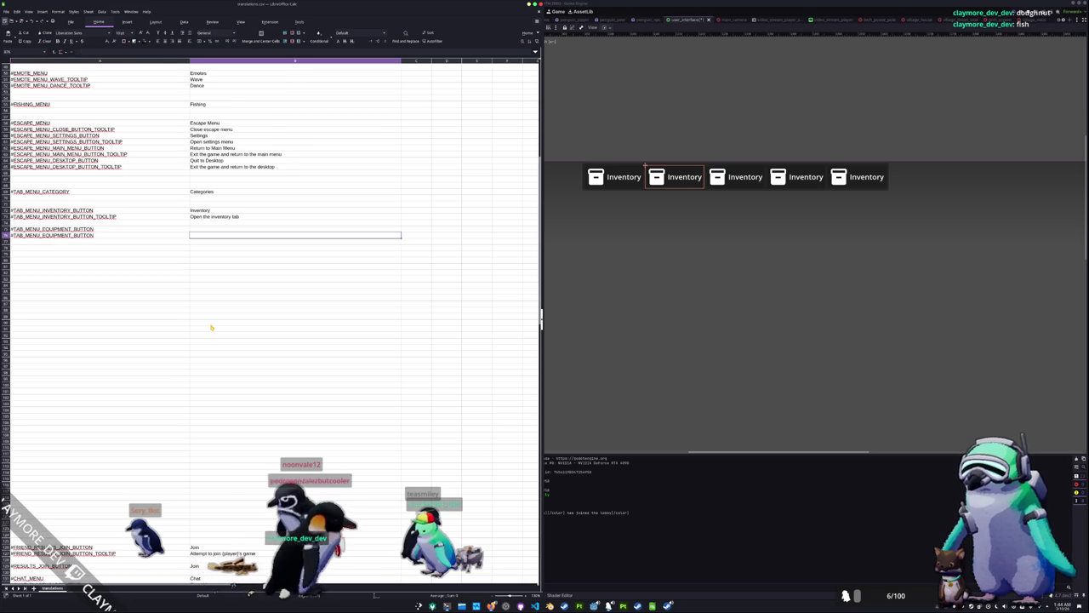
key("Return")
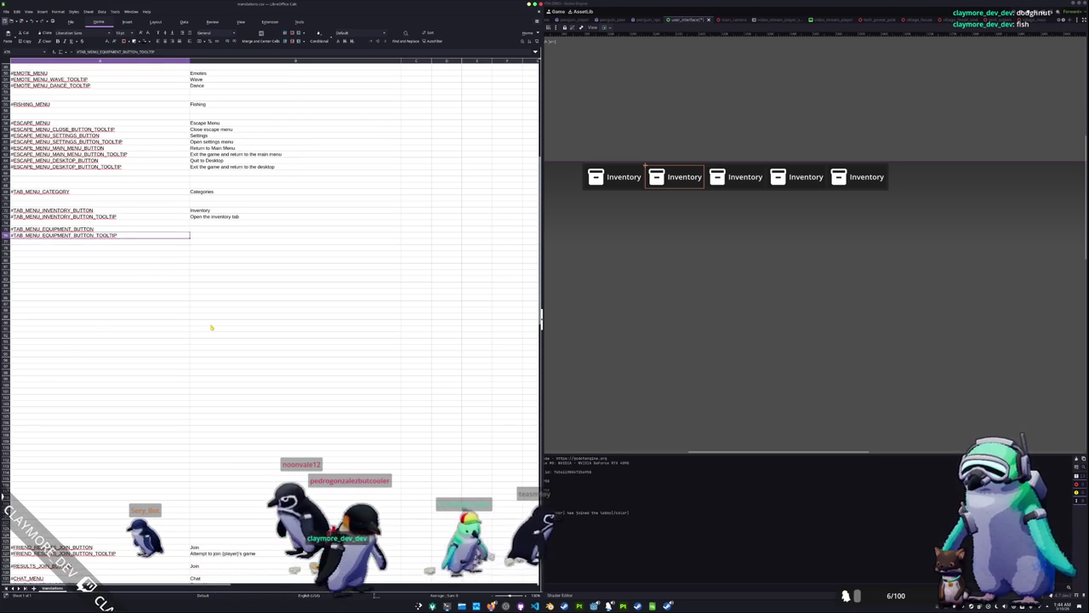
Translate the key as 'Equipment' and begin the 'Open the equipment tab' tooltip translation.
key("Up")
key("Right")
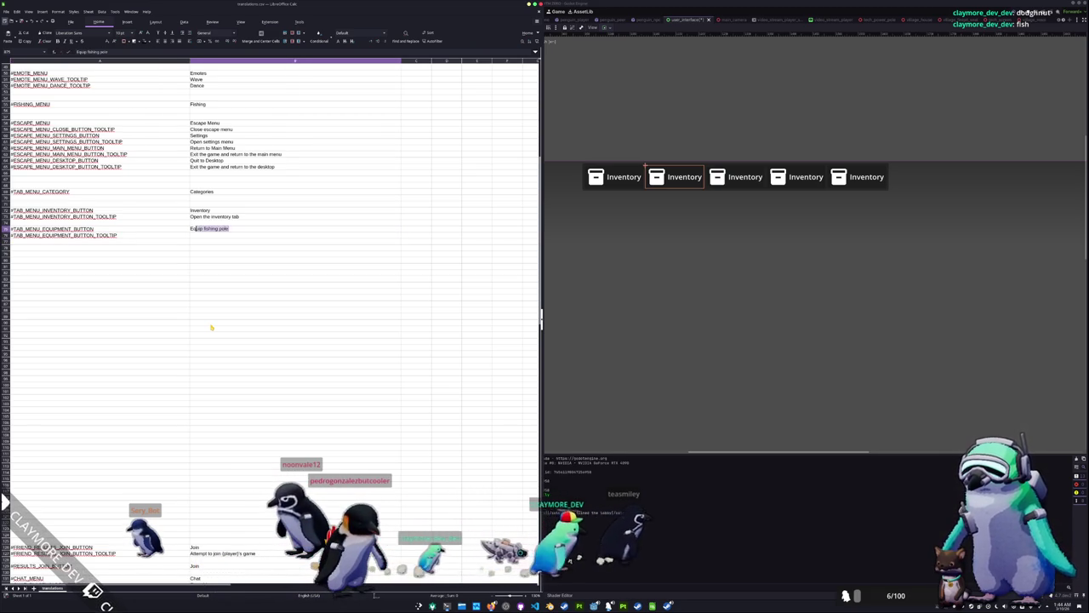
type("quipment")
key("Return")
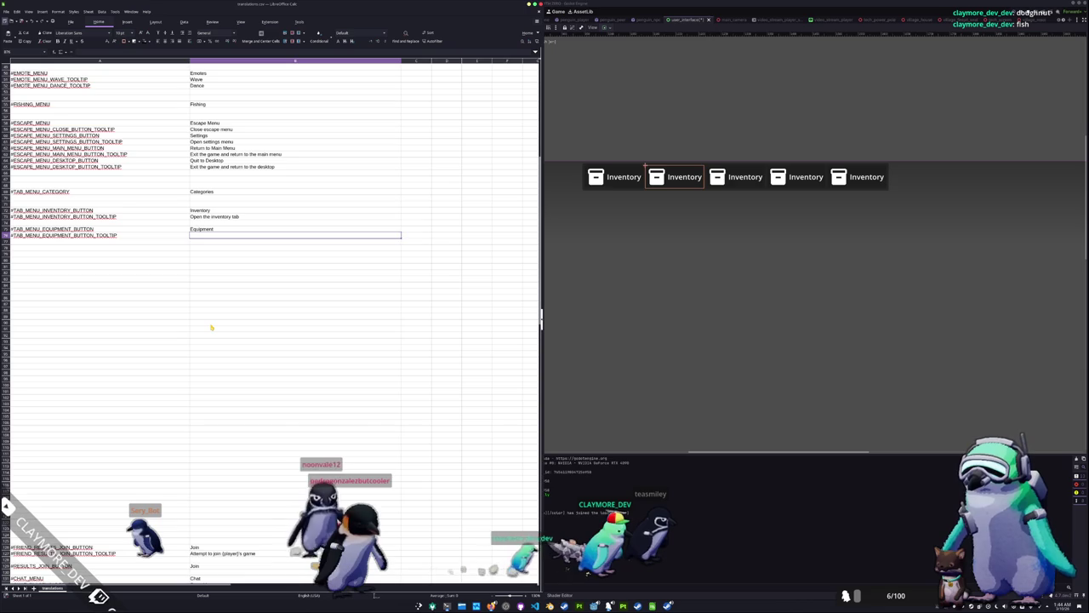
type("Open the equipment tab")
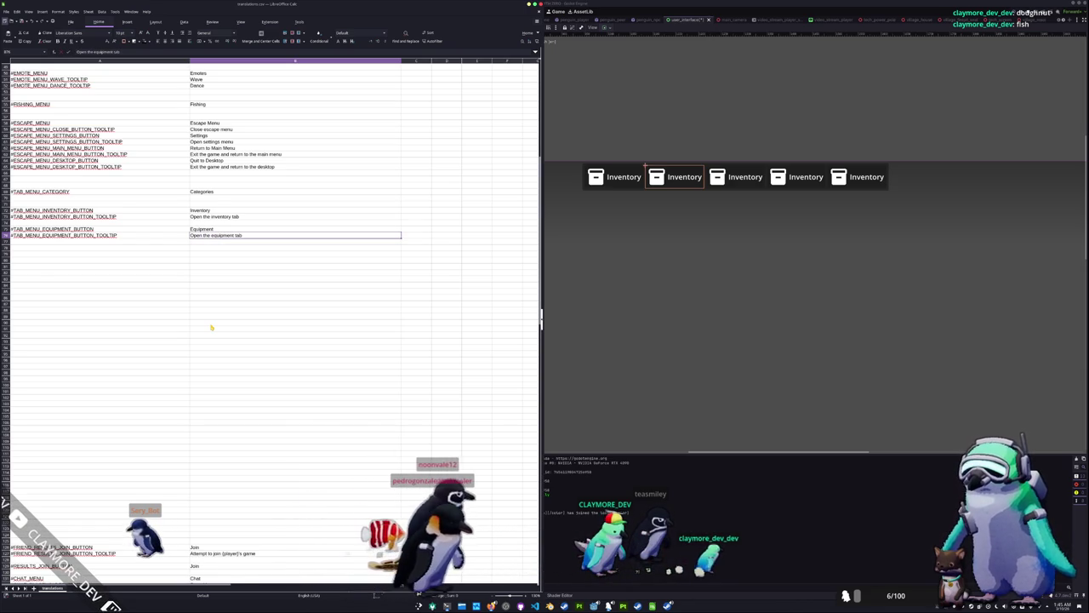
key("alt+Tab")
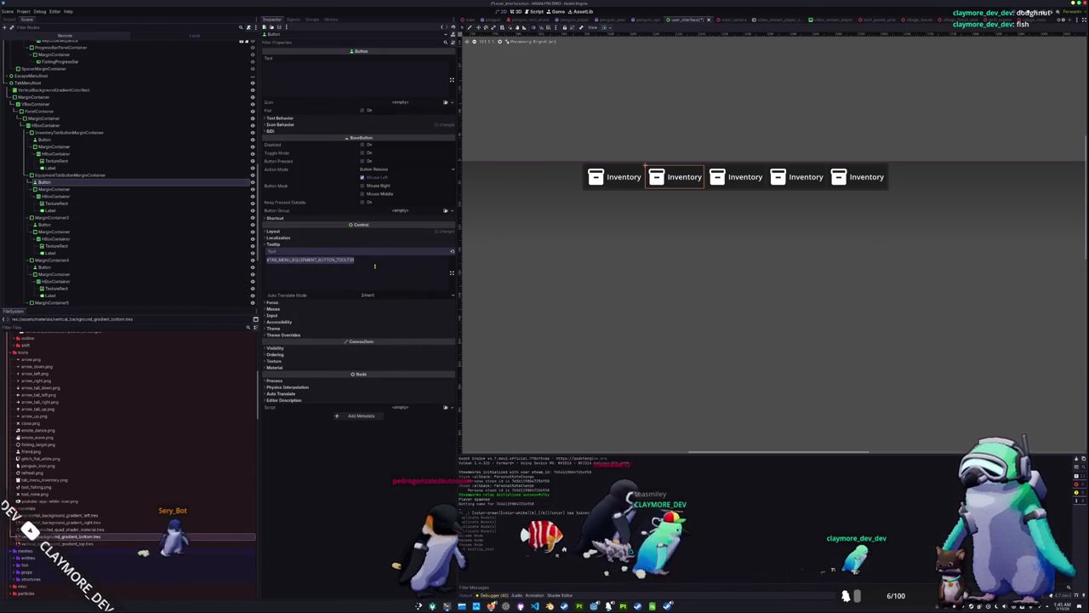
Paste the equipment key into the second tab's Label text, trimming _TOOLTIP so it reads Equipment.
left_click(53, 209)
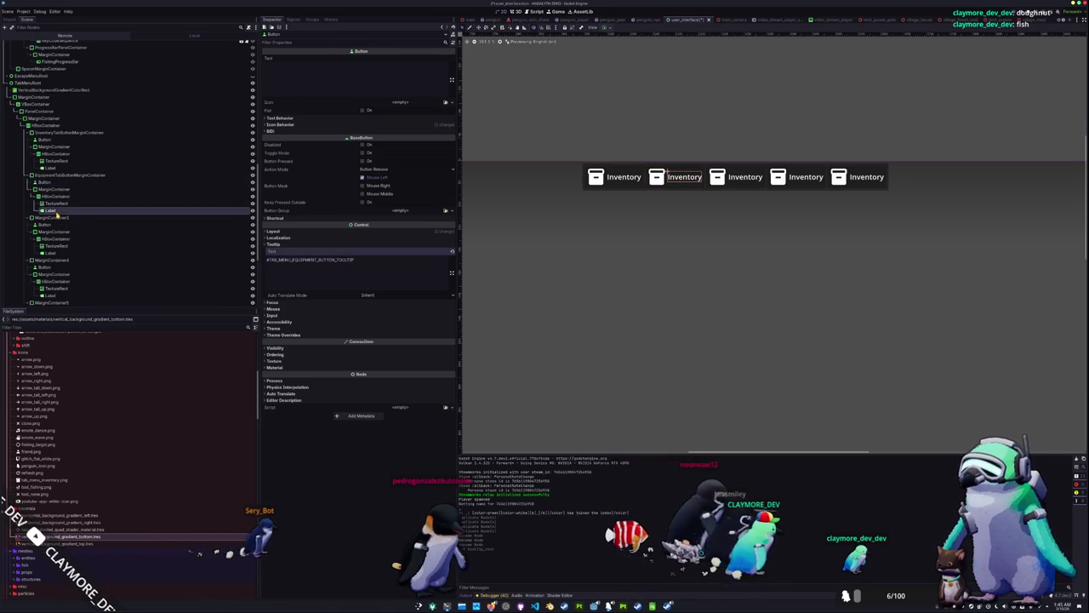
key("ctrl+v")
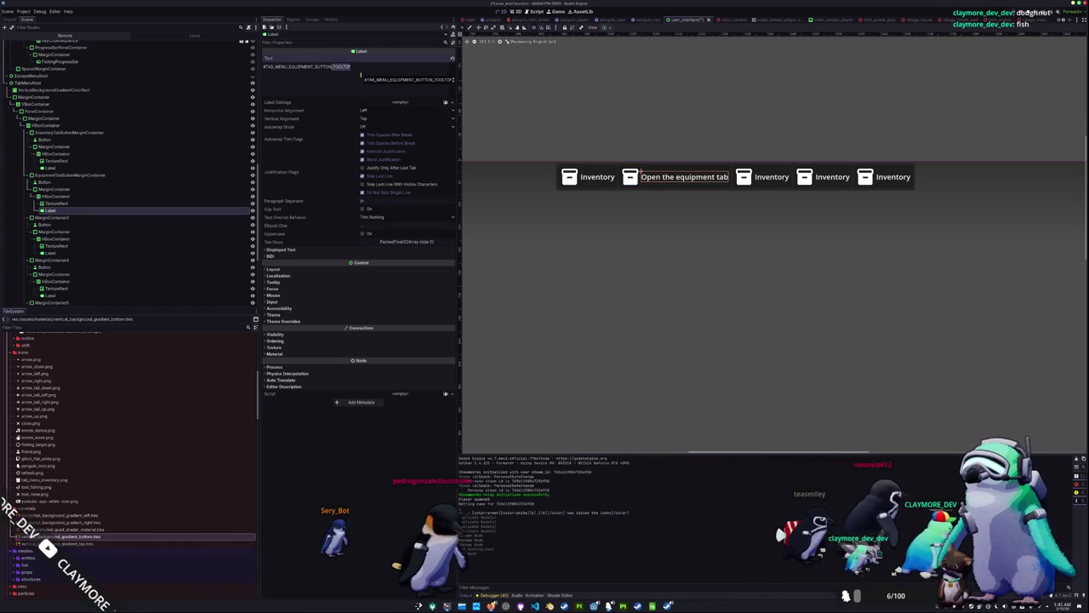
key("BackSpace")
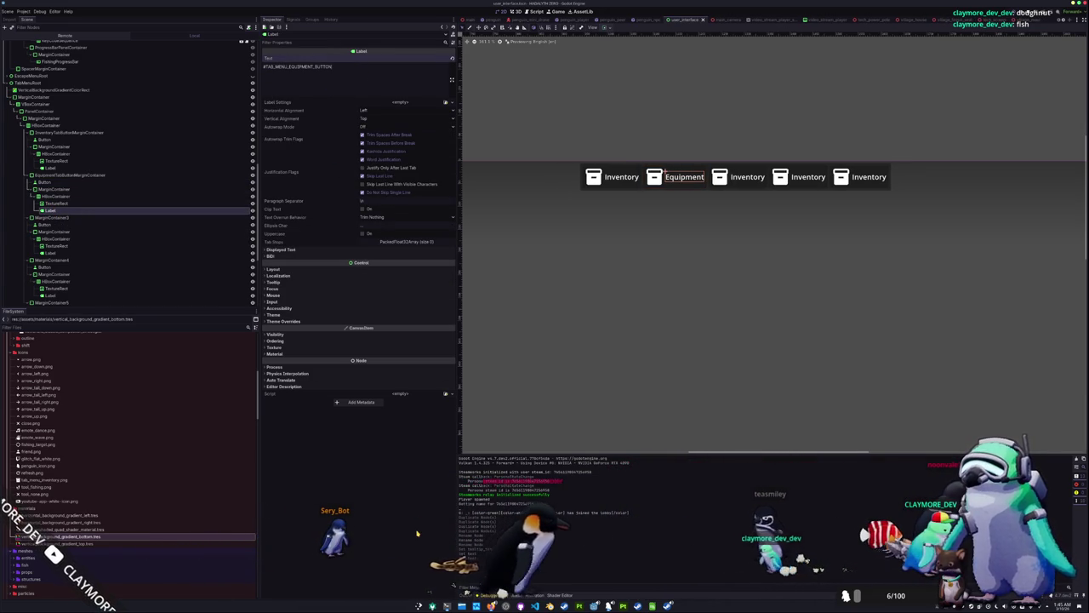
key("alt+Tab")
key("alt+Tab")
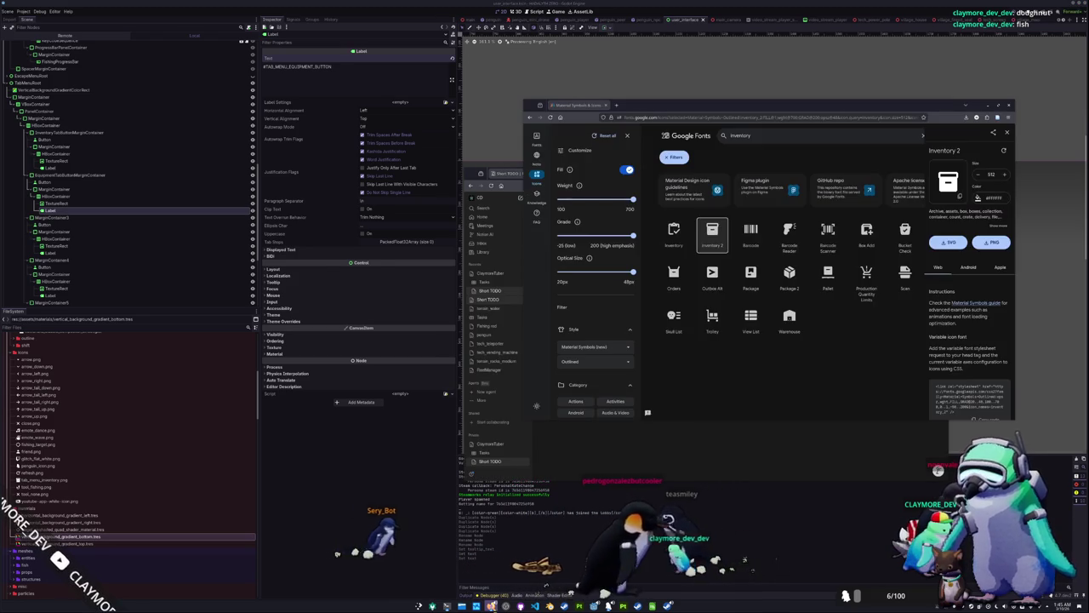
Search the Material Symbols icons for 'toolbox' and choose Home Repair Service.
left_click(777, 136)
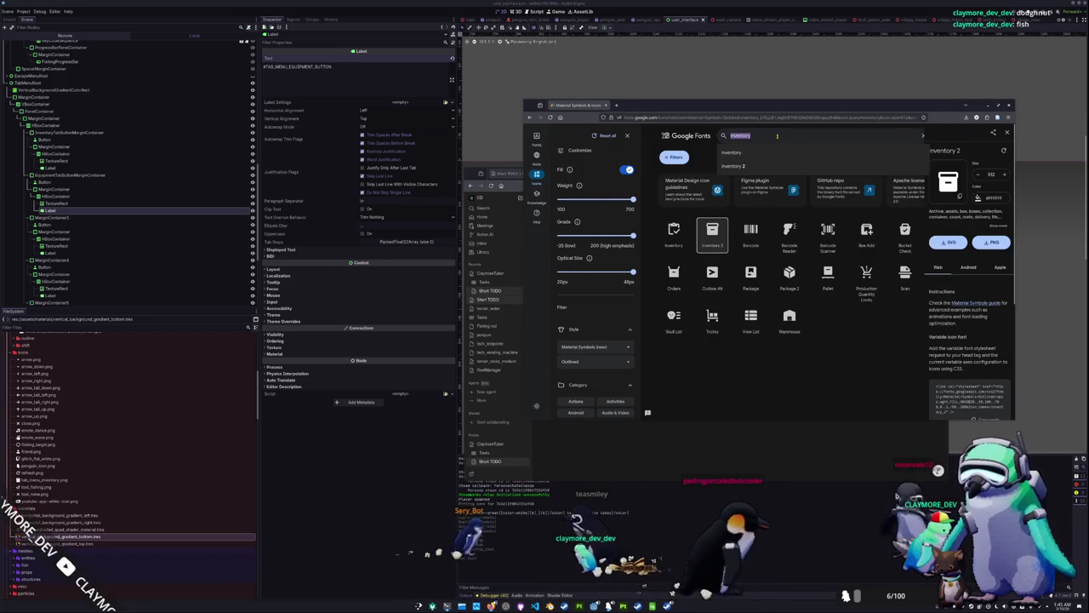
type("fishing")
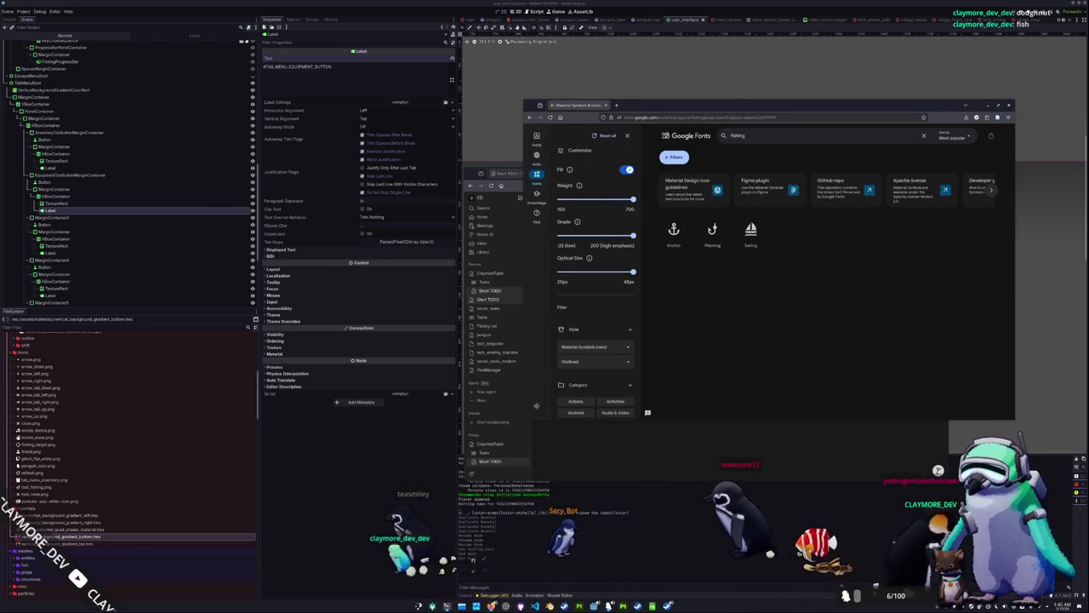
key("BackSpace")
key("BackSpace")
key("BackSpace")
type("tool")
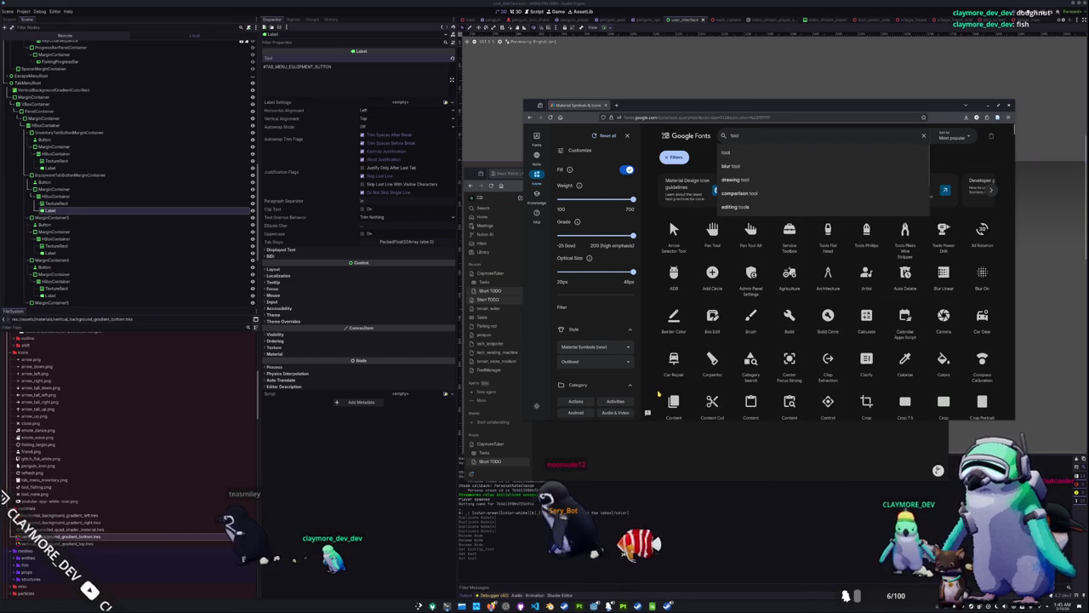
scroll(724, 357, "down", 2)
scroll(748, 360, "down", 4)
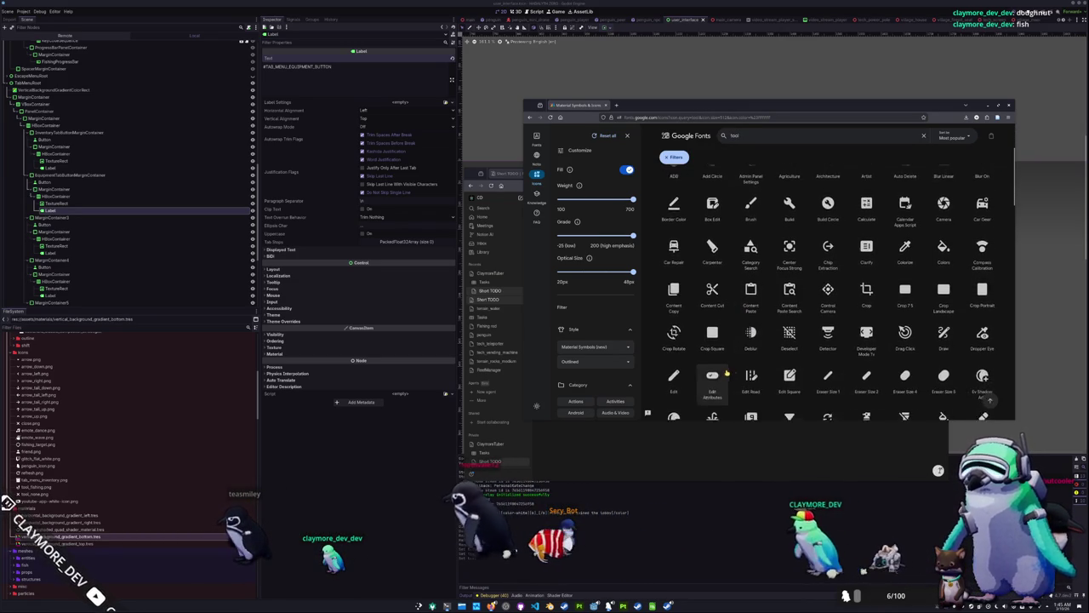
scroll(724, 371, "down", 1)
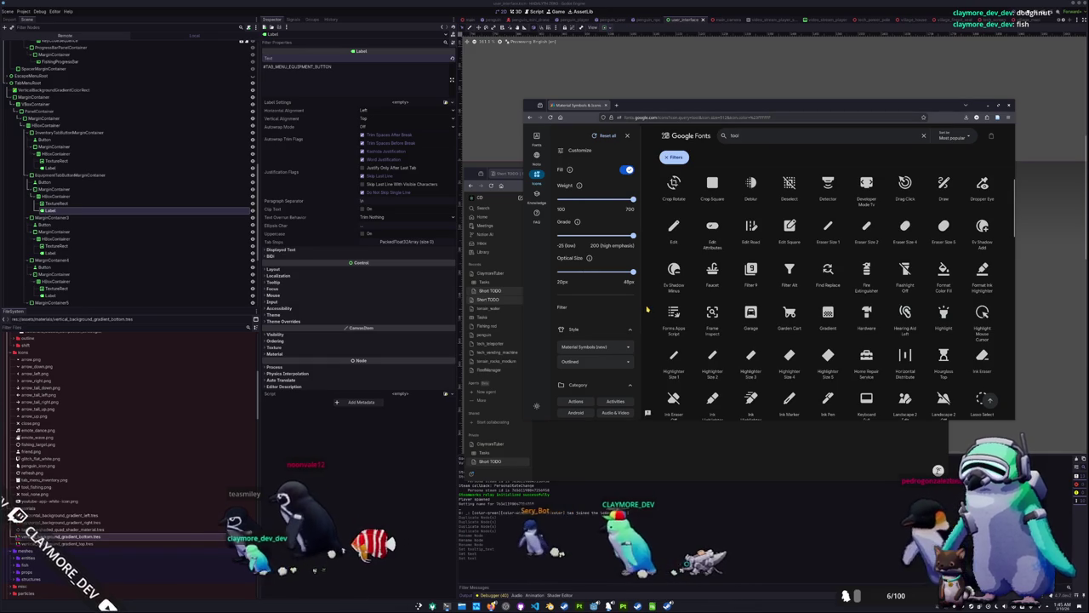
scroll(647, 309, "down", 1)
scroll(646, 309, "down", 1)
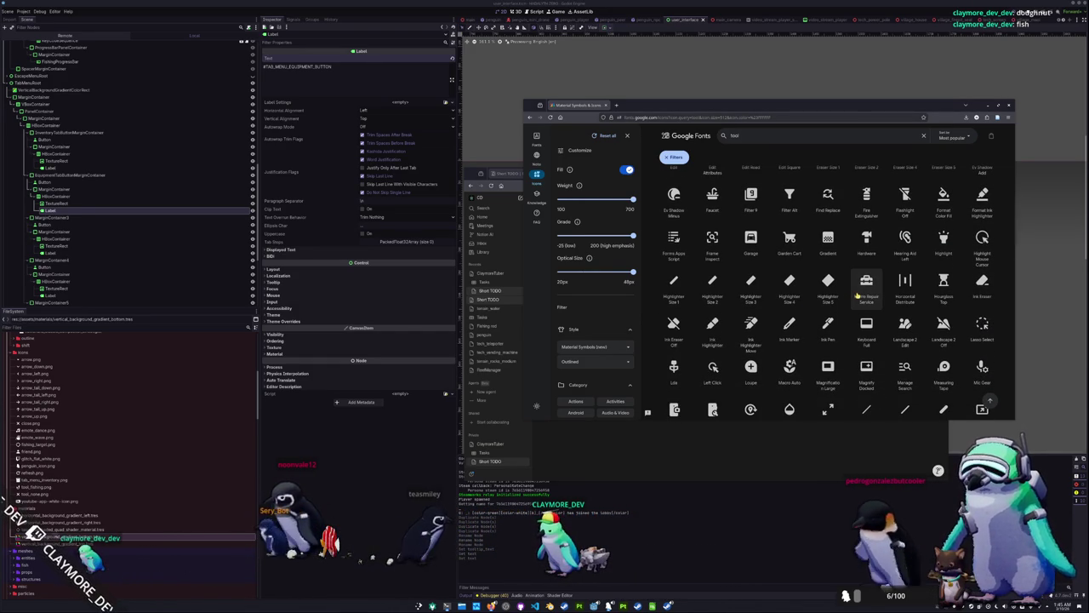
left_click(772, 137)
type("box")
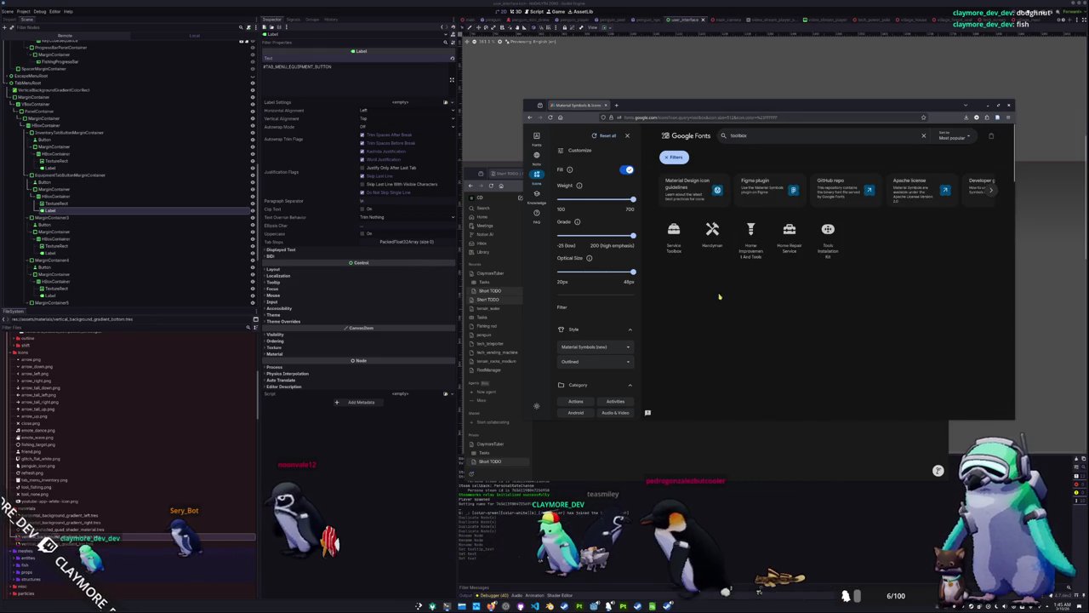
left_click(669, 246)
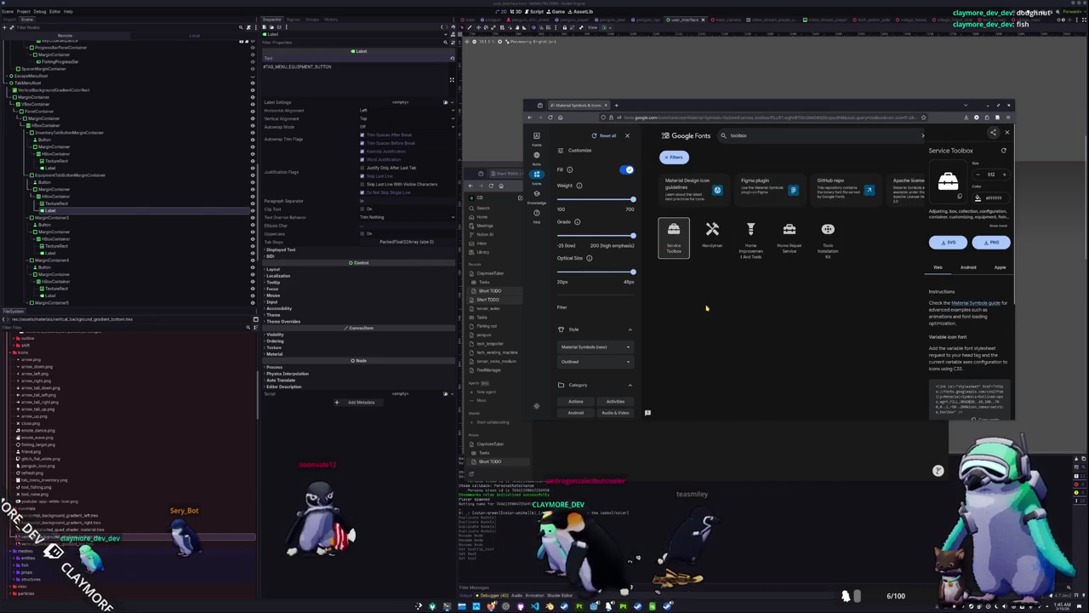
left_click(787, 241)
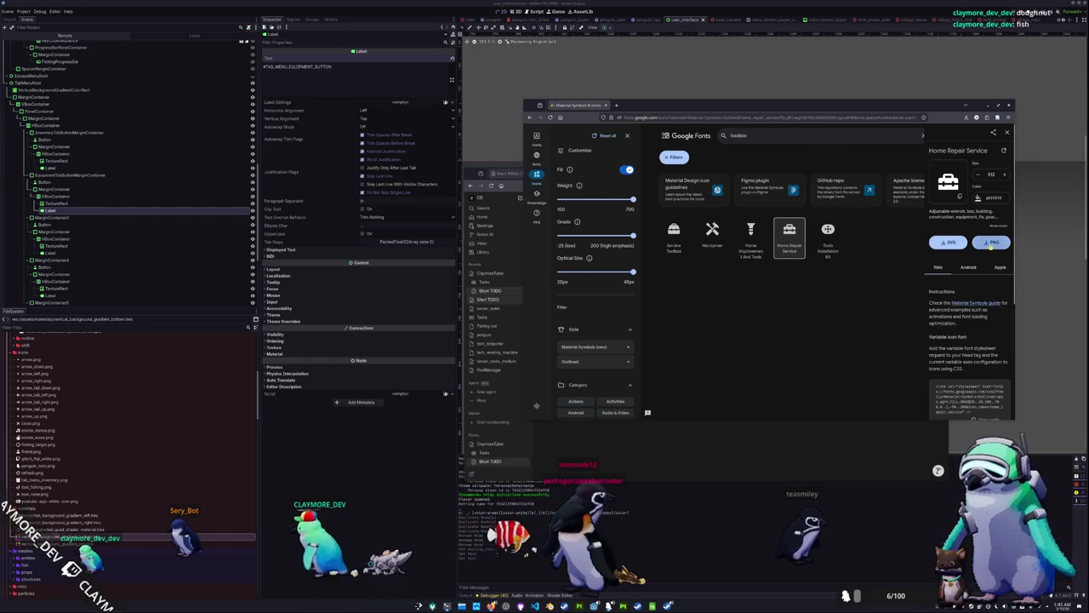
Download the icon as a PNG and drag it into Godot's icons folder.
left_click(991, 242)
mouse_move(899, 129)
left_mouse_down()
mouse_move(851, 133)
mouse_move(588, 276)
mouse_move(65, 443)
left_mouse_up()
left_click(50, 466)
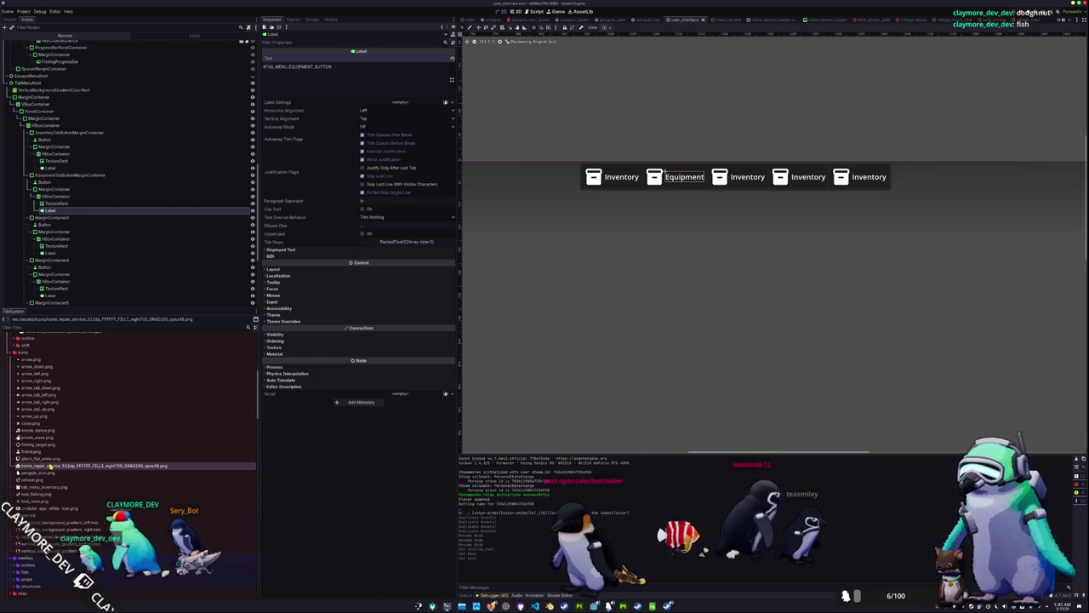
Rename the icon to tab_menu_equipment.png and Quick Load it as the Equipment TextureRect's texture.
type("_equipment")
key("Return")
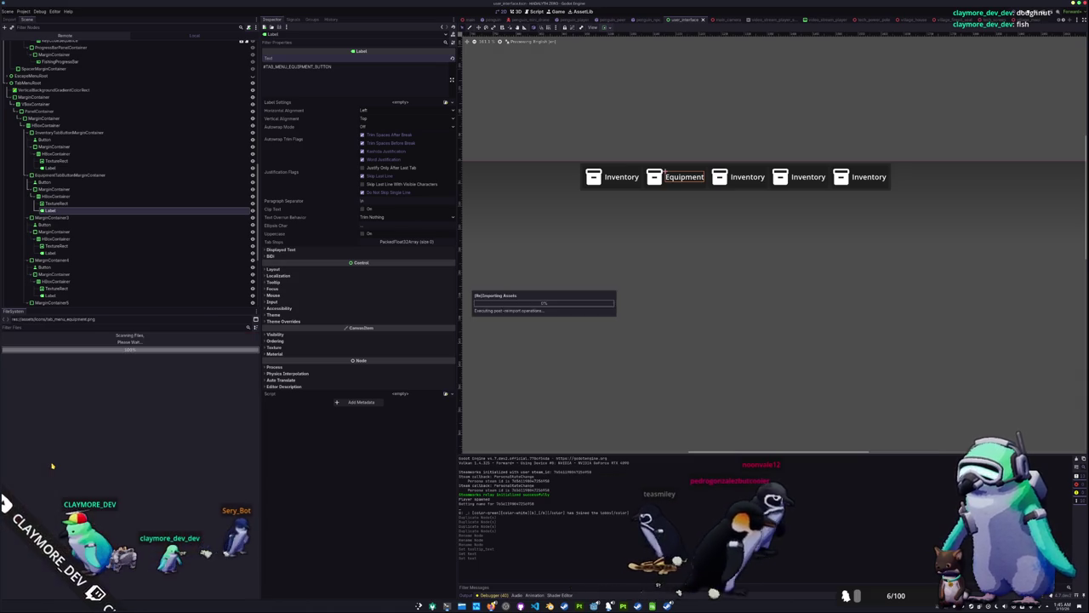
left_click(55, 204)
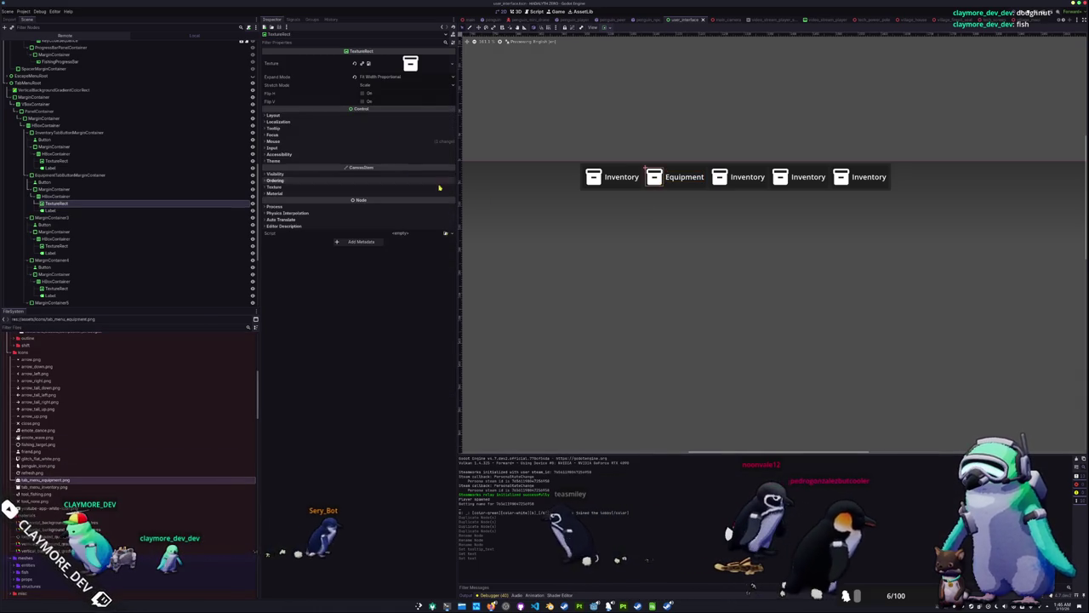
left_click(451, 65)
left_click(409, 216)
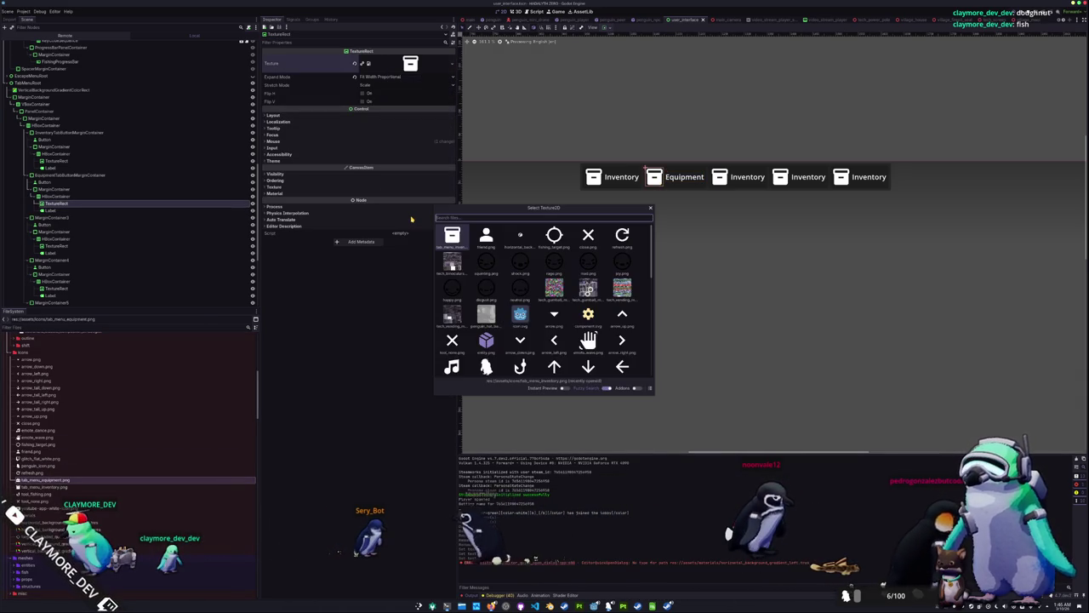
type("tab")
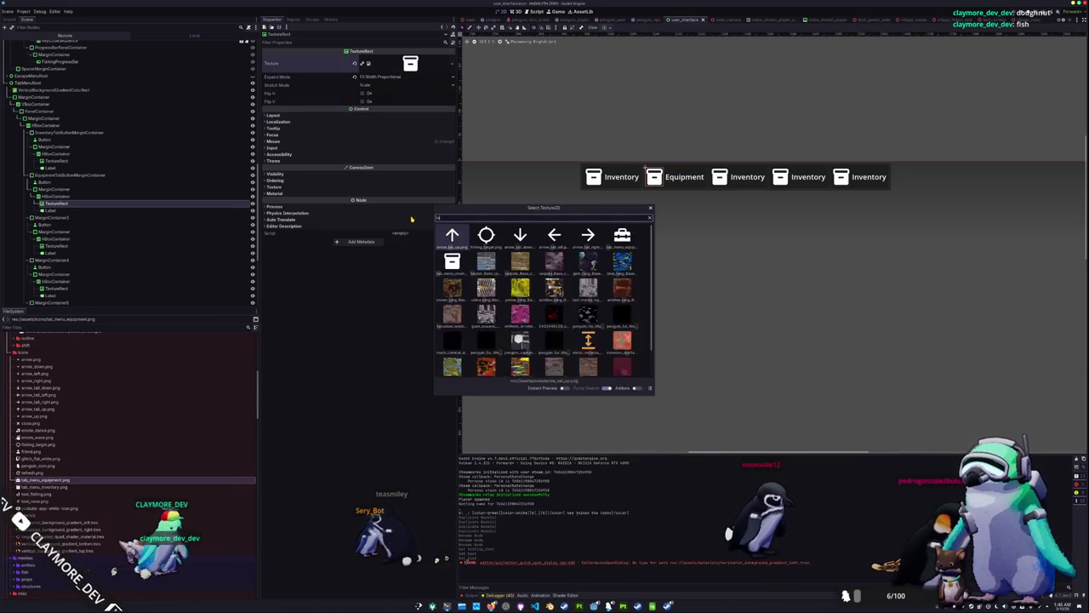
key("Return")
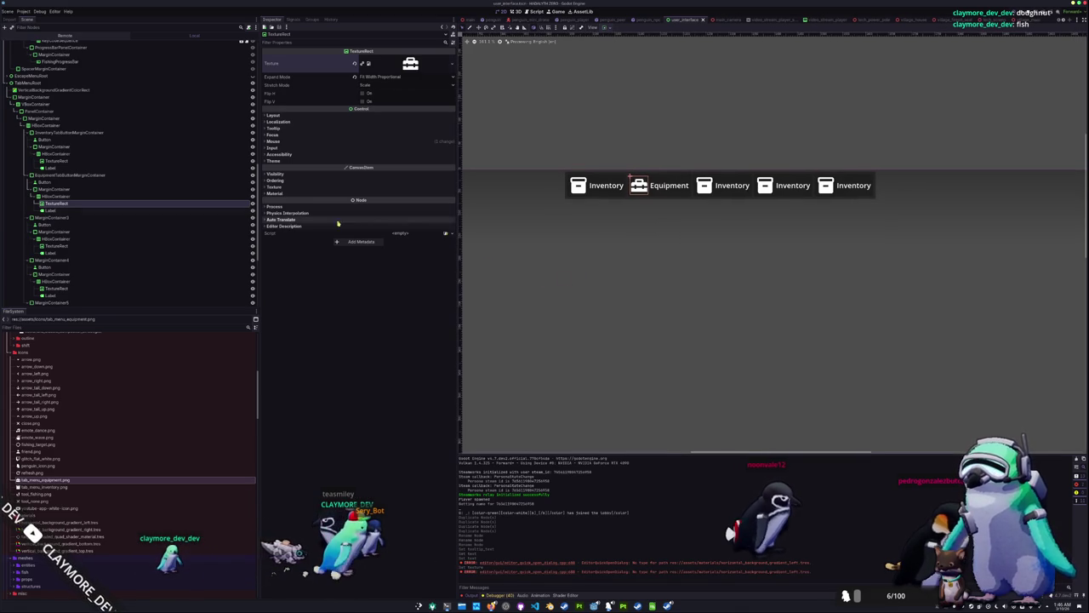
left_click(53, 217)
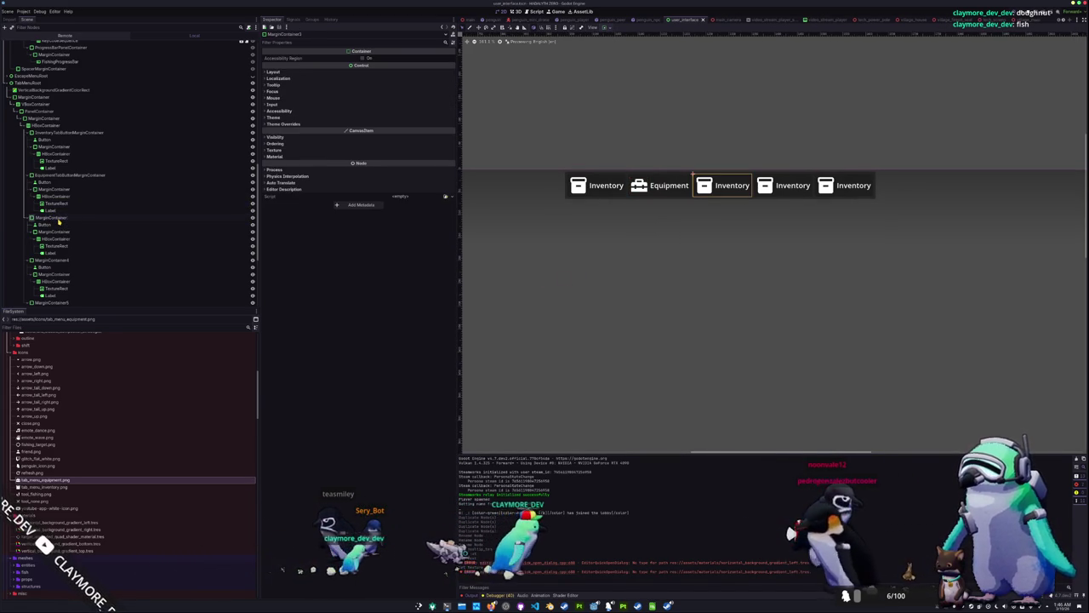
Rename the third container PenguinTabButtonMarginContainer and set its tooltip to #TAB_MENU_PENGUIN_BUTTON_TOOLTIP.
type("PenguinTab")
key("Return")
type("Button")
key("Return")
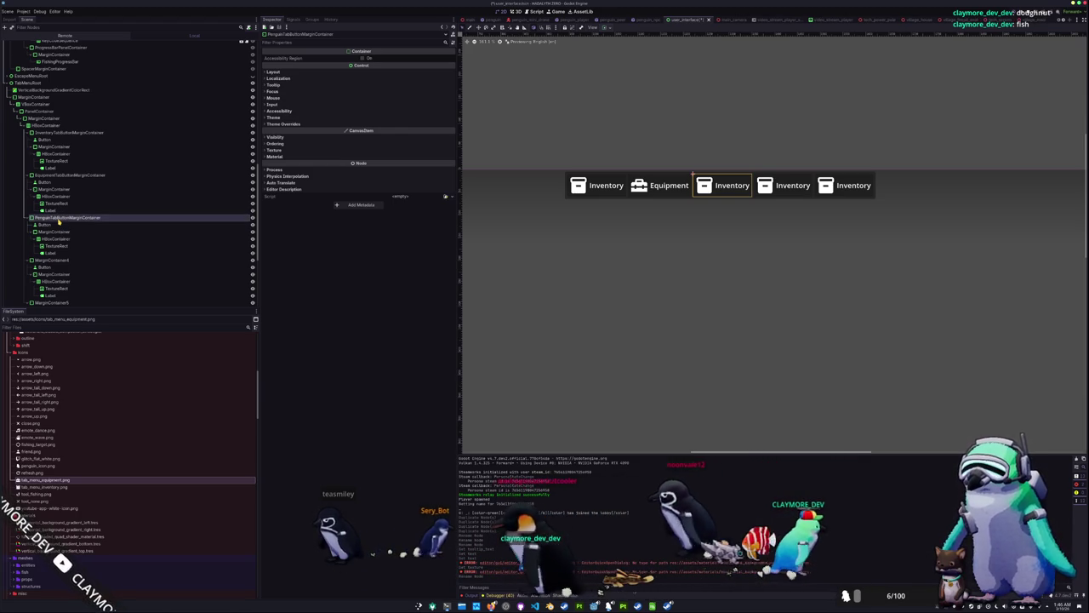
left_click(44, 225)
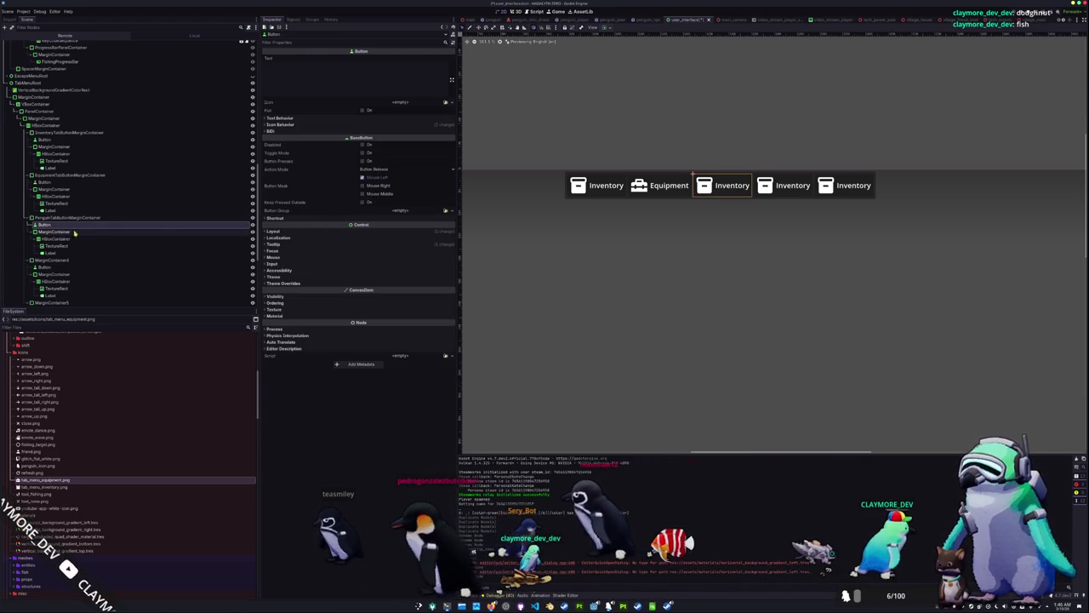
left_click(342, 244)
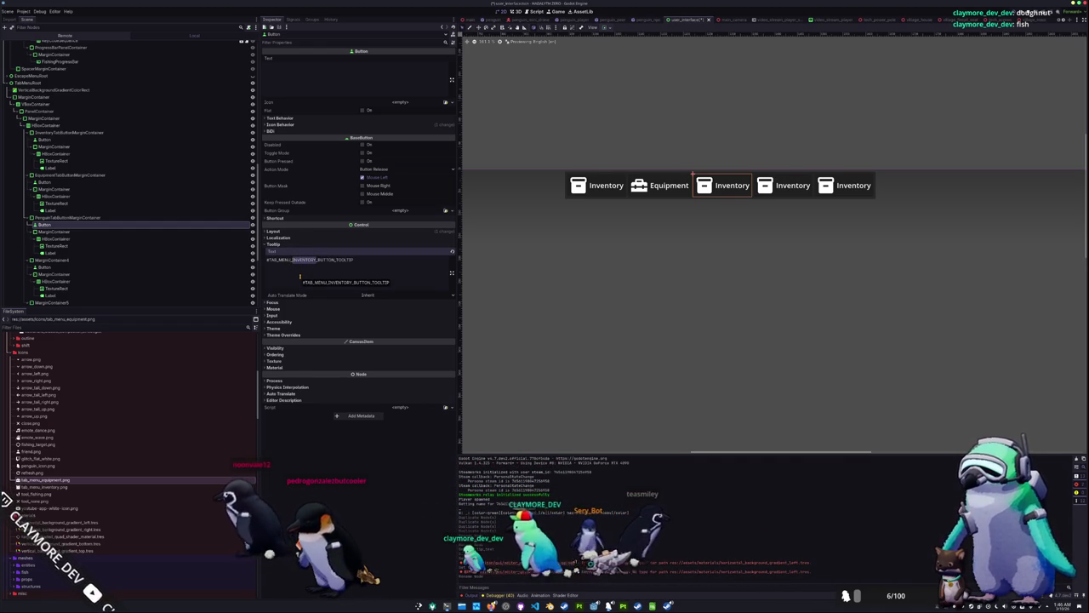
type("PENGU")
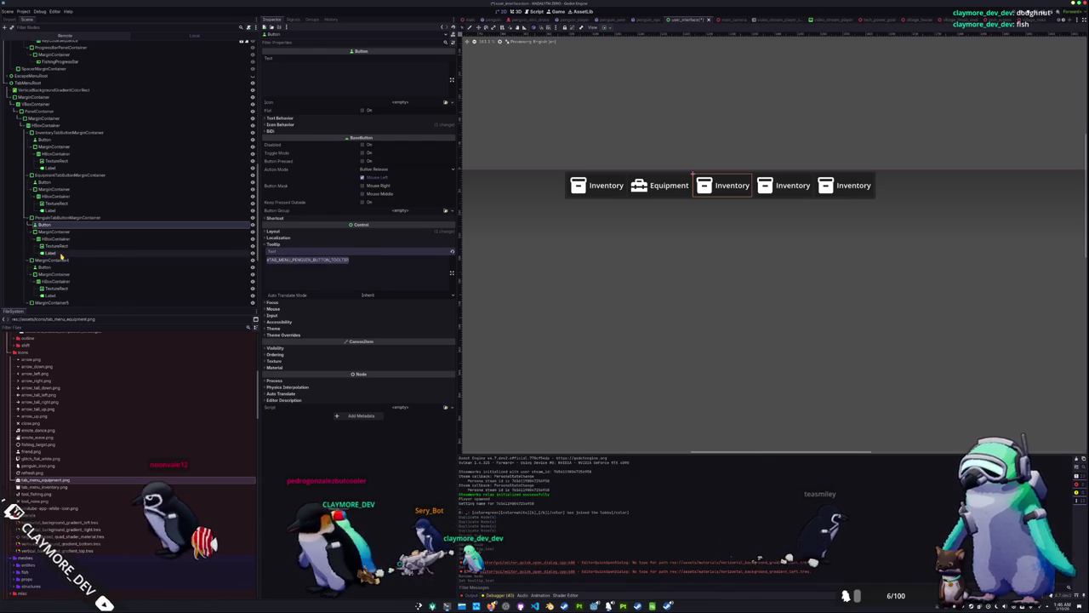
Set the third Label's text to #TAB_MENU_PENGUIN_BUTTON by pasting and trimming the tooltip key.
left_click(207, 252)
type("#TAB_MENU_PENGUIN_BUTTON_TOOLTIP")
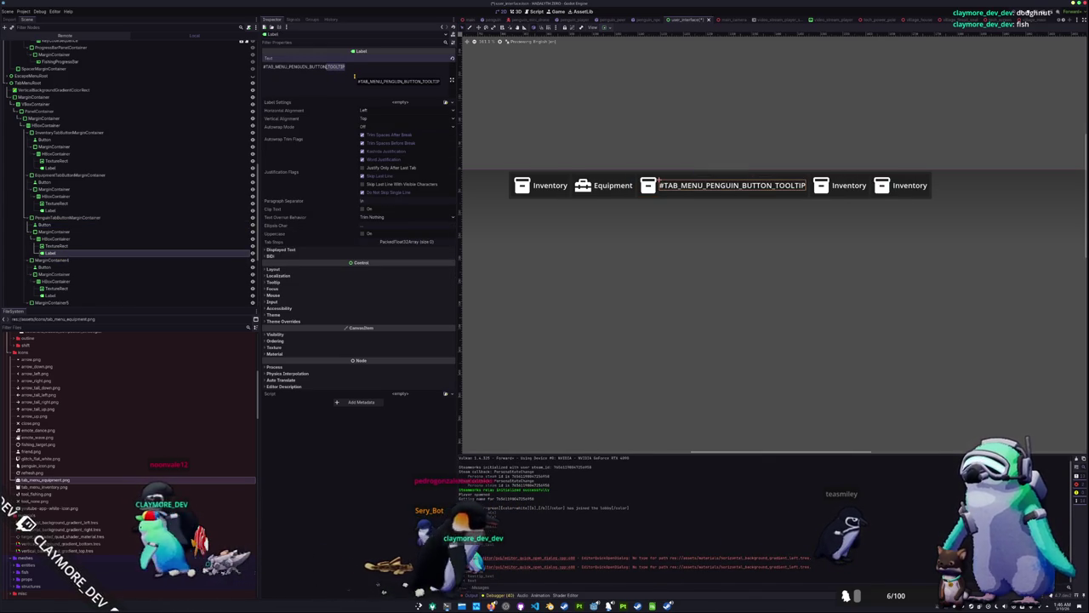
key("BackSpace")
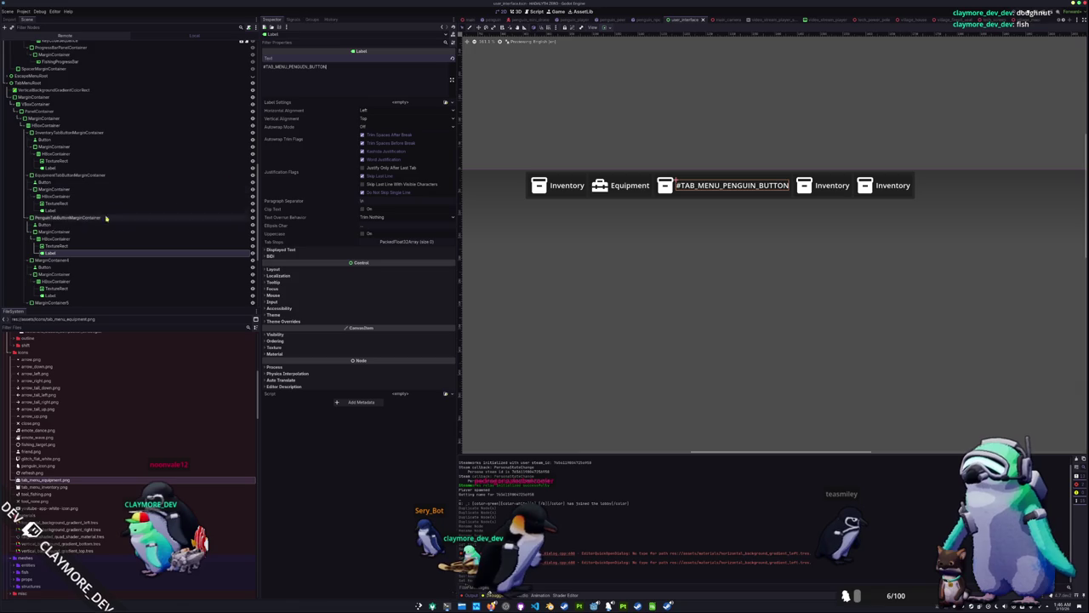
left_click(53, 247)
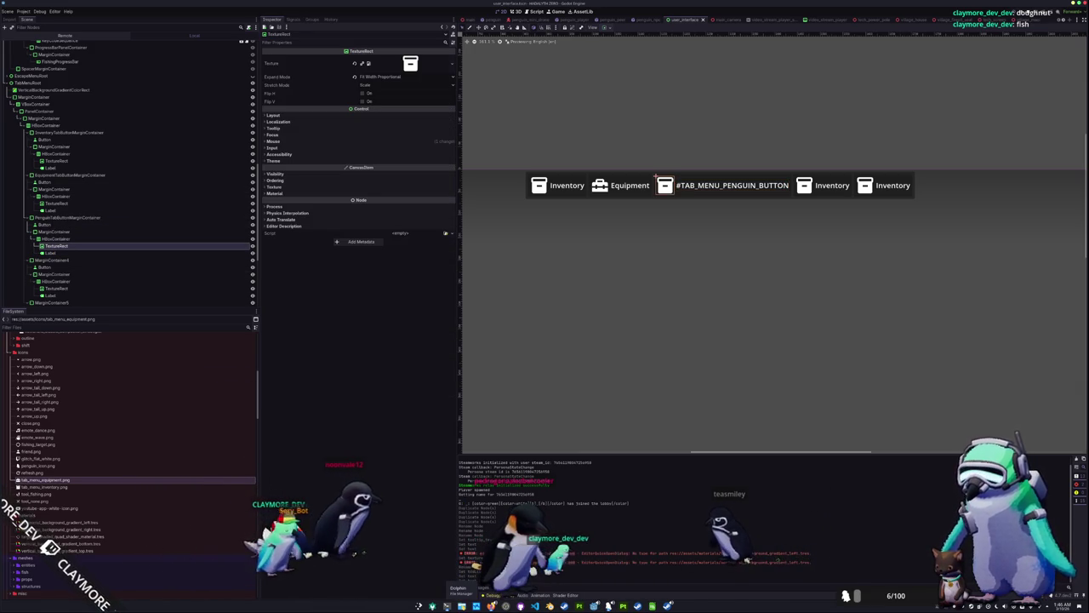
Open Dolphin and browse to the icons folder under the godot assets entities folder.
key("super+e")
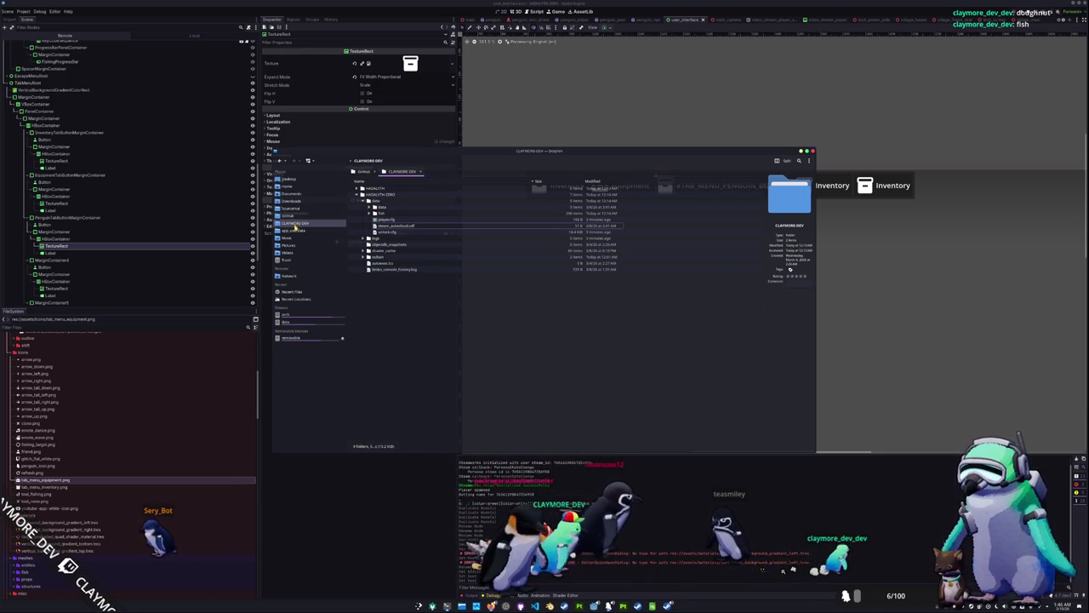
left_click(290, 208)
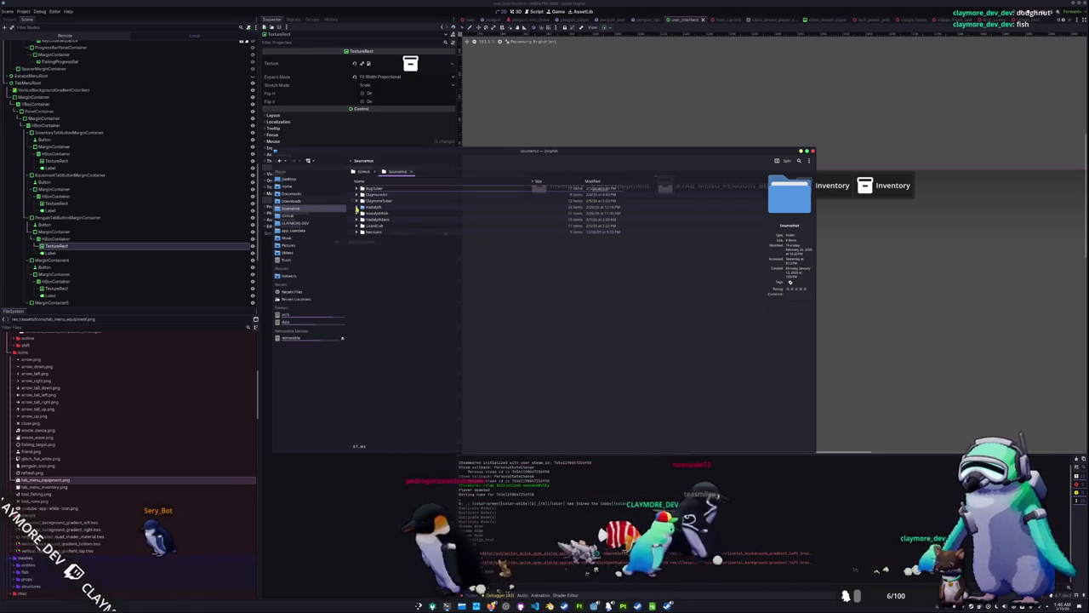
left_click(357, 208)
left_click(361, 238)
left_click(372, 263)
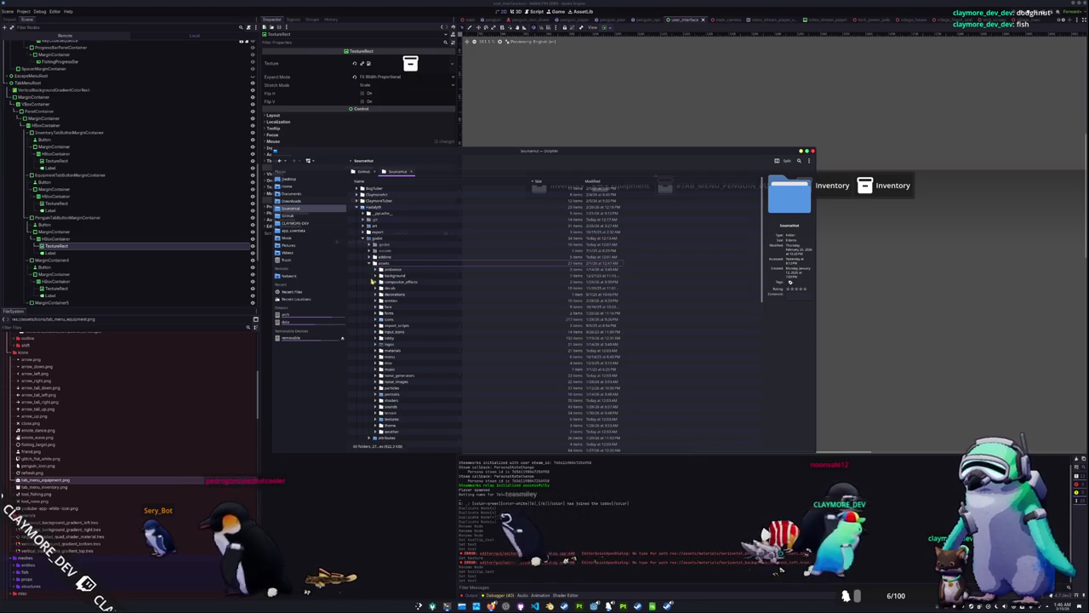
left_click(375, 299)
scroll(377, 303, "down", 3)
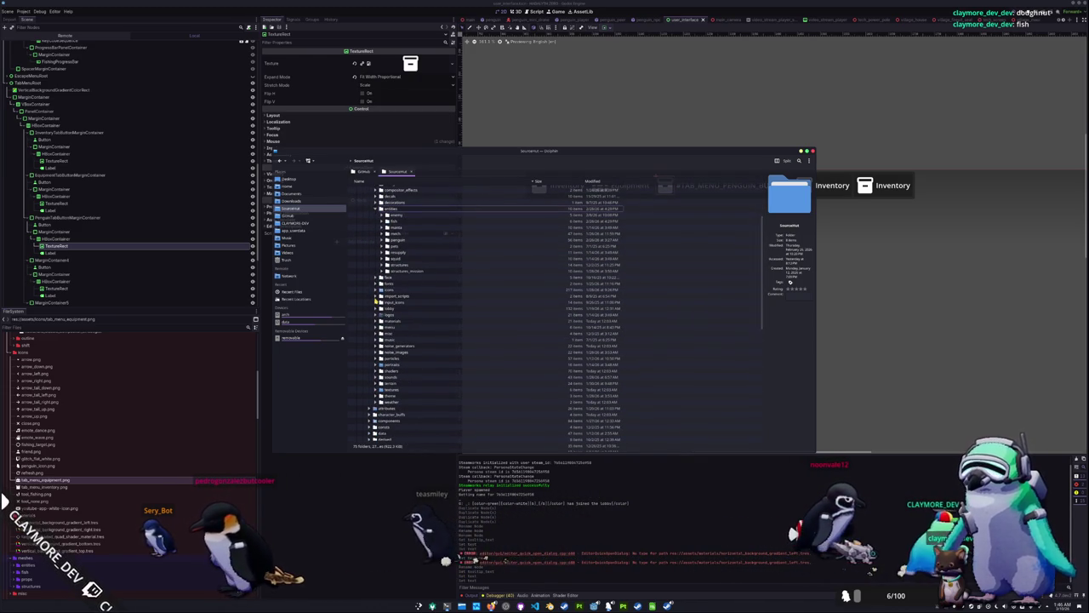
left_click(374, 291)
scroll(375, 291, "down", 5)
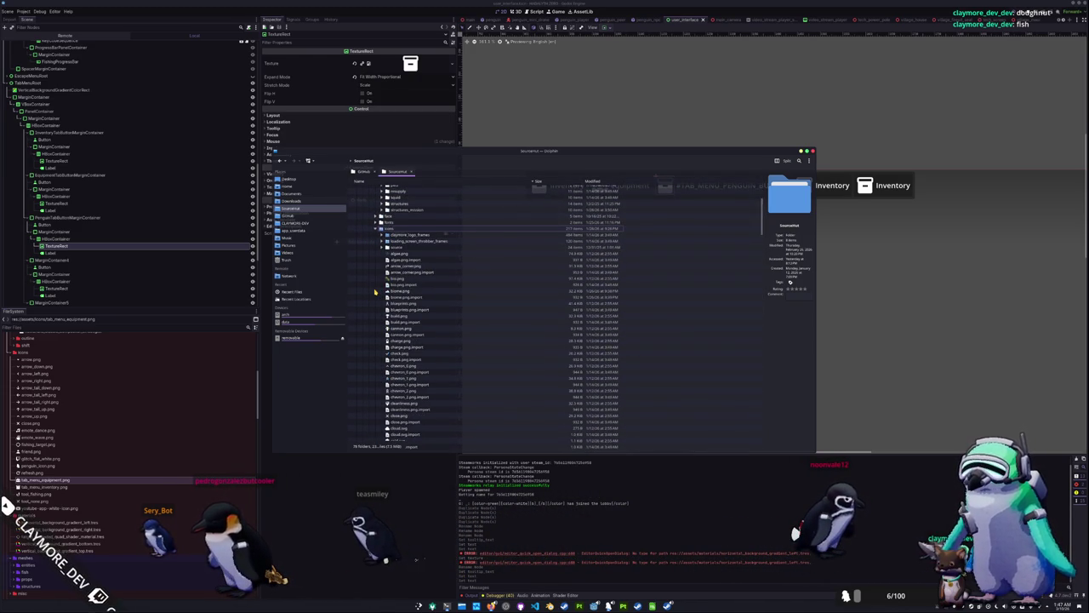
scroll(374, 292, "down", 2)
scroll(375, 292, "down", 8)
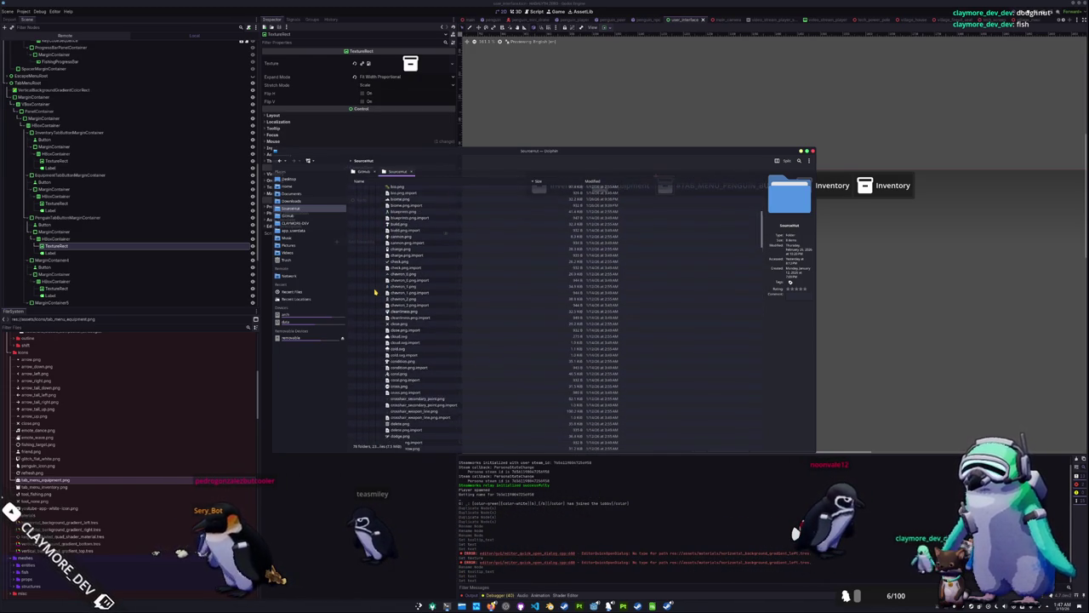
scroll(372, 316, "down", 4)
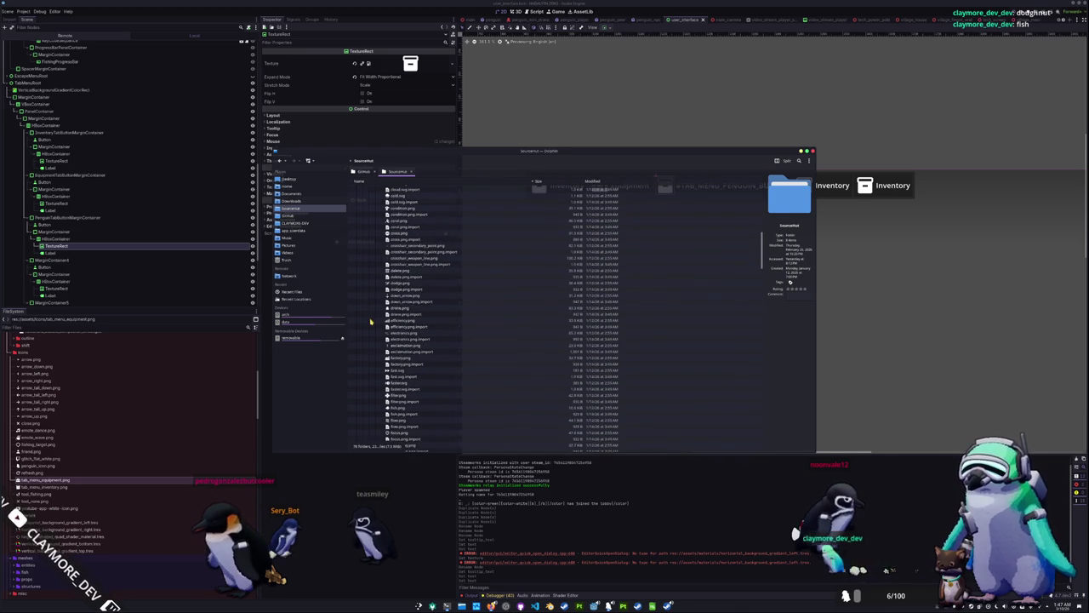
Select drone.png and penguin_icon.png and drag them into Godot's icons folder.
left_click(394, 308)
scroll(395, 315, "down", 4)
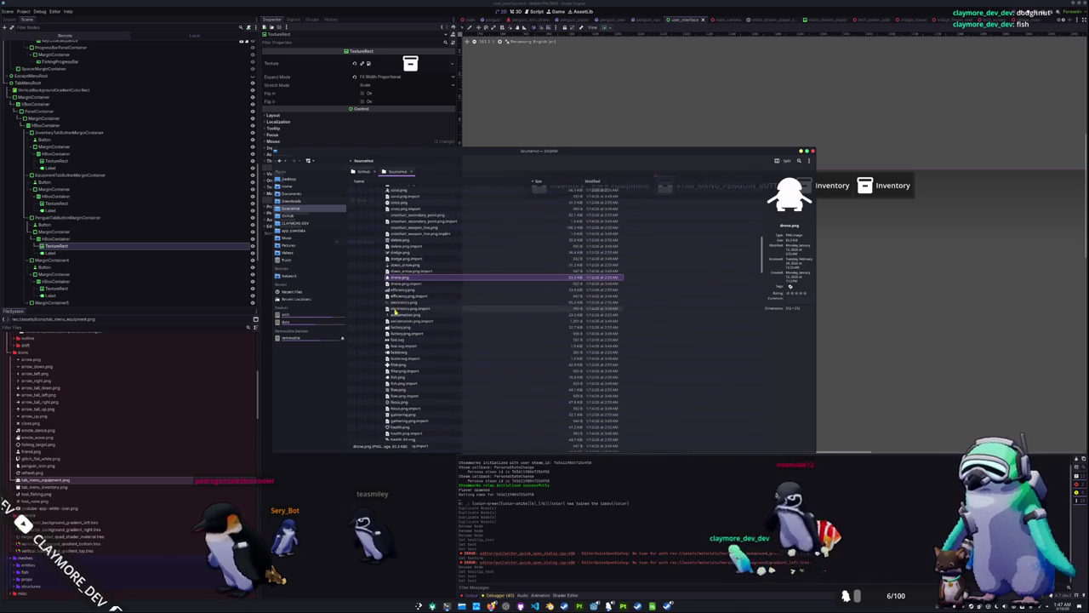
scroll(398, 321, "down", 5)
scroll(398, 323, "down", 5)
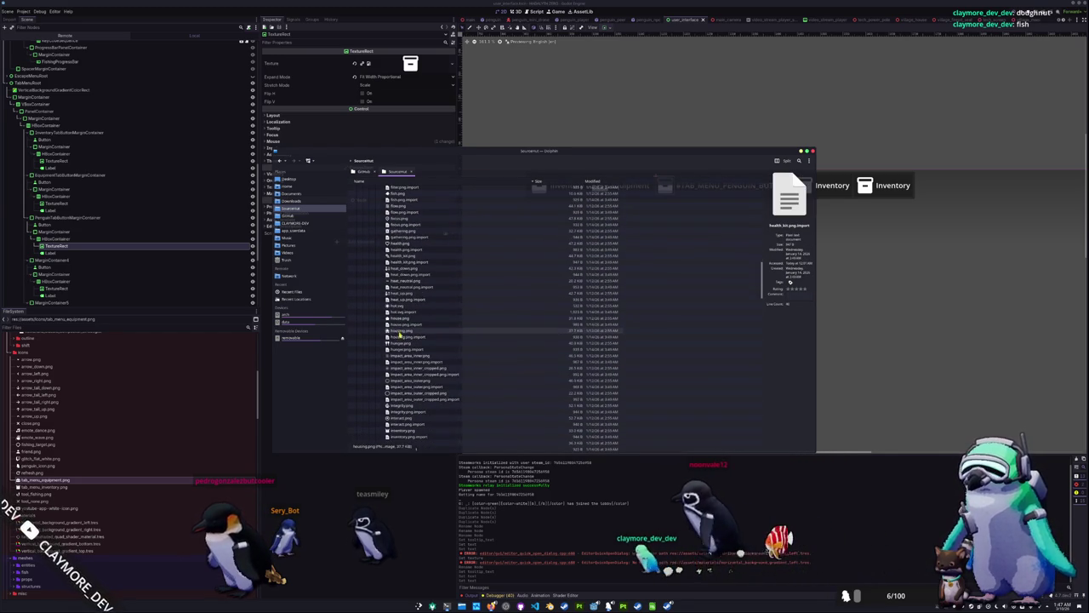
scroll(400, 340, "down", 5)
scroll(405, 355, "down", 8)
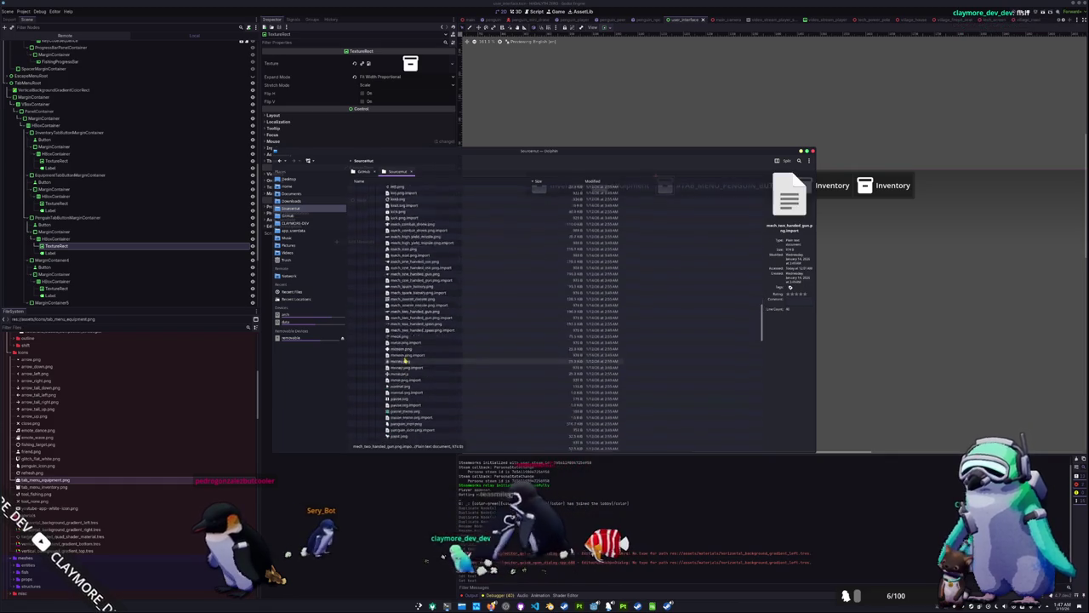
scroll(406, 364, "down", 5)
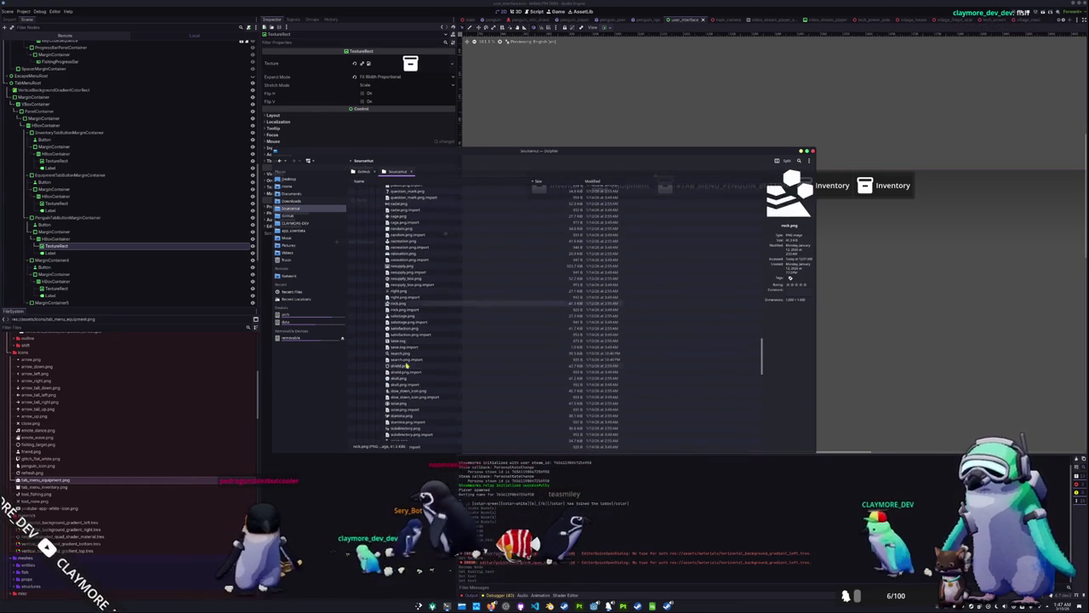
scroll(408, 369, "down", 2)
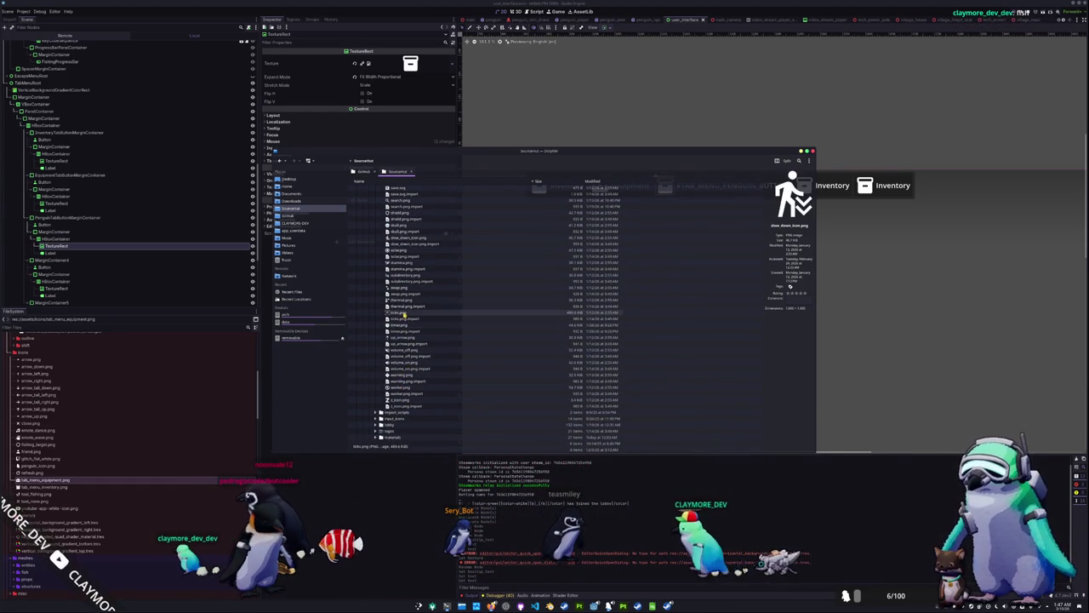
scroll(400, 375, "up", 1)
scroll(458, 319, "up", 3)
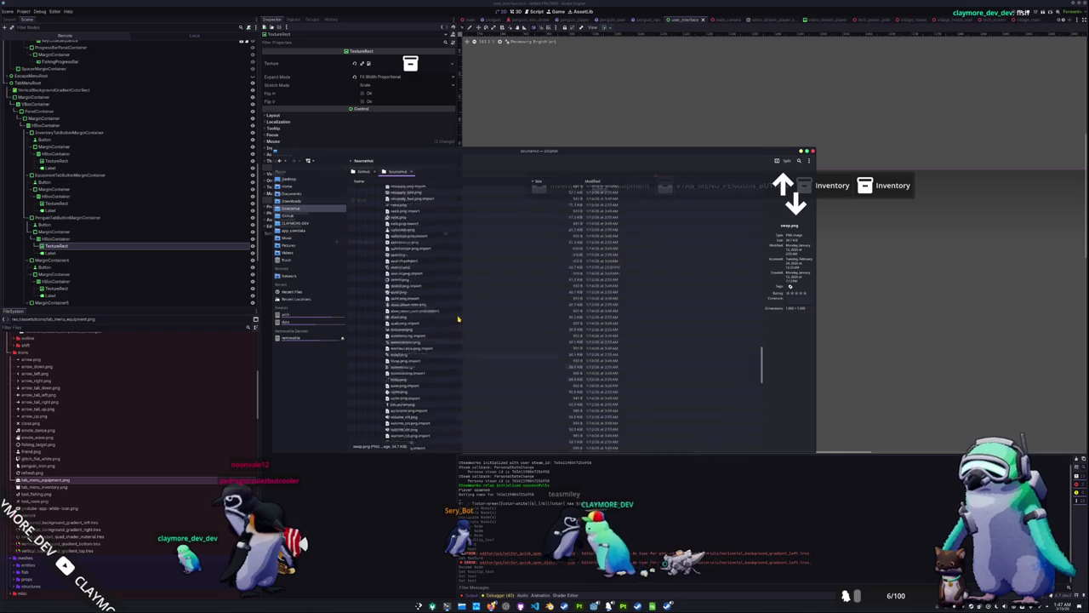
scroll(458, 324, "down", 3)
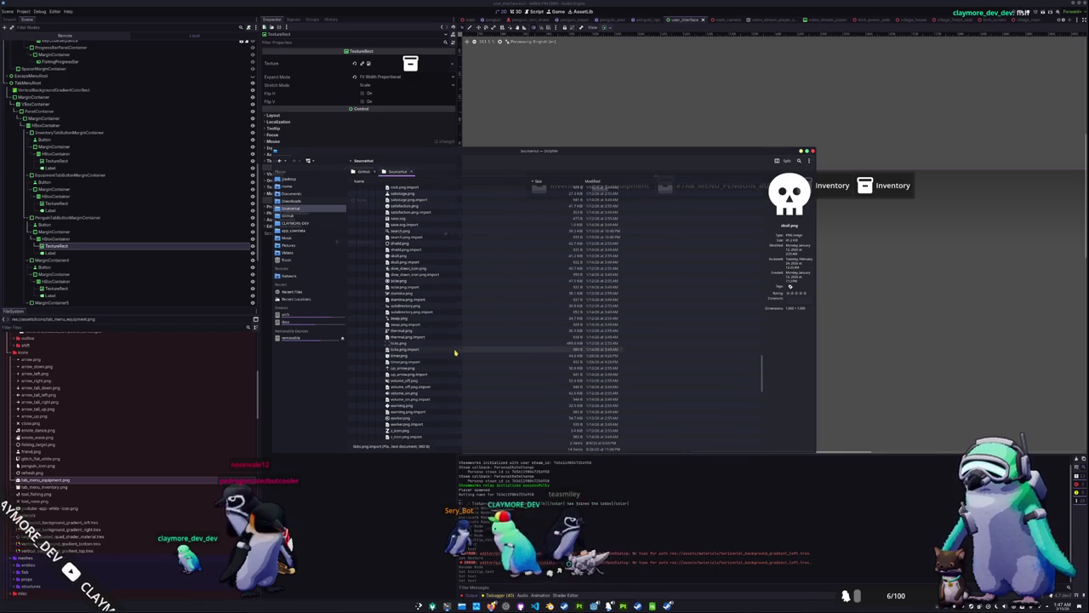
scroll(455, 352, "up", 2)
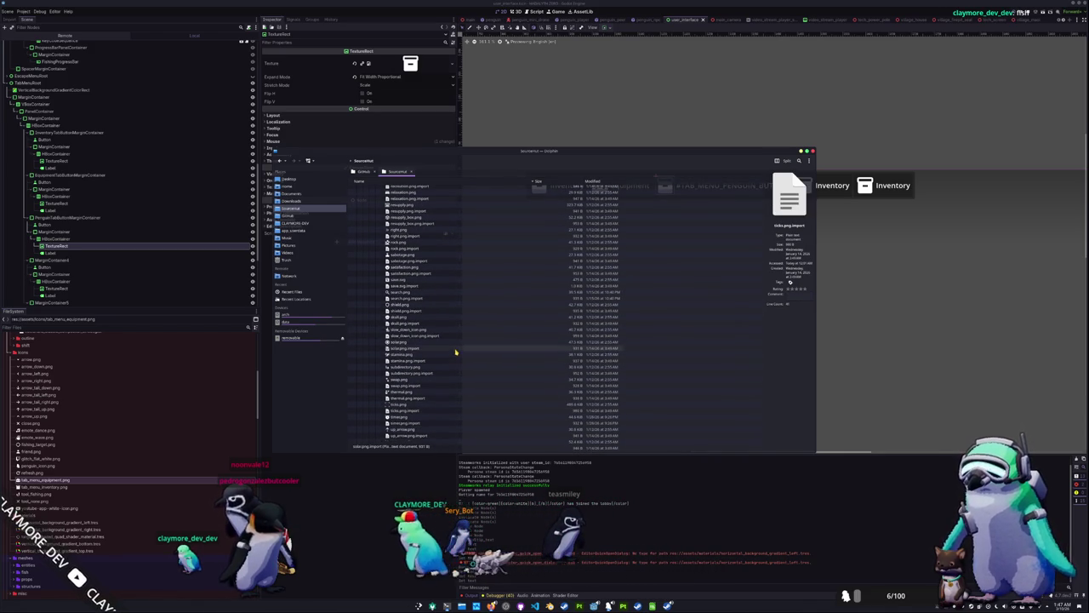
scroll(455, 352, "up", 3)
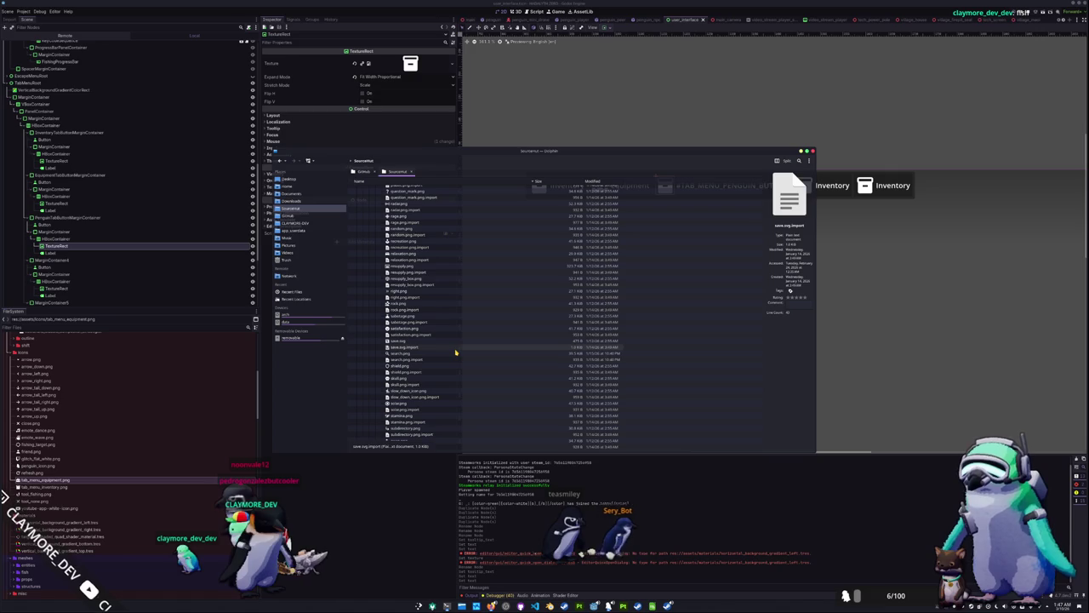
scroll(455, 352, "down", 2)
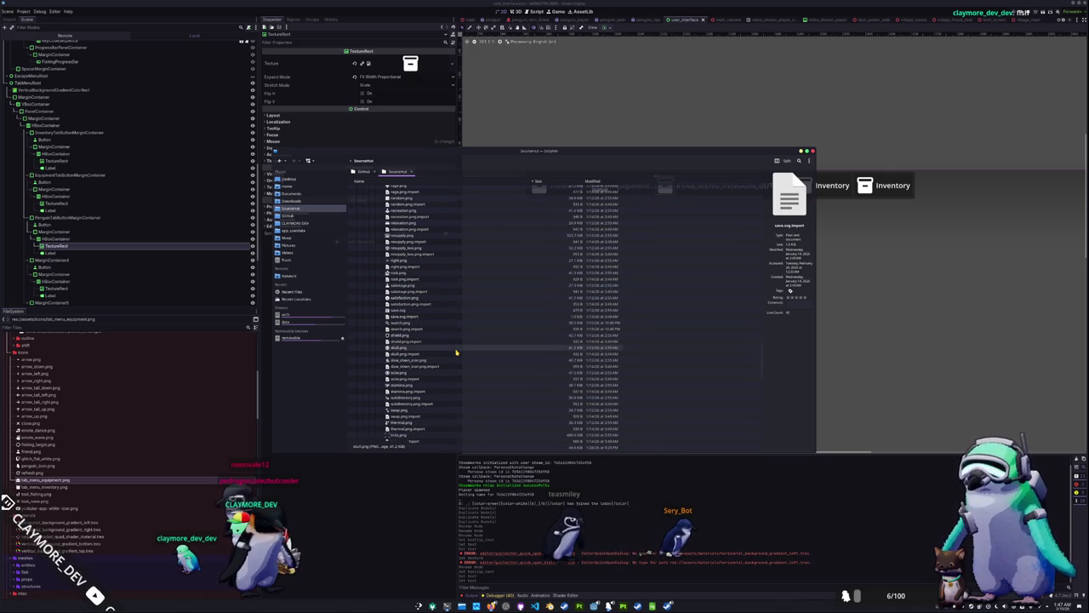
scroll(455, 353, "up", 9)
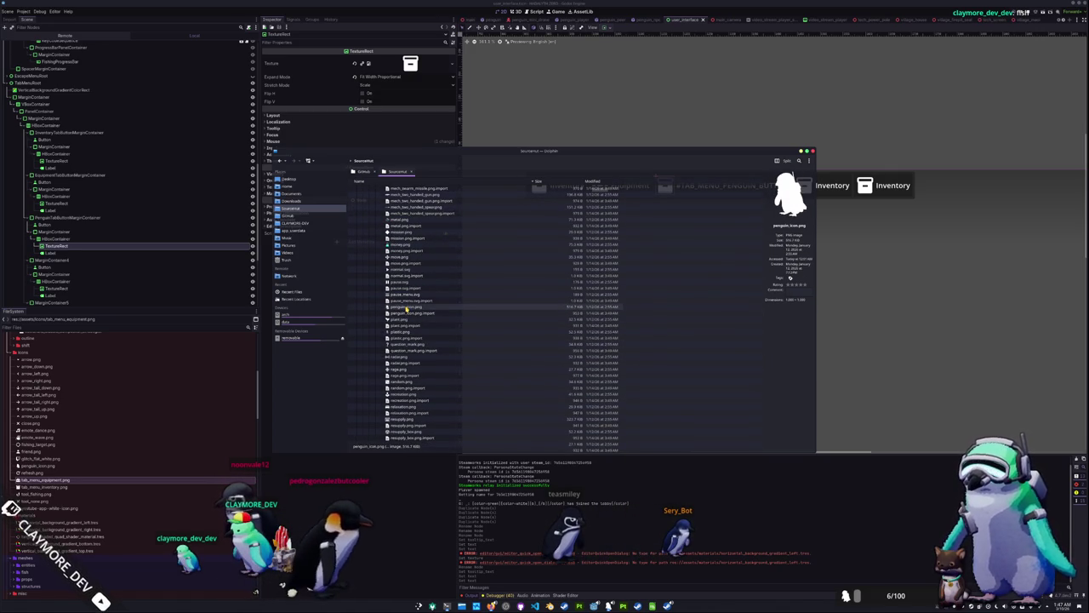
left_click(407, 308)
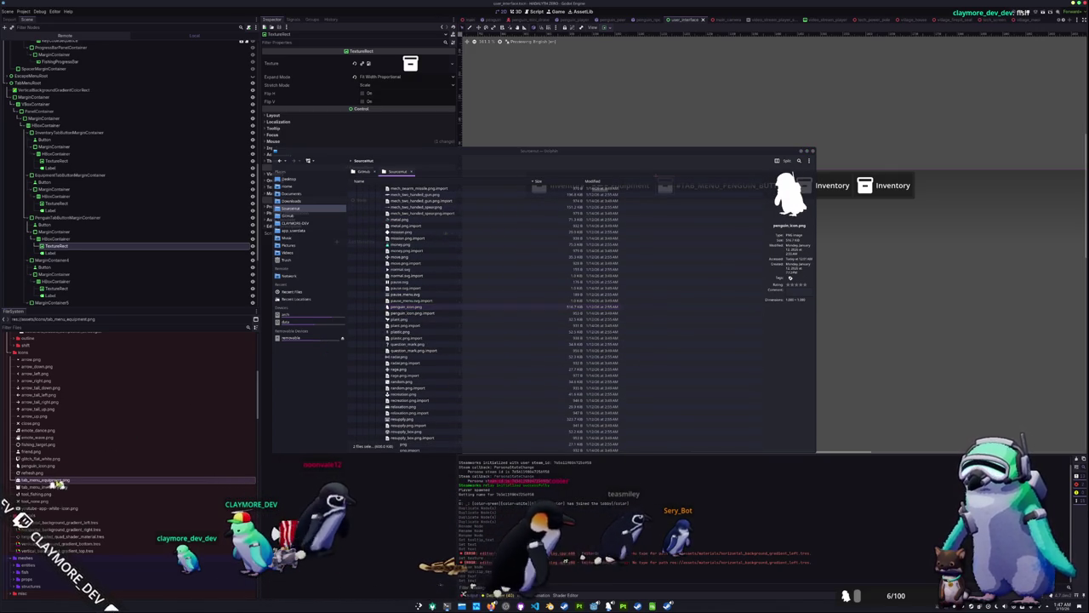
left_click_drag(56, 483, 61, 483)
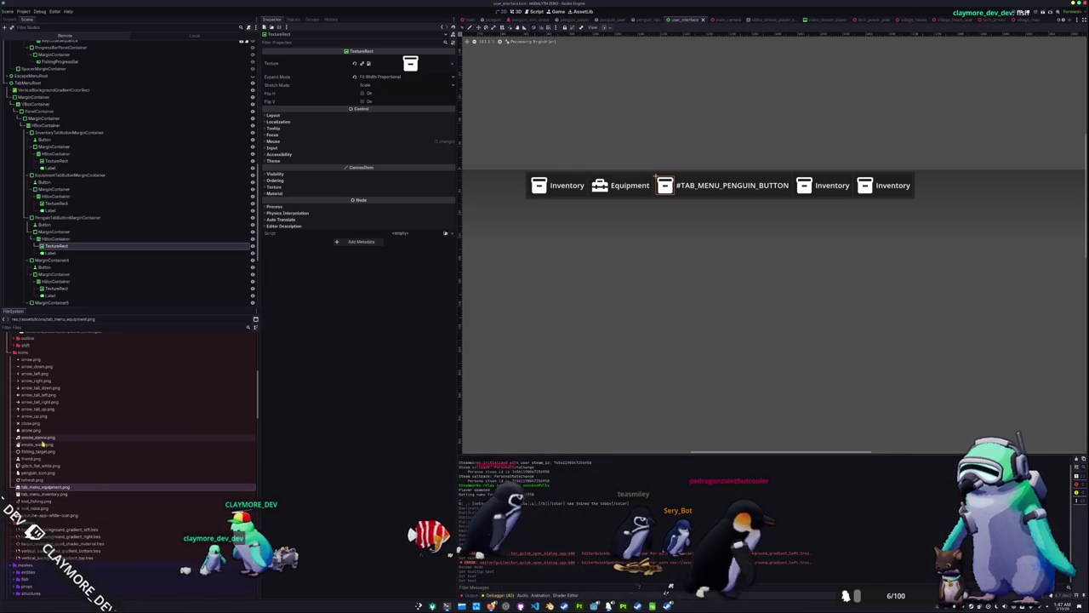
Rename drone.png to tab_menu_drone.png and duplicate penguin_icon.png as tab_menu_penguin.png.
left_click(62, 431)
key("F2")
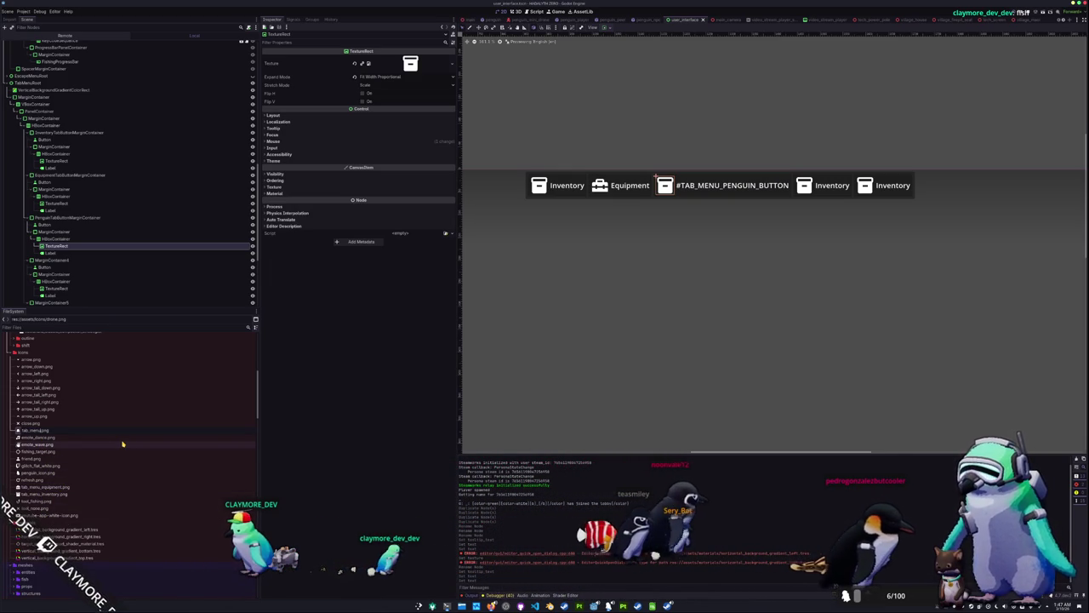
key("Return")
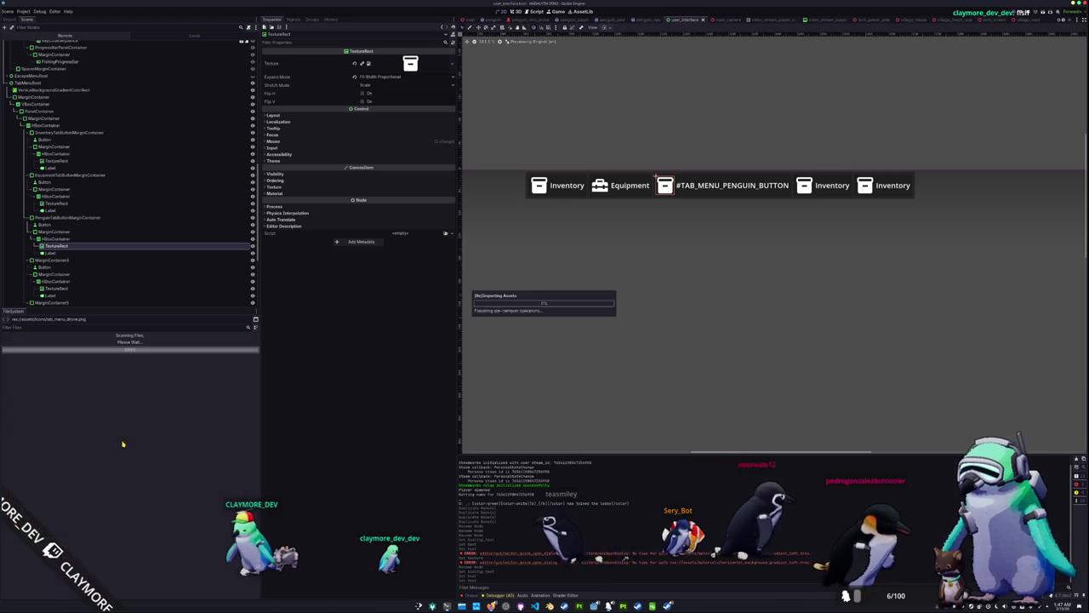
left_click(101, 466)
key("ctrl+d")
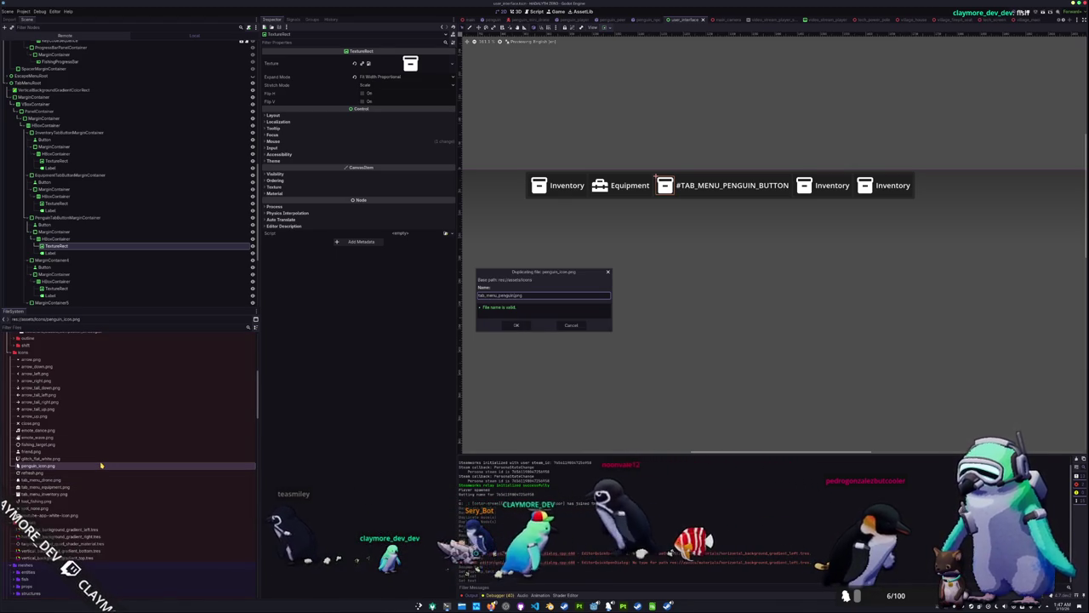
key("Return")
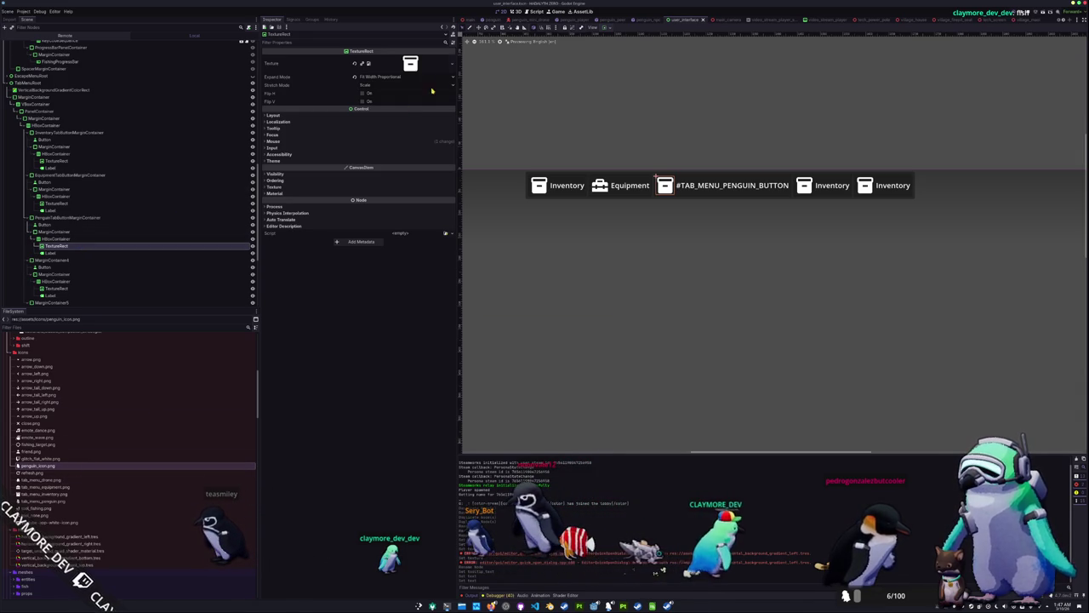
Set the Penguin tab's icon texture to tab_menu_penguin, then delete penguin_icon.png.
left_click(453, 64)
left_click(405, 216)
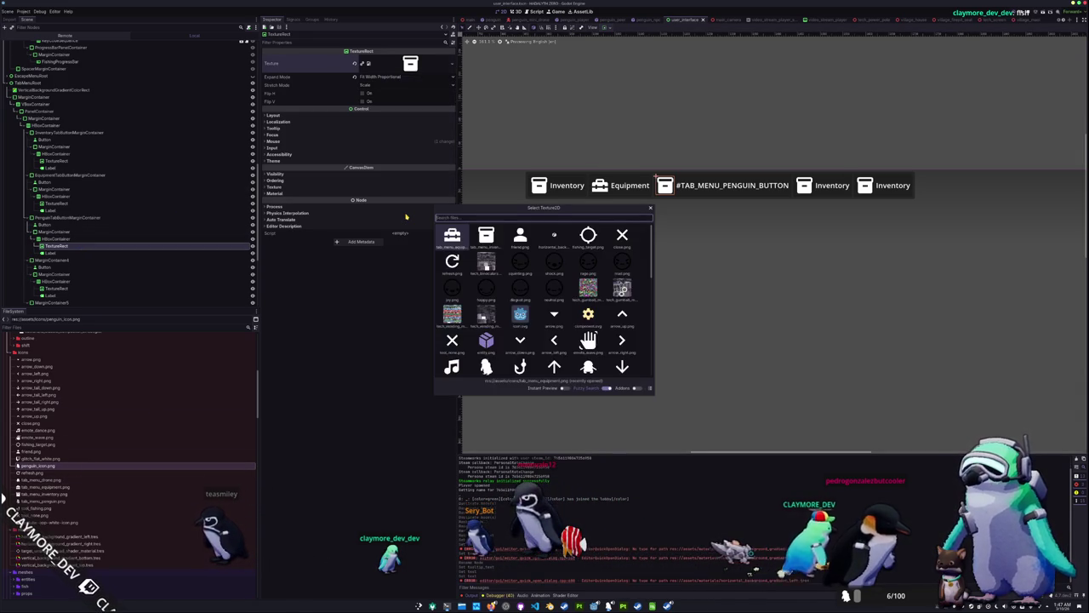
type("penguin")
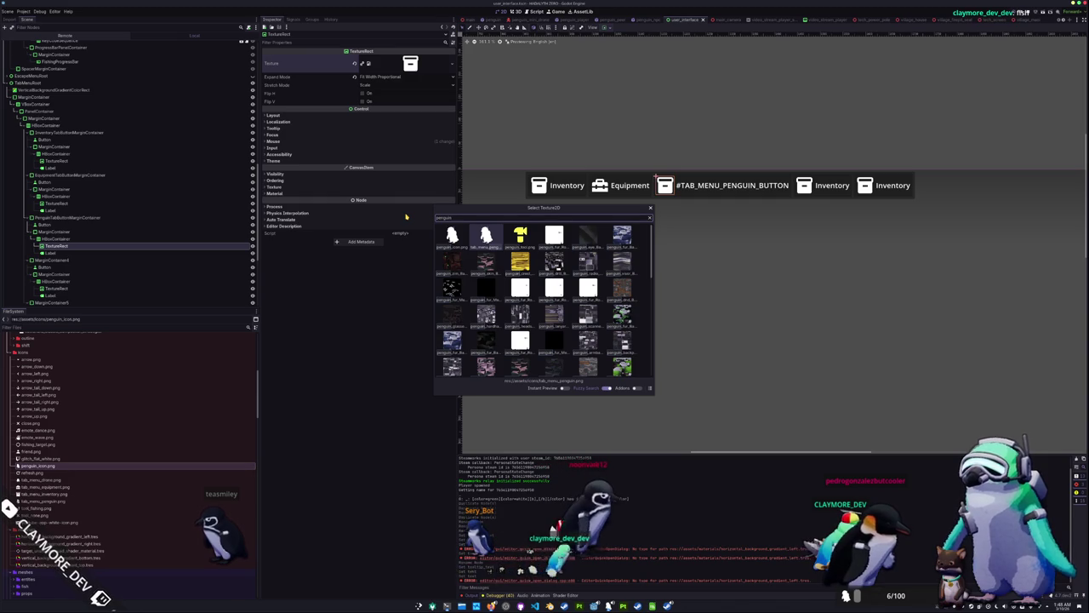
key("Return")
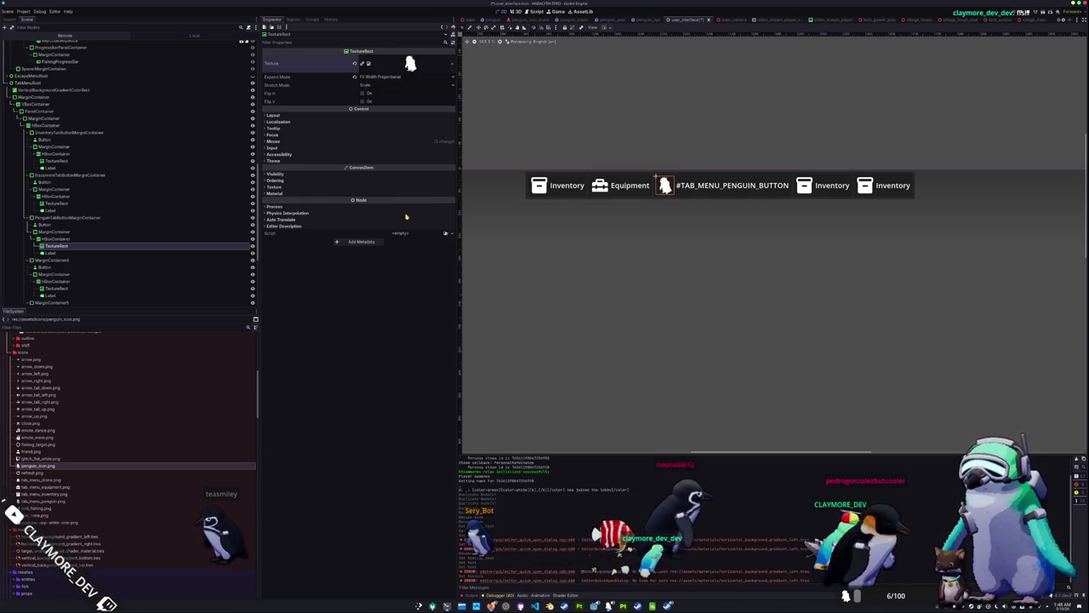
left_click(53, 467)
key("Delete")
key("Return")
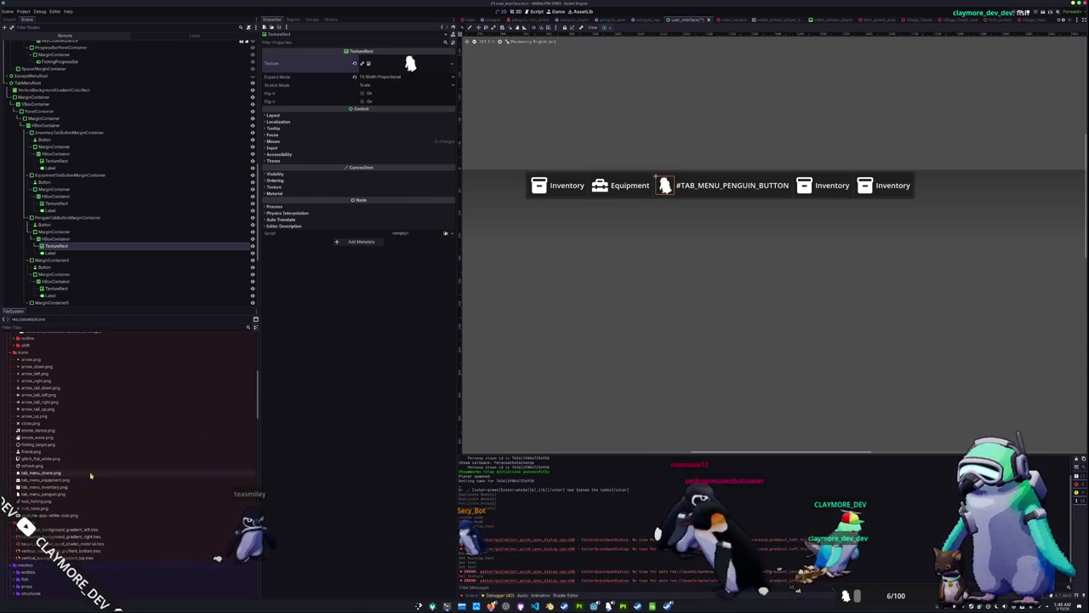
Give the next tab's icon the tab_menu_drone texture, then switch to Blender.
left_click(56, 288)
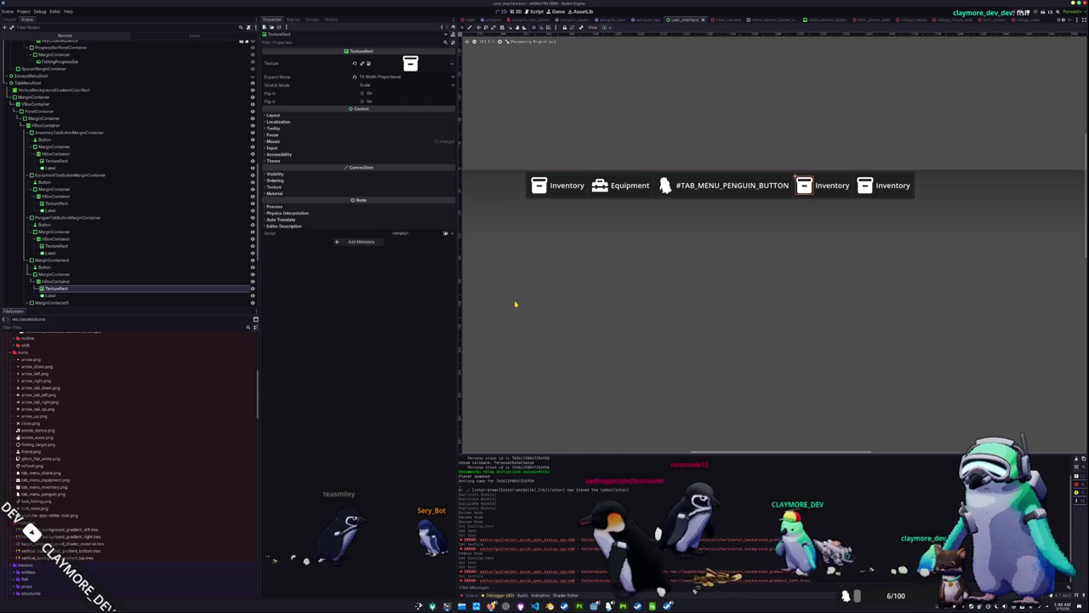
left_click(452, 65)
left_click(410, 218)
type("drone")
key("Return")
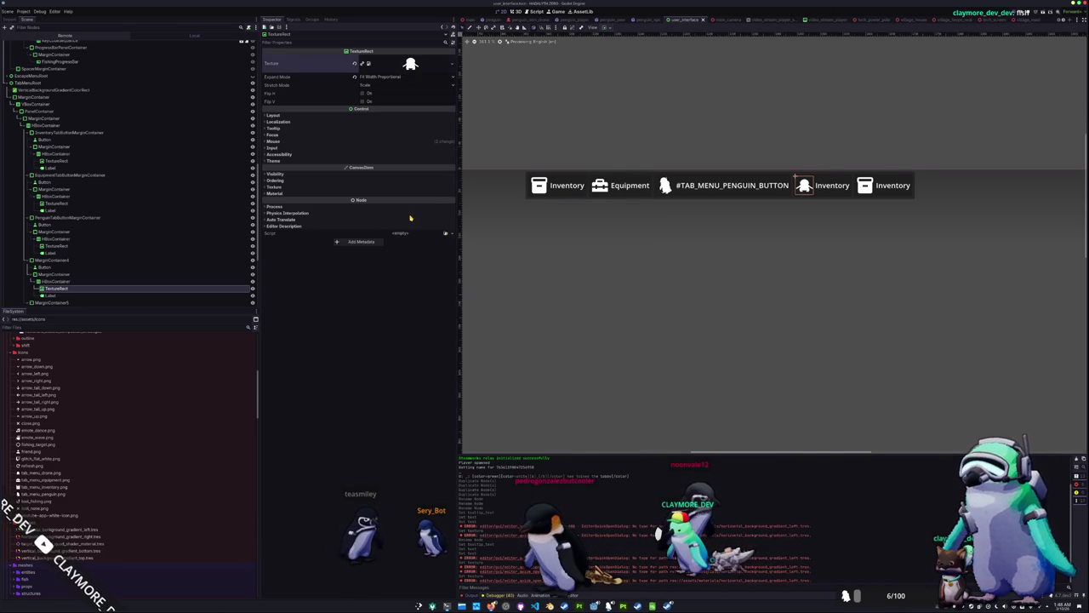
key("super+e")
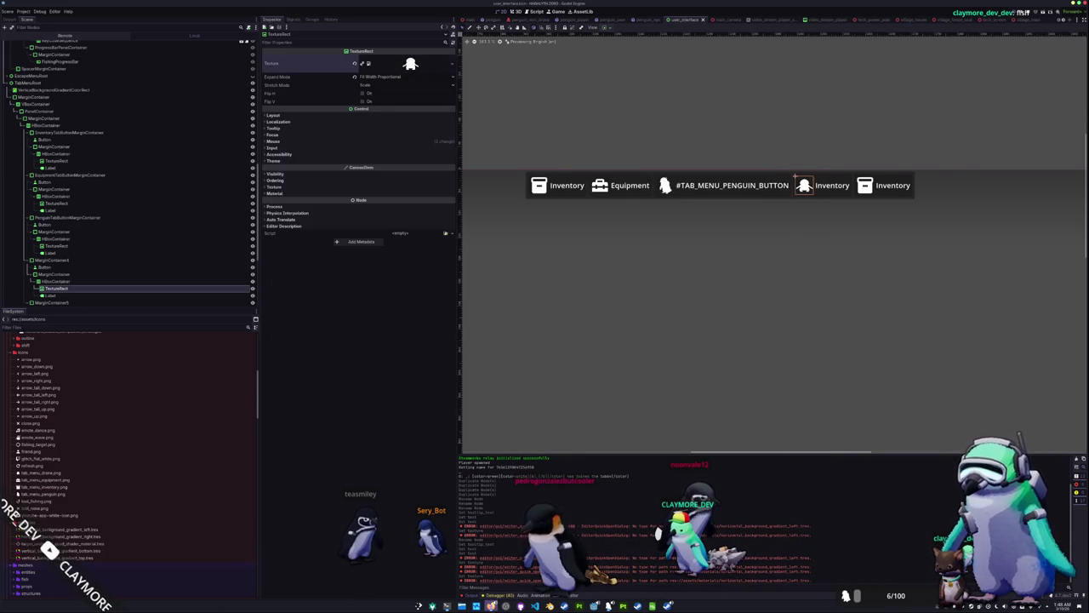
key("alt+Tab")
key("alt+Tab")
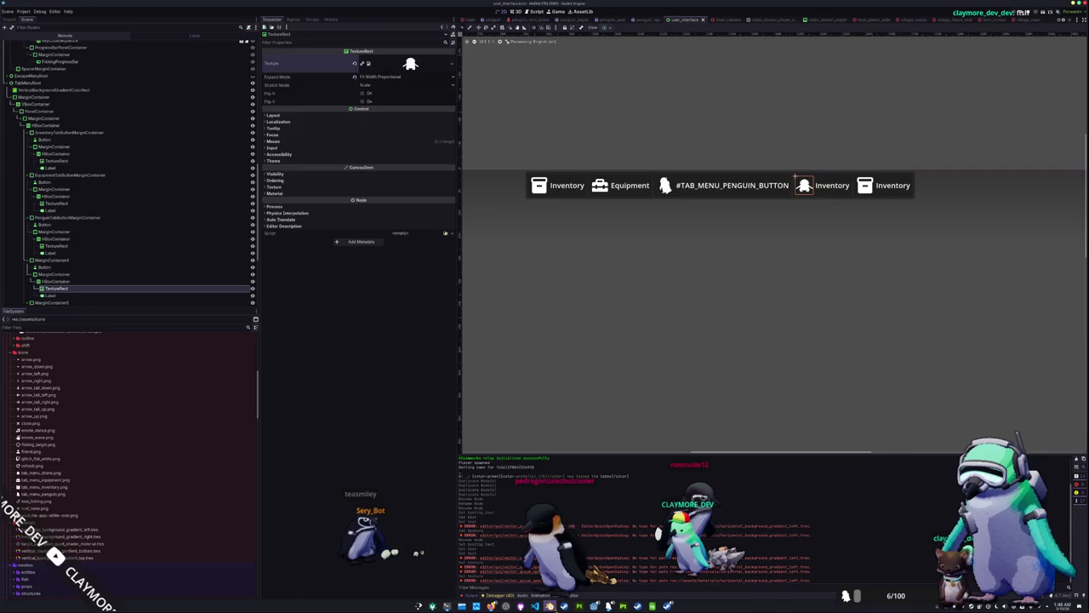
left_click(549, 605)
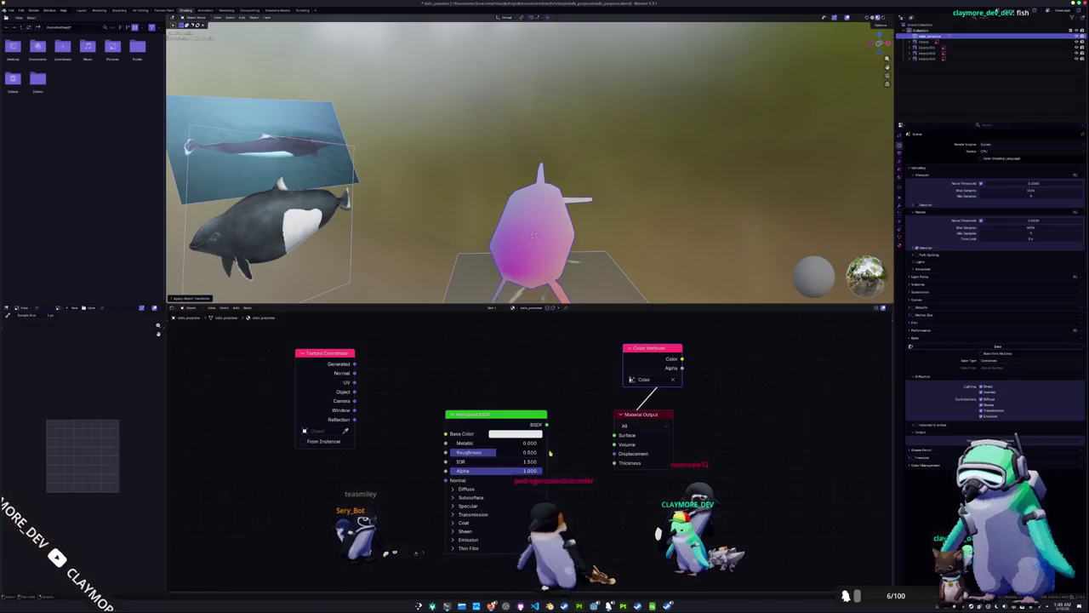
Open a different blend file without saving the current scene, going up to the project root.
left_click(11, 9)
left_click(21, 23)
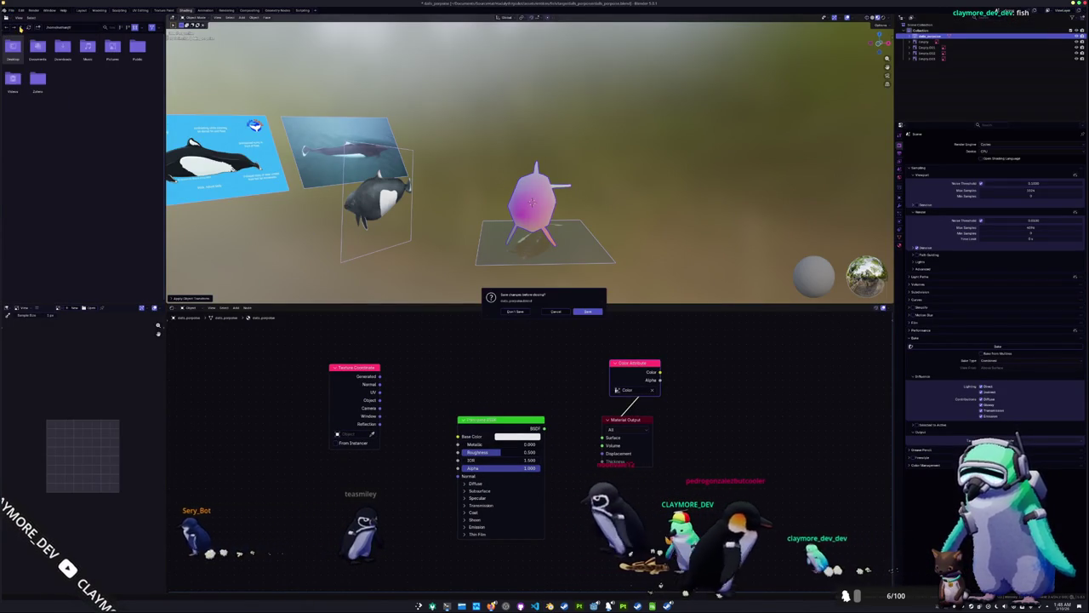
left_click(580, 312)
left_click(364, 88)
left_click(364, 88)
left_click(364, 87)
left_click(364, 88)
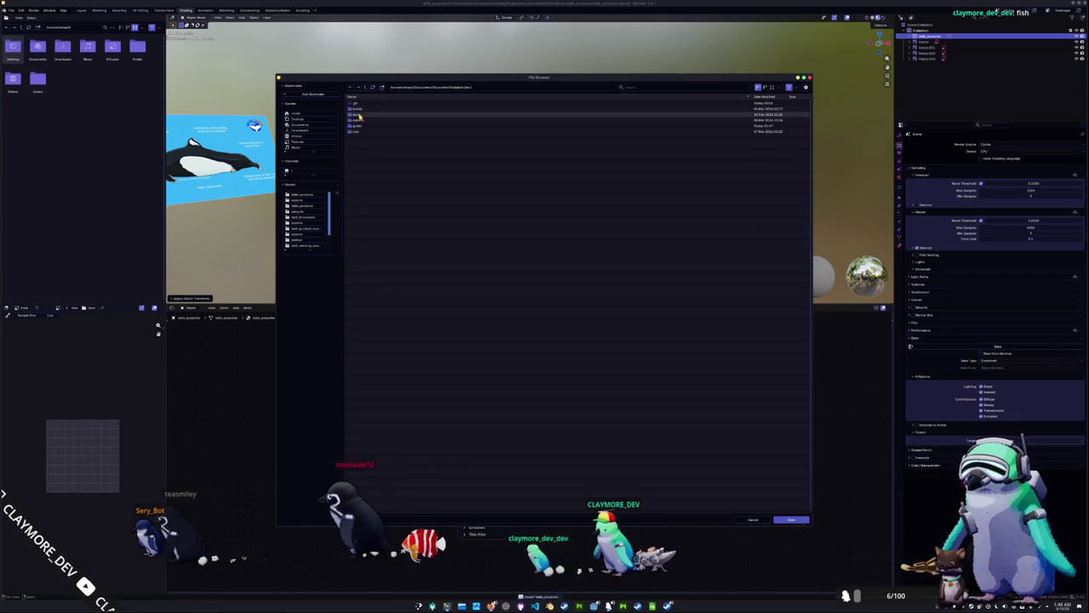
Open godot/assets/meshes/penguin/penguin_mini_drone.blend and view the drone from the top.
double_click(361, 126)
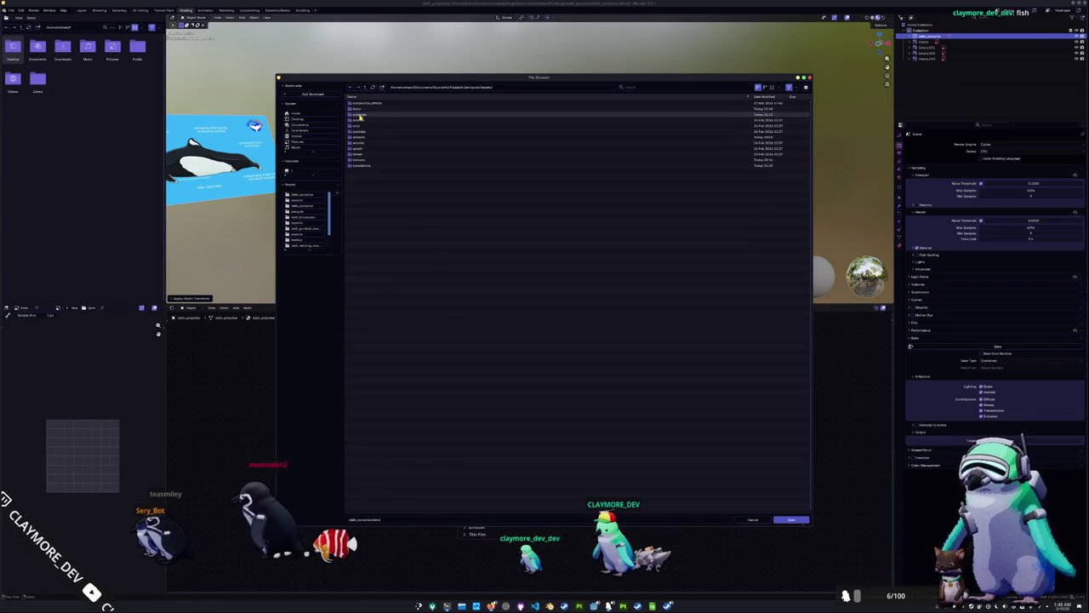
double_click(362, 114)
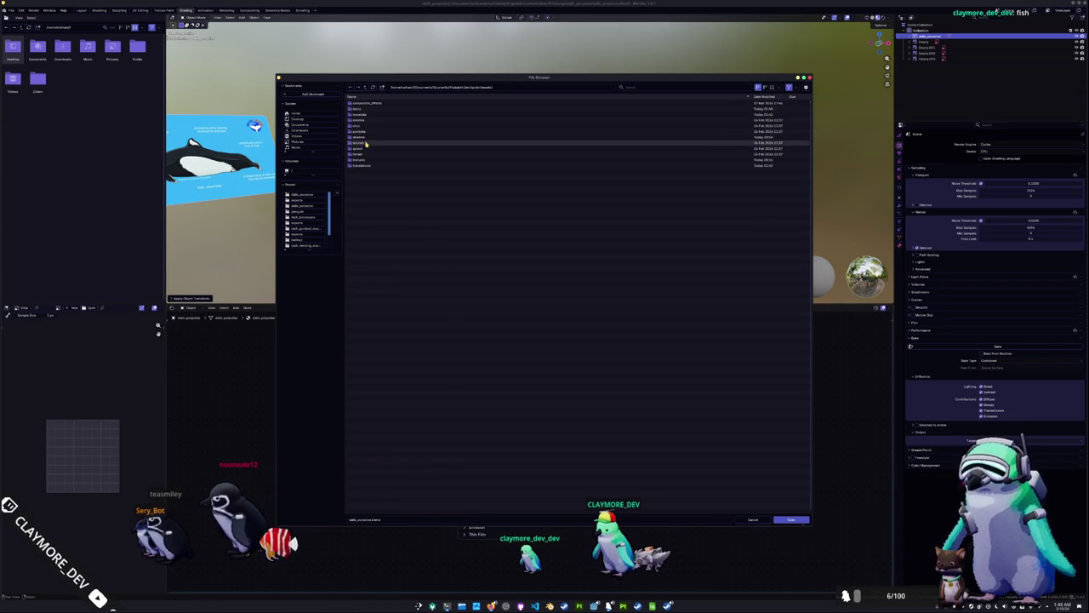
double_click(363, 120)
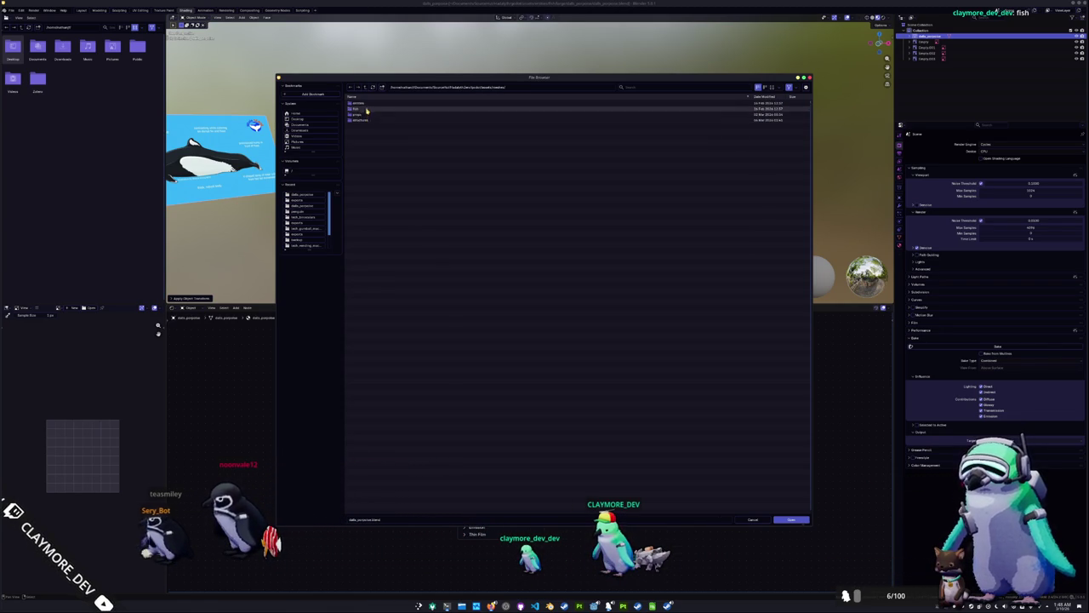
double_click(369, 105)
double_click(369, 127)
key("KP_1")
key("KP_7")
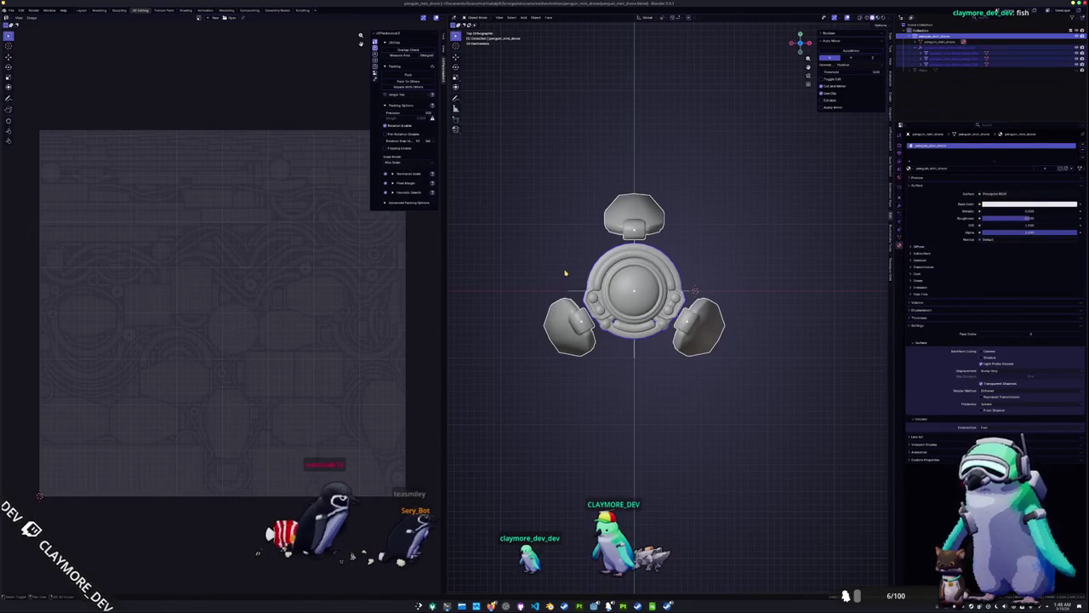
Add a camera, look through it, and make it orthographic.
key("shift+a")
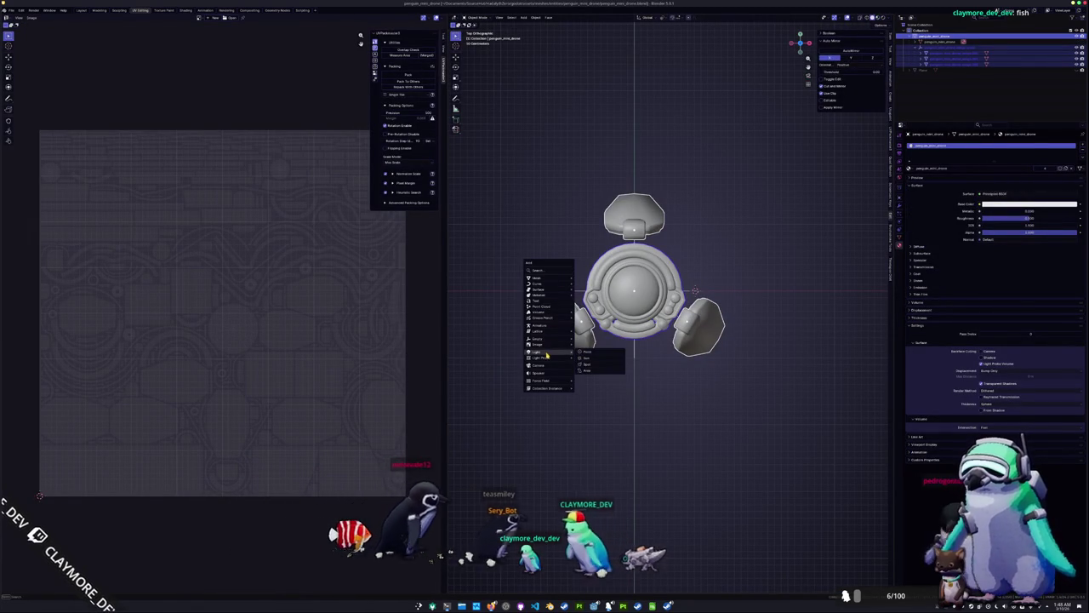
left_click(543, 365)
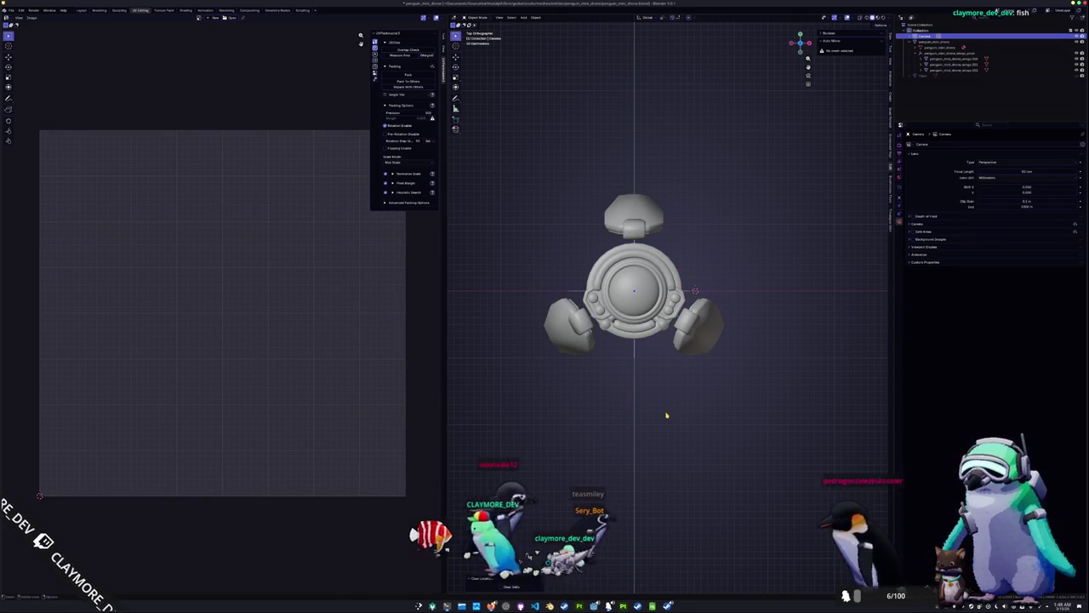
left_click_drag(666, 415, 626, 211)
key("KP_0")
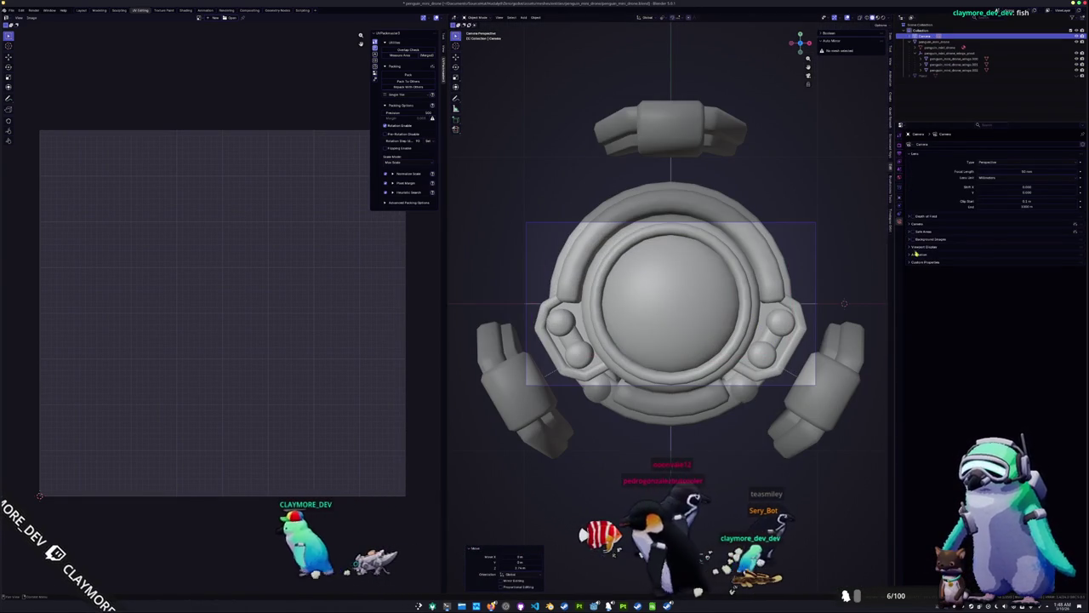
left_click(984, 163)
left_click(986, 176)
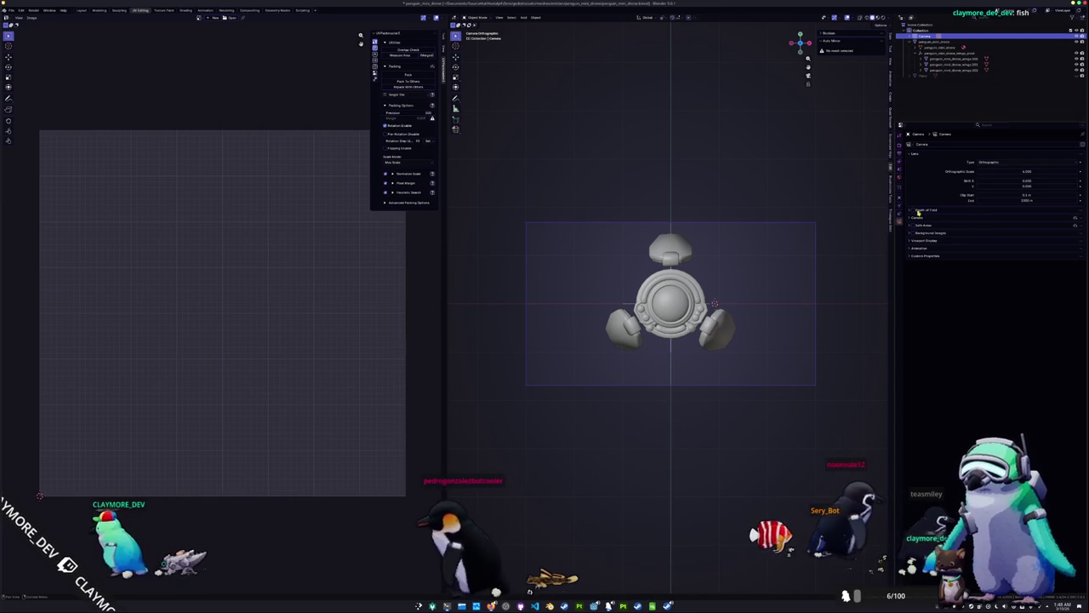
Confirm the square output resolution in the Output settings.
left_click(899, 155)
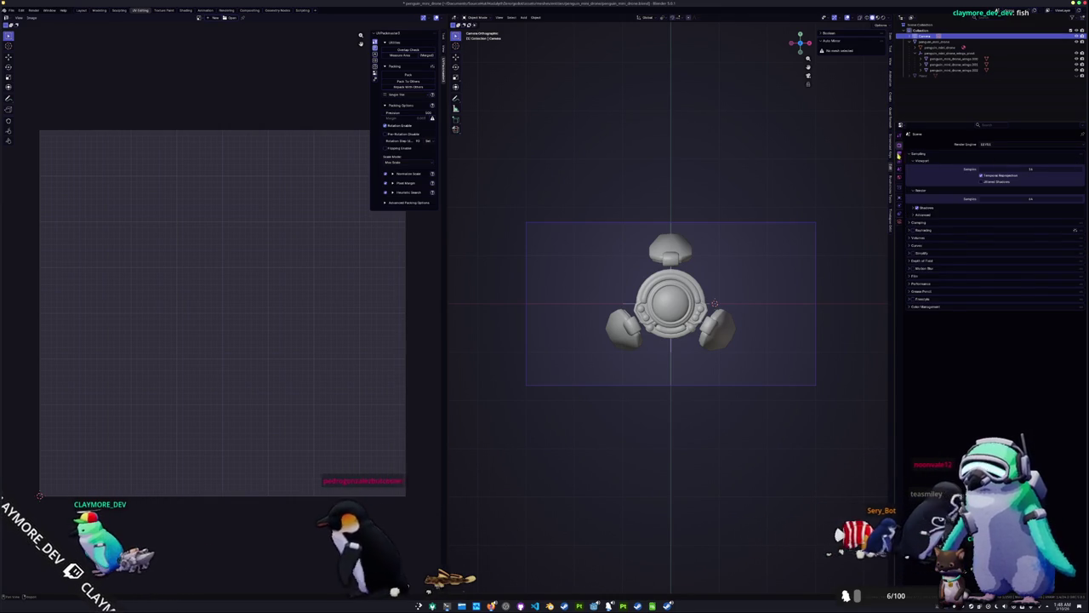
left_click(900, 162)
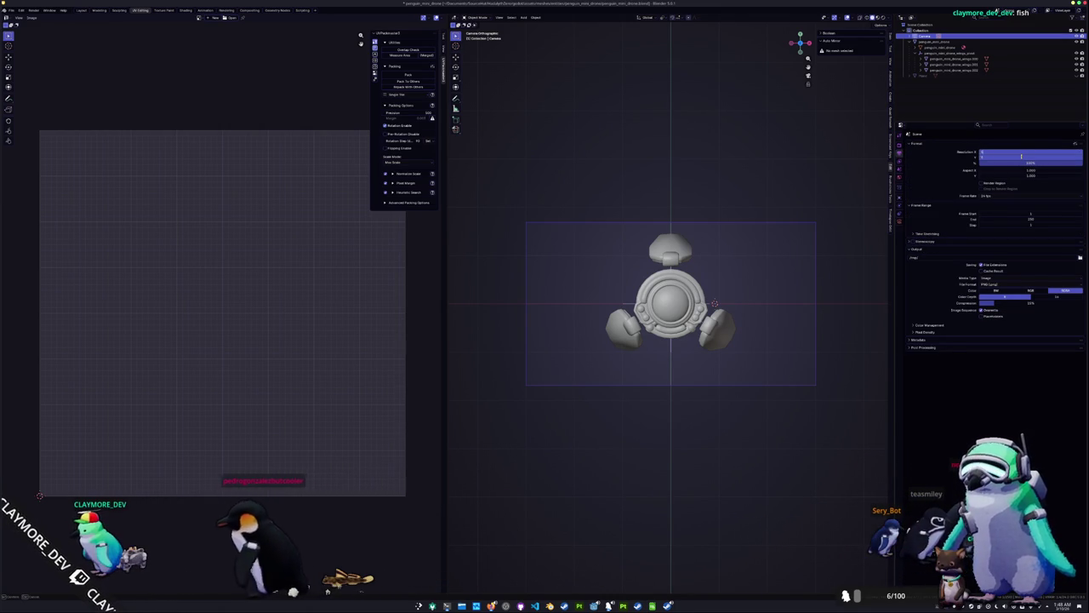
key("Return")
Shrink the Orthographic Scale and move the camera so the drone fills the centre of the frame.
left_click(900, 223)
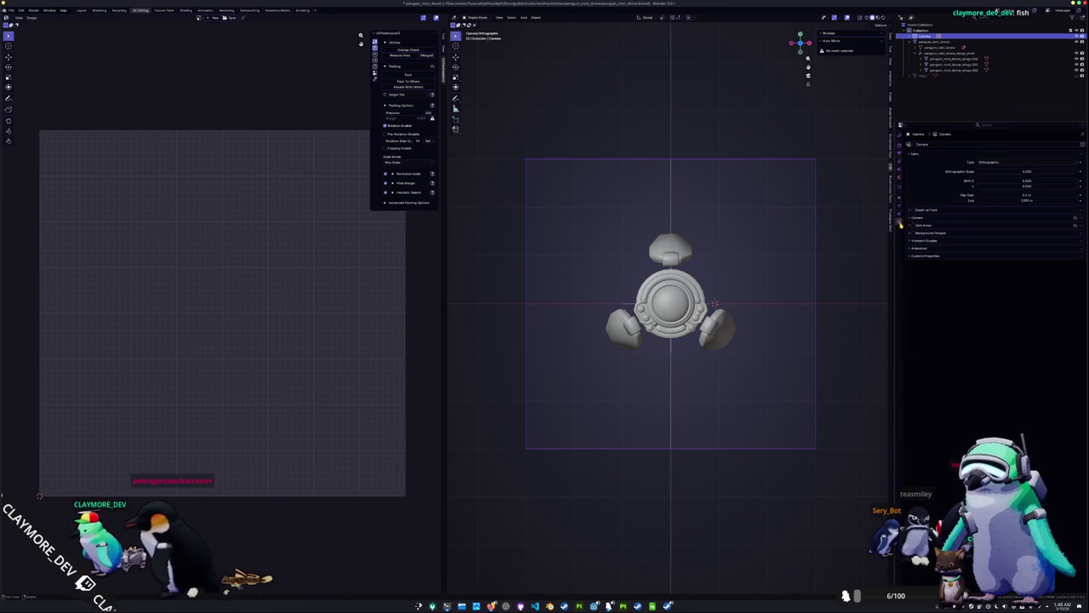
mouse_move(1023, 171)
left_mouse_down()
mouse_move(979, 171)
mouse_move(992, 171)
left_mouse_up()
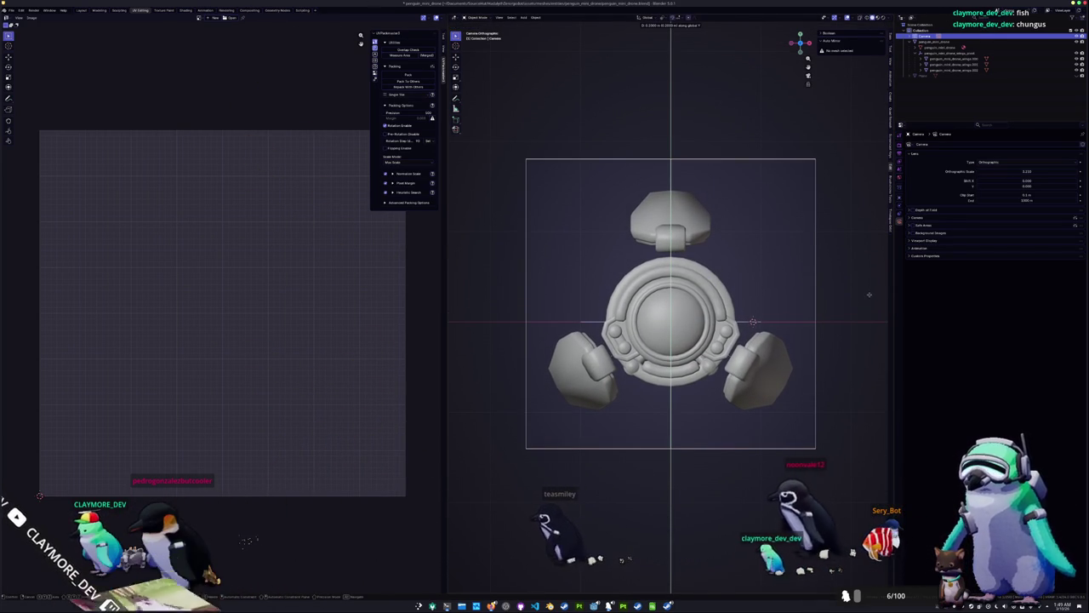
left_click(868, 306)
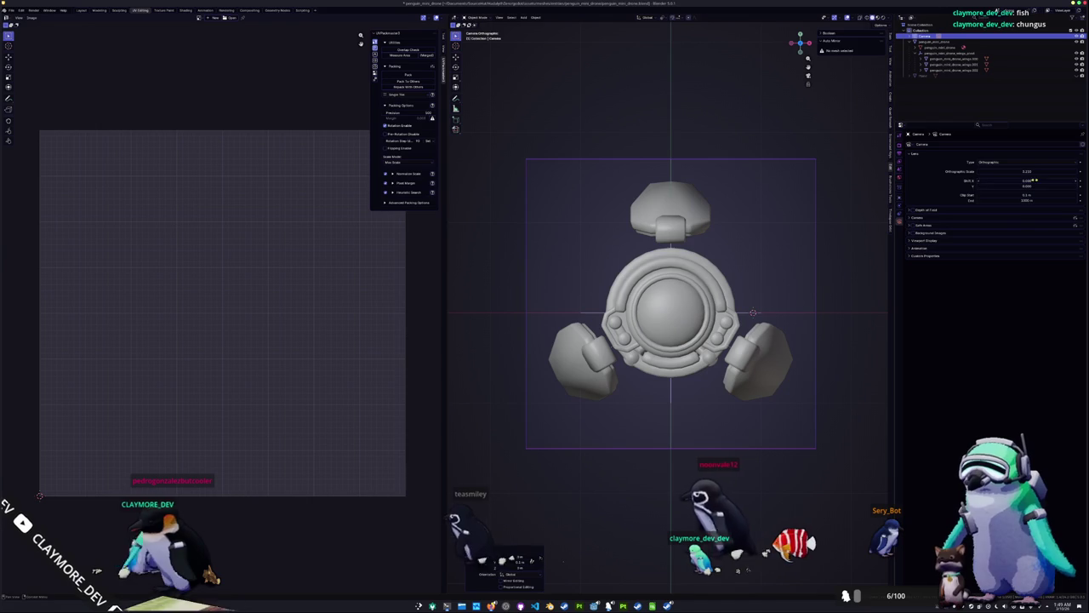
mouse_move(1032, 172)
left_mouse_down()
mouse_move(1008, 172)
mouse_move(1025, 185)
left_mouse_up()
key("g")
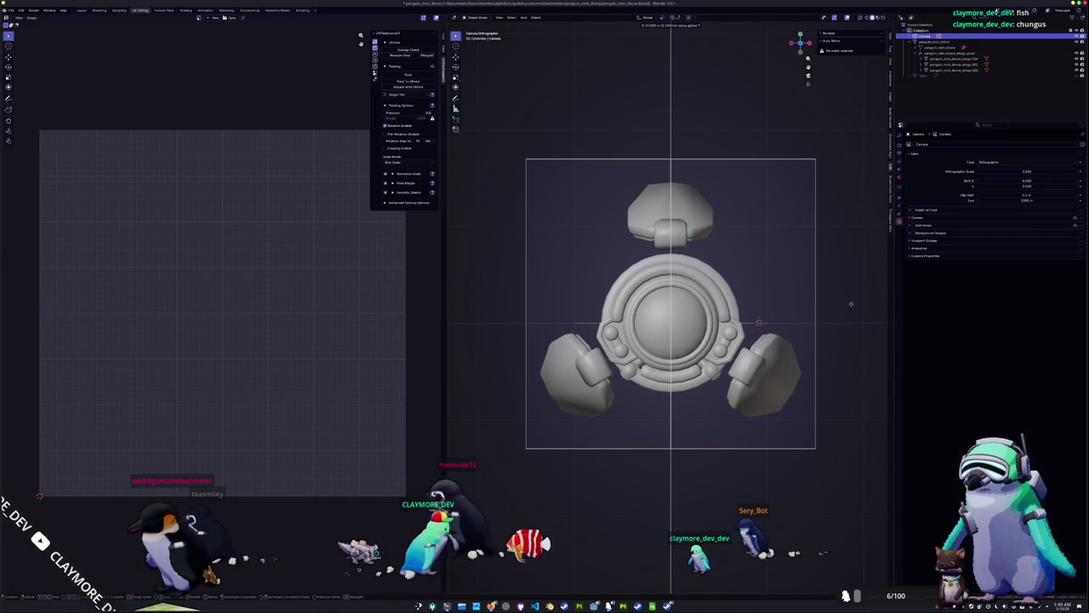
left_click(851, 304)
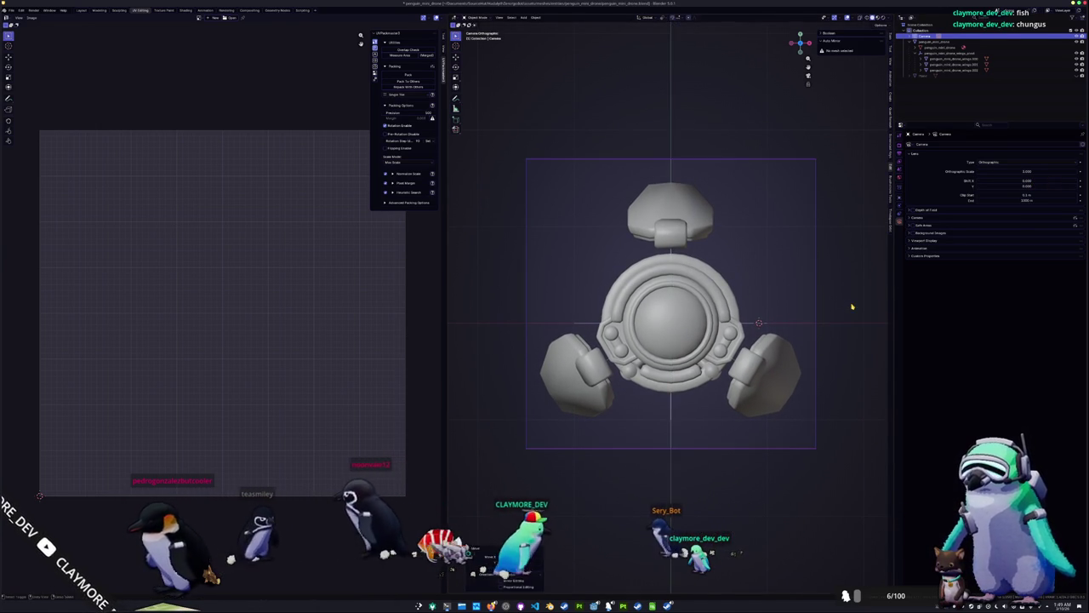
Recheck the Render and Output settings, then return to the camera properties.
scroll(851, 306, "down", 1)
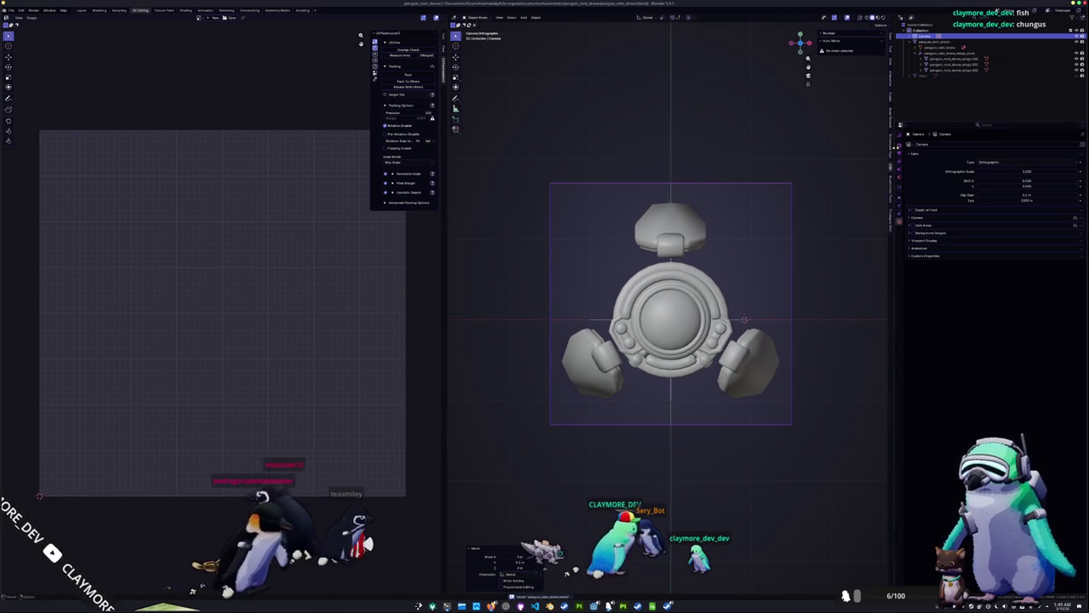
left_click(900, 145)
left_click(900, 153)
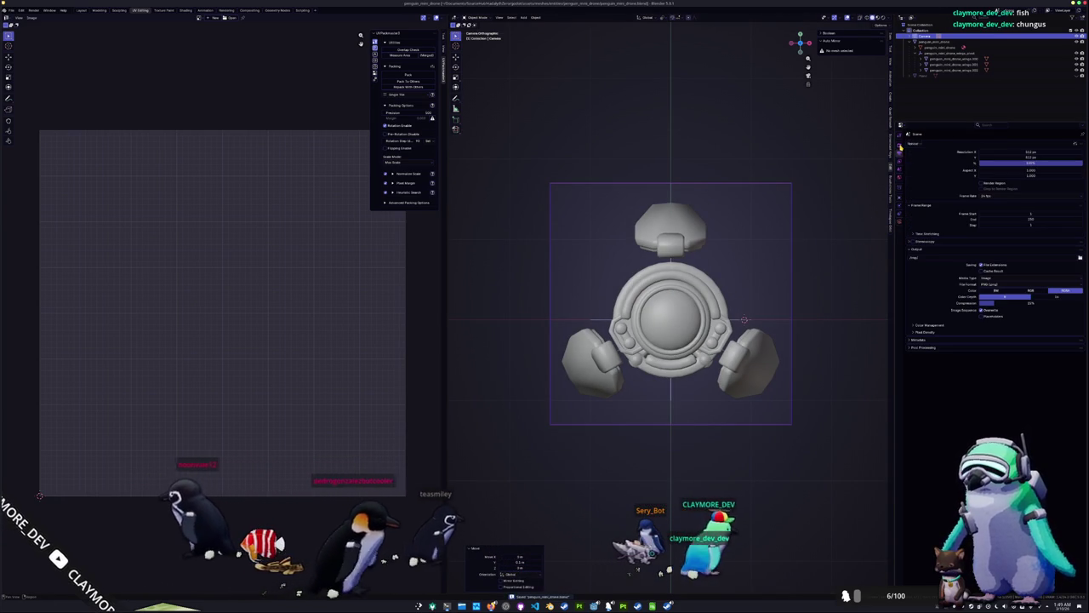
left_click(900, 220)
left_click(667, 187)
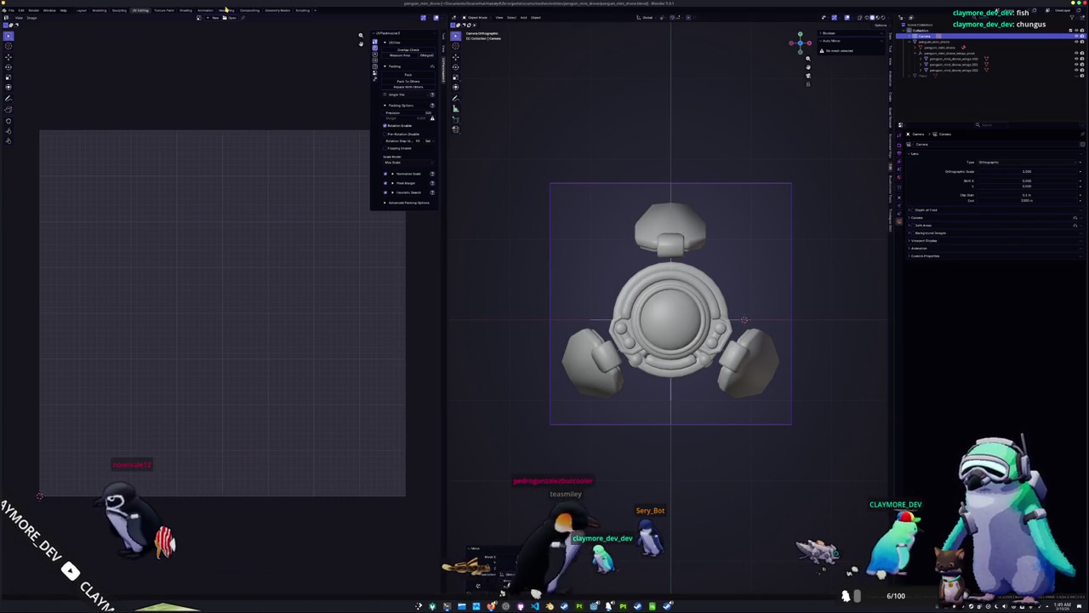
Preview the drone in Rendered shading and review the render and output settings.
left_click(882, 18)
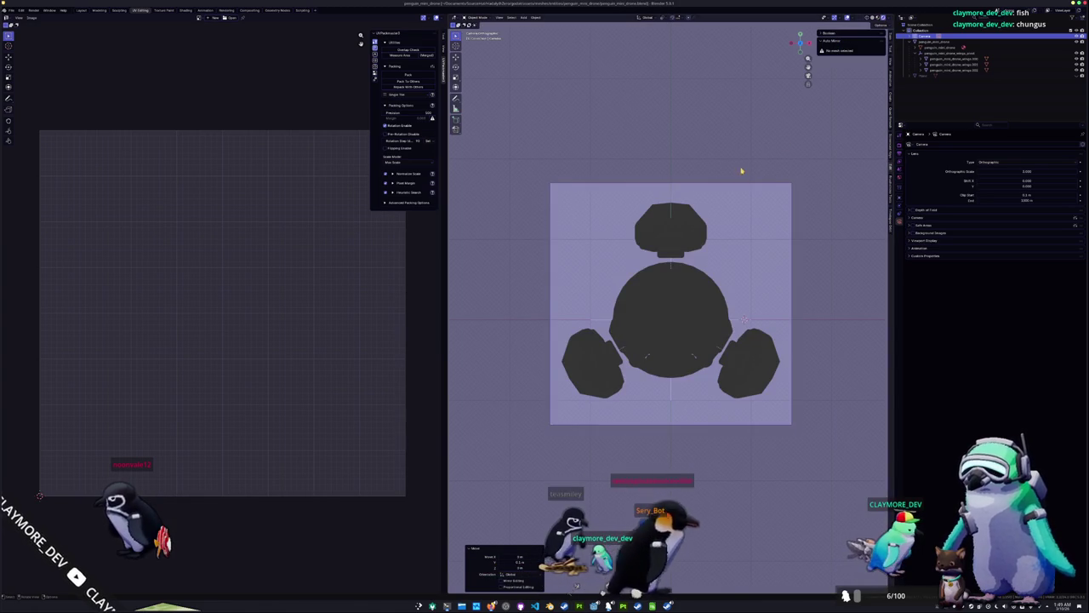
scroll(763, 274, "up", 1)
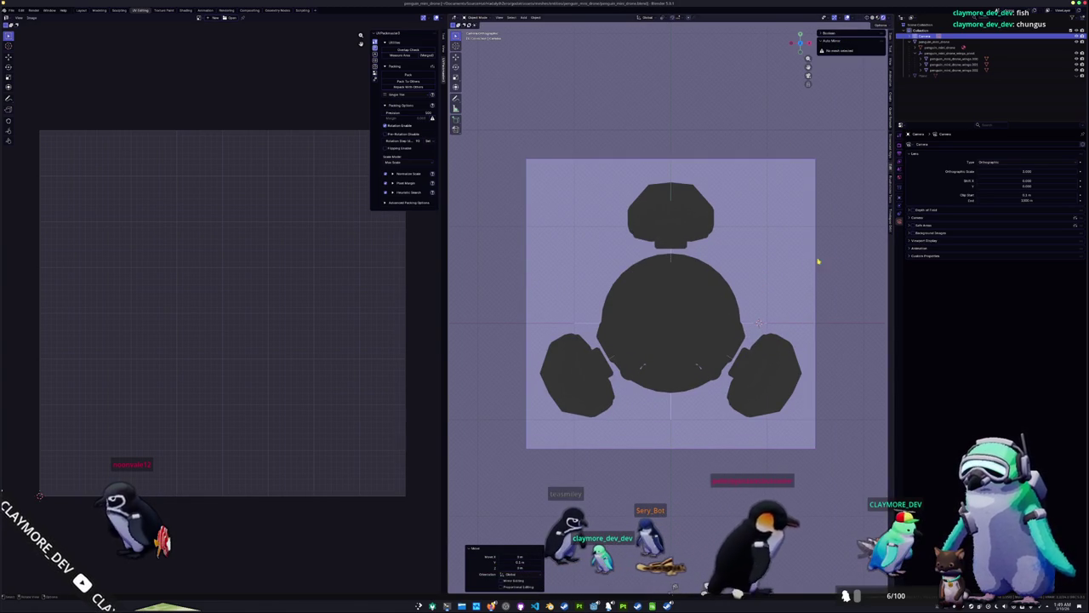
left_click(717, 296)
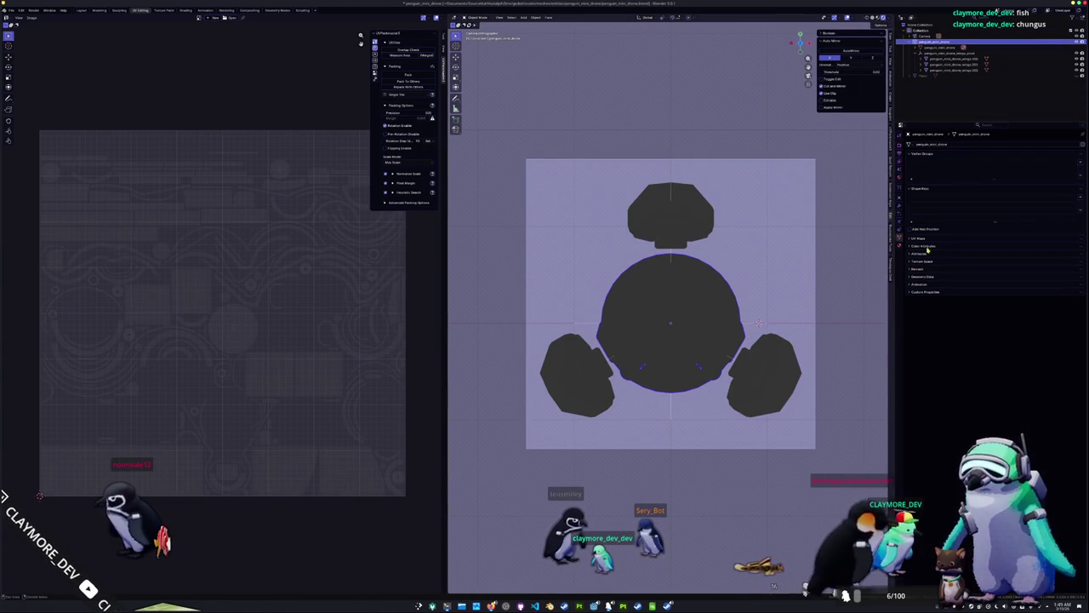
left_click(900, 136)
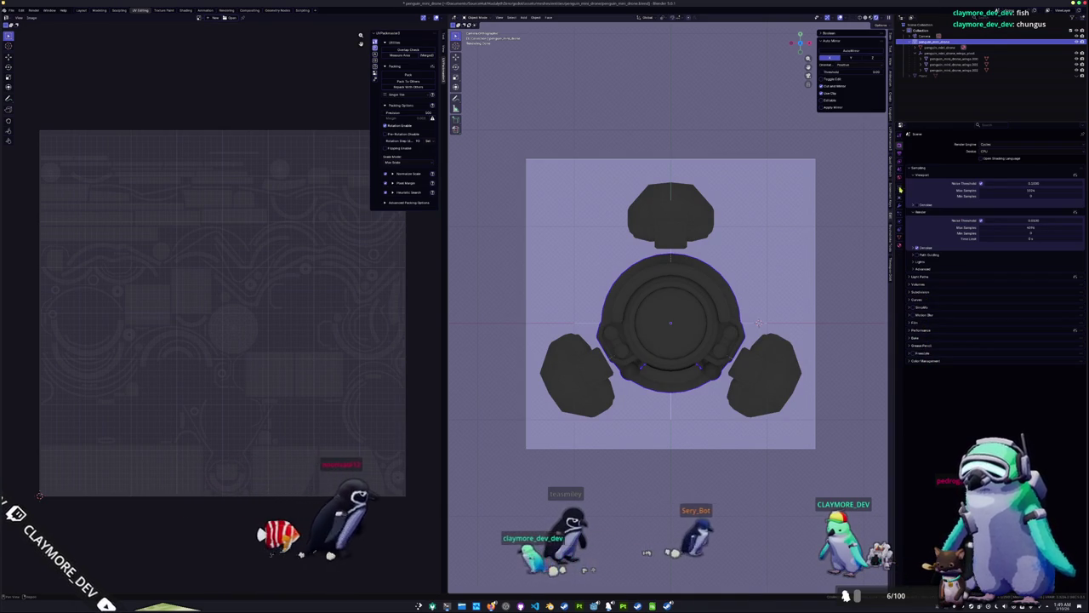
left_click(898, 200)
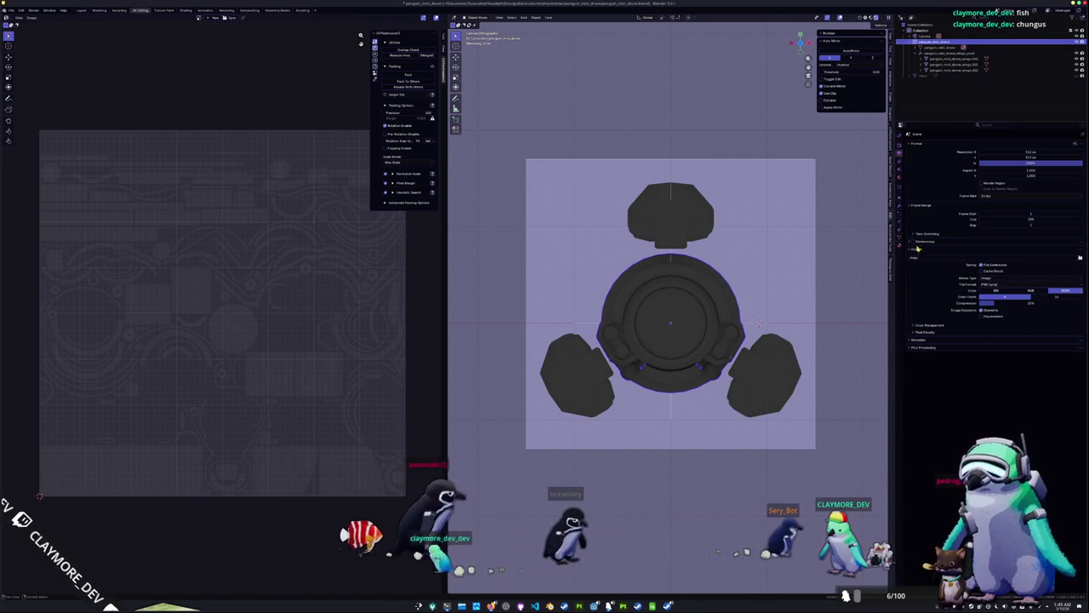
Assign a Material Override under the View Layer's Overrides, then go to the Shading workspace.
left_click(898, 164)
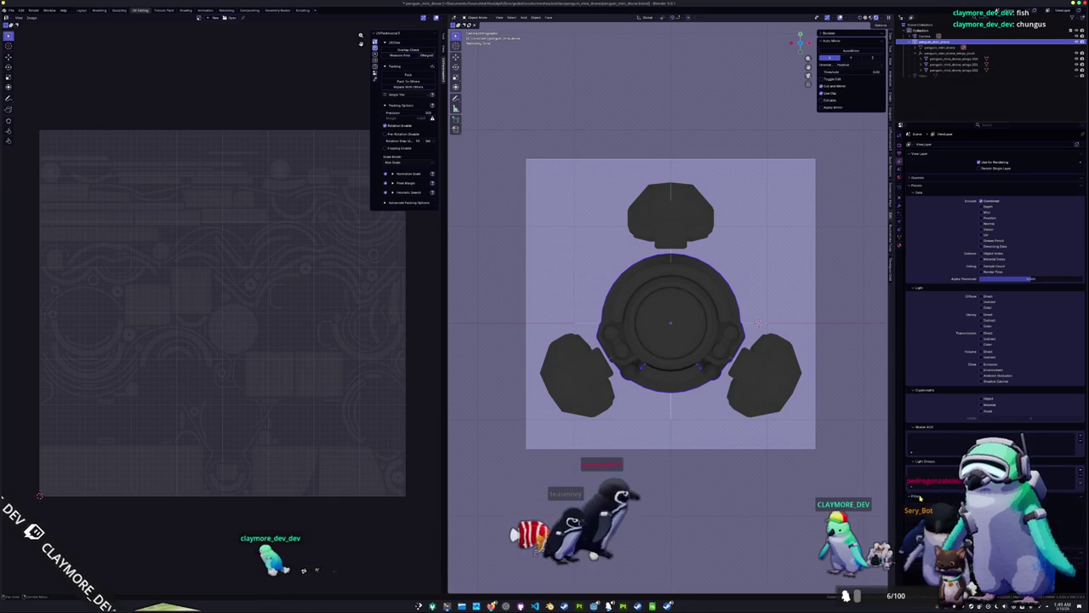
left_click(917, 177)
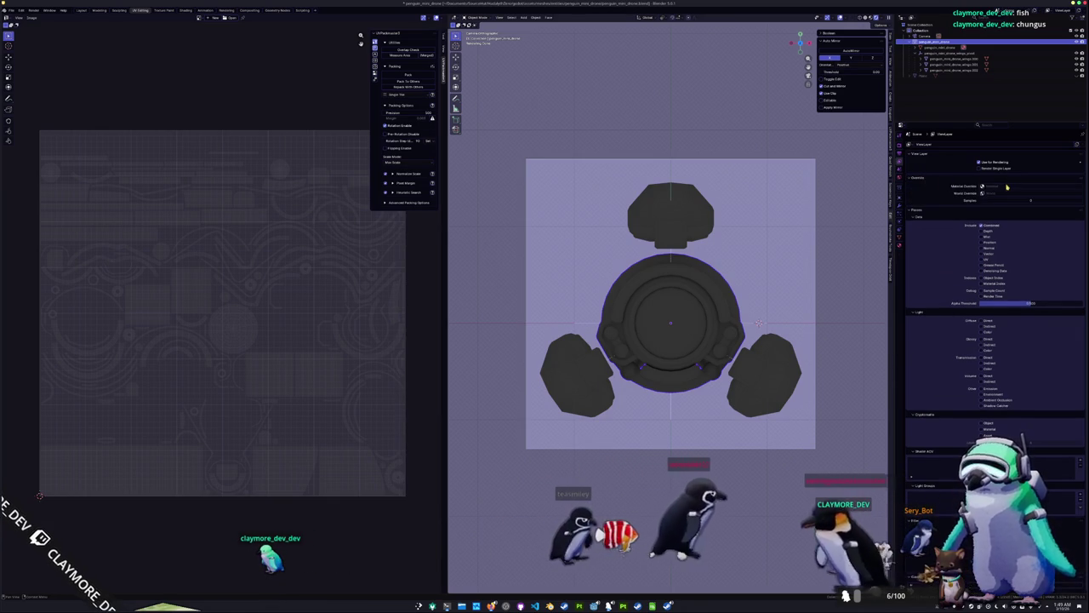
left_click(994, 201)
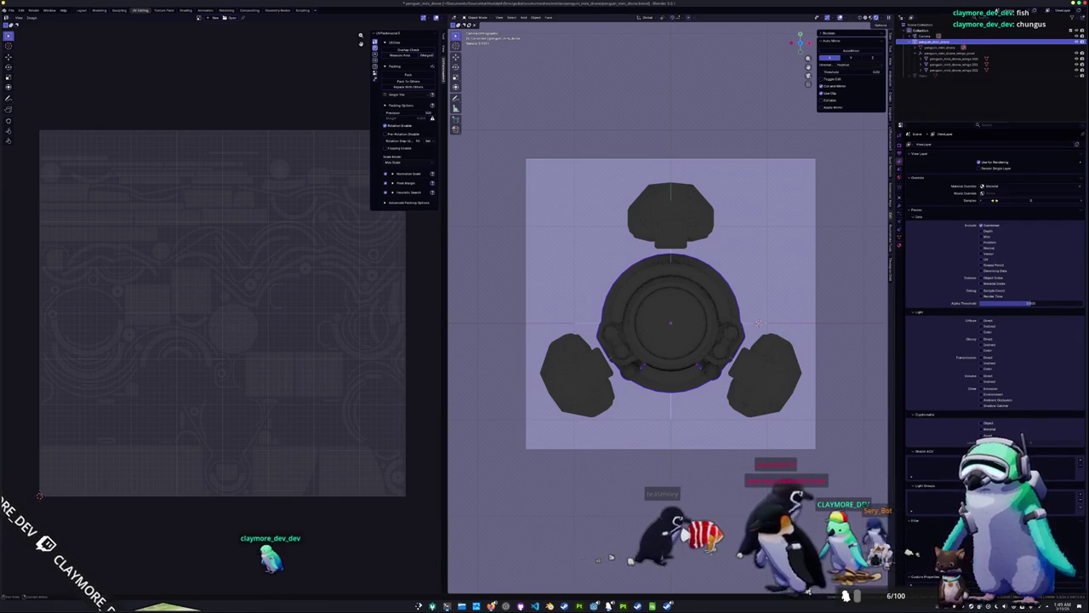
left_click(185, 10)
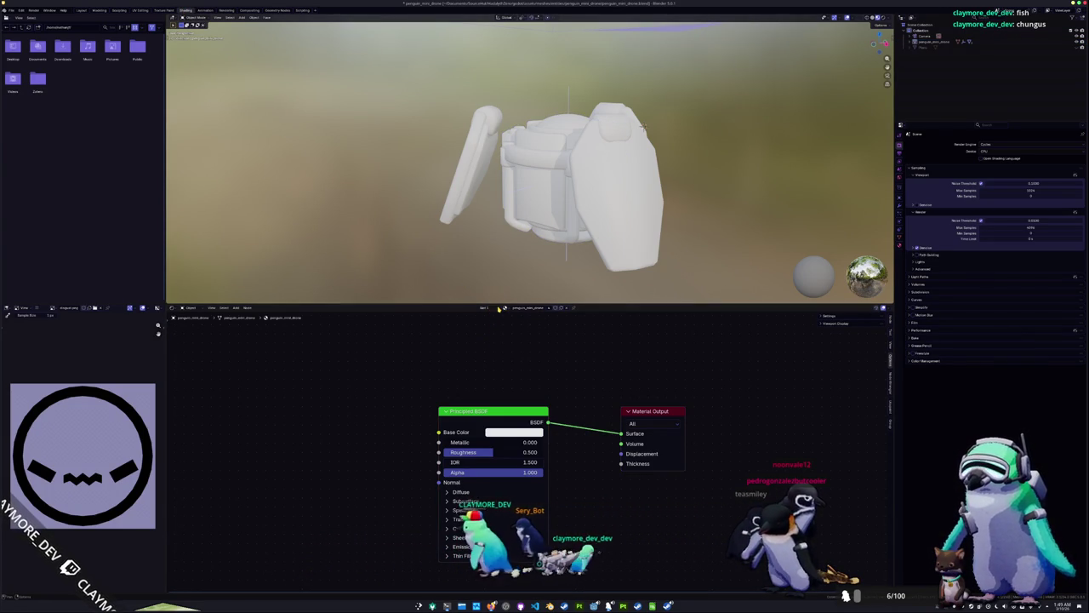
Show the object's material nodes and give the right shield part the Material material.
left_click(189, 307)
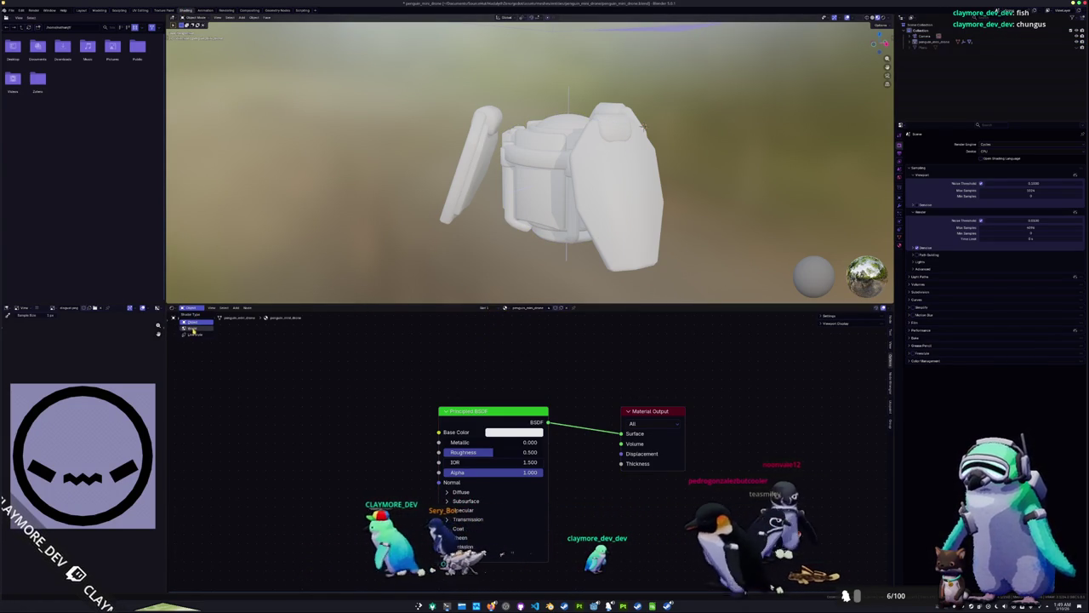
left_click(194, 328)
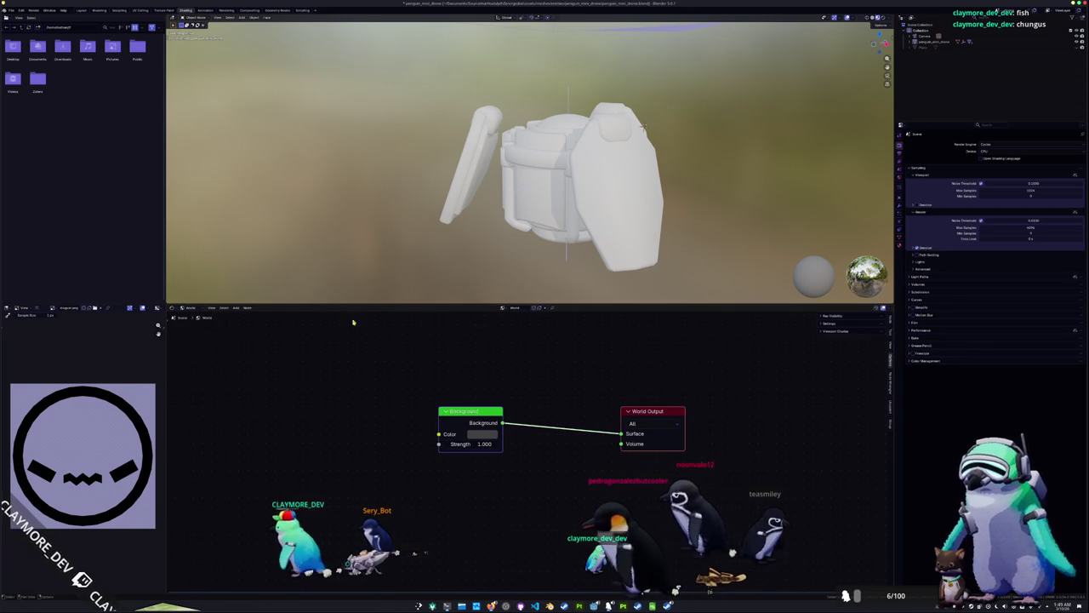
left_click(189, 309)
left_click(192, 318)
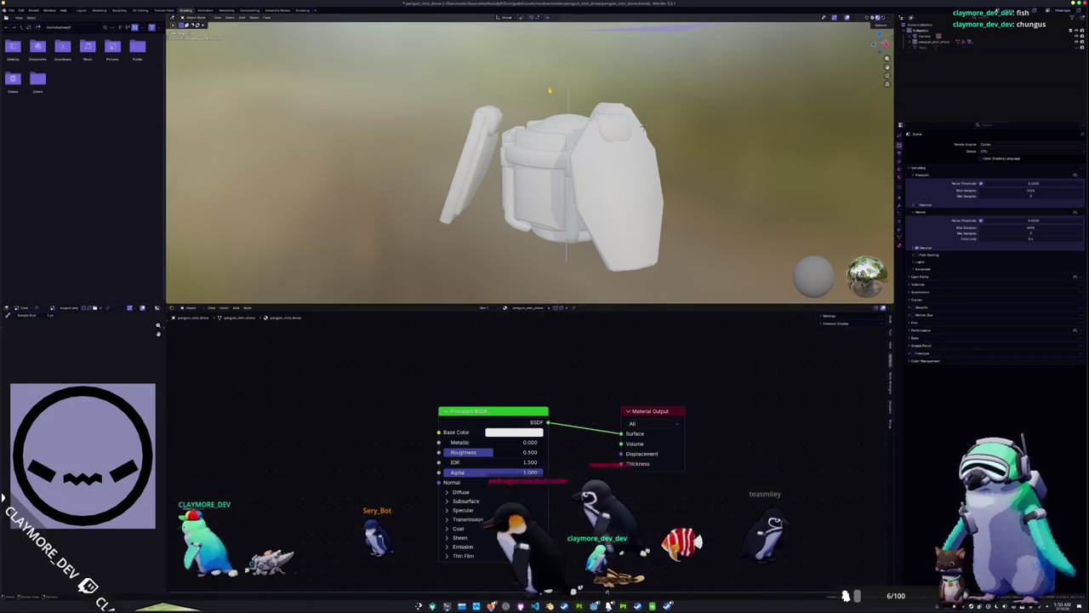
left_click(570, 96)
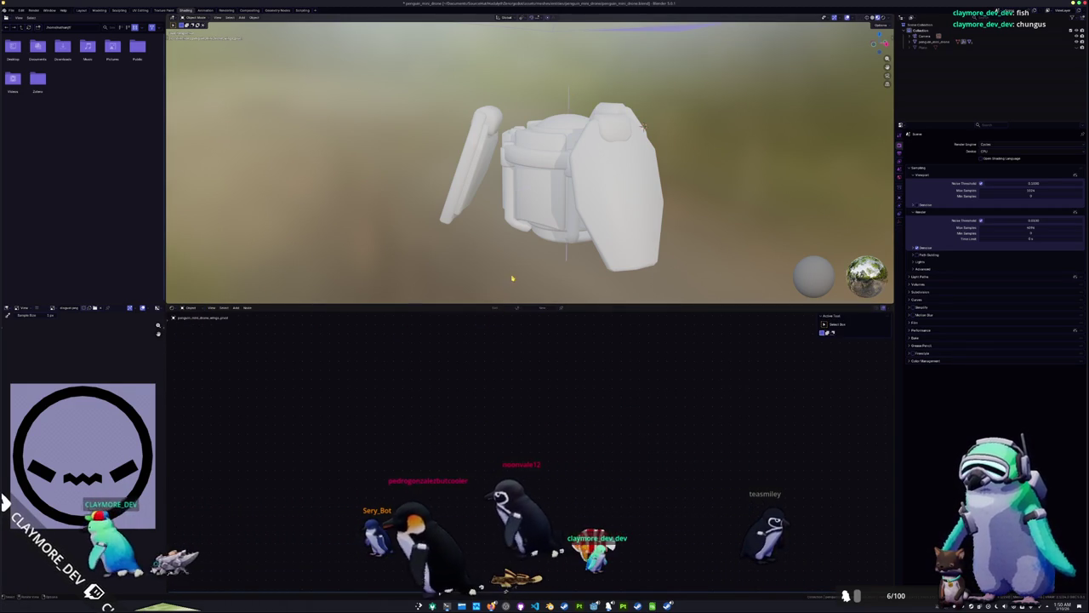
left_click(643, 126)
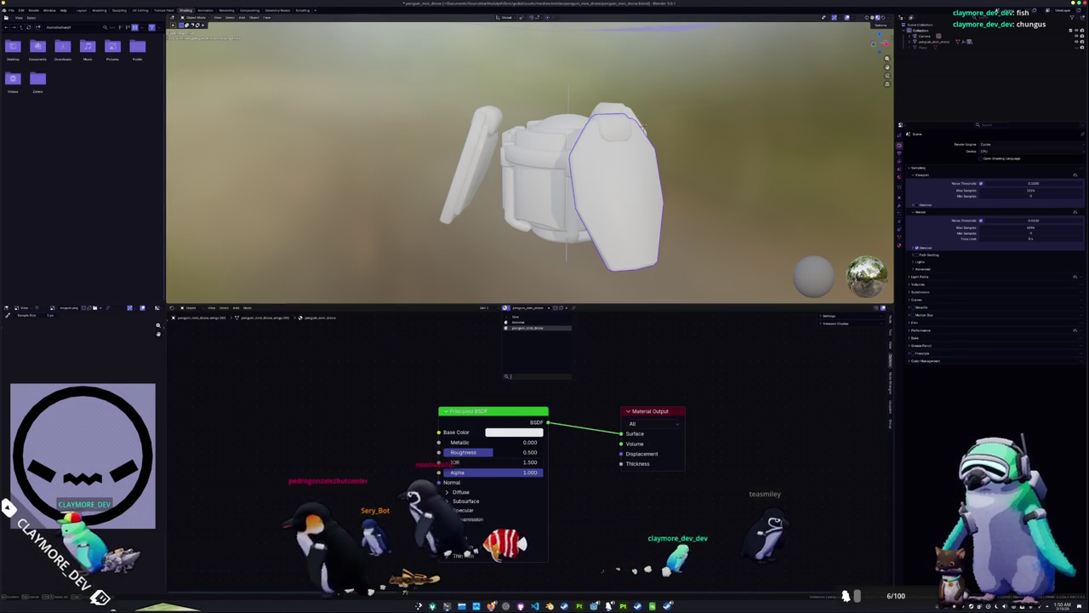
left_click(516, 322)
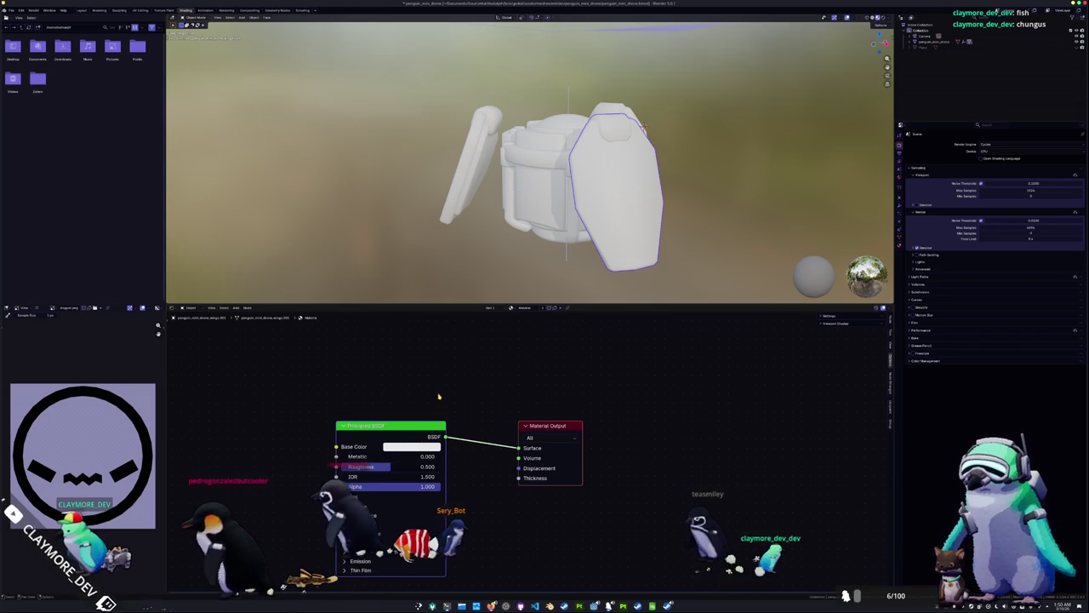
Add a white Color node and link it straight into the Material Output's Surface.
key("shift+a")
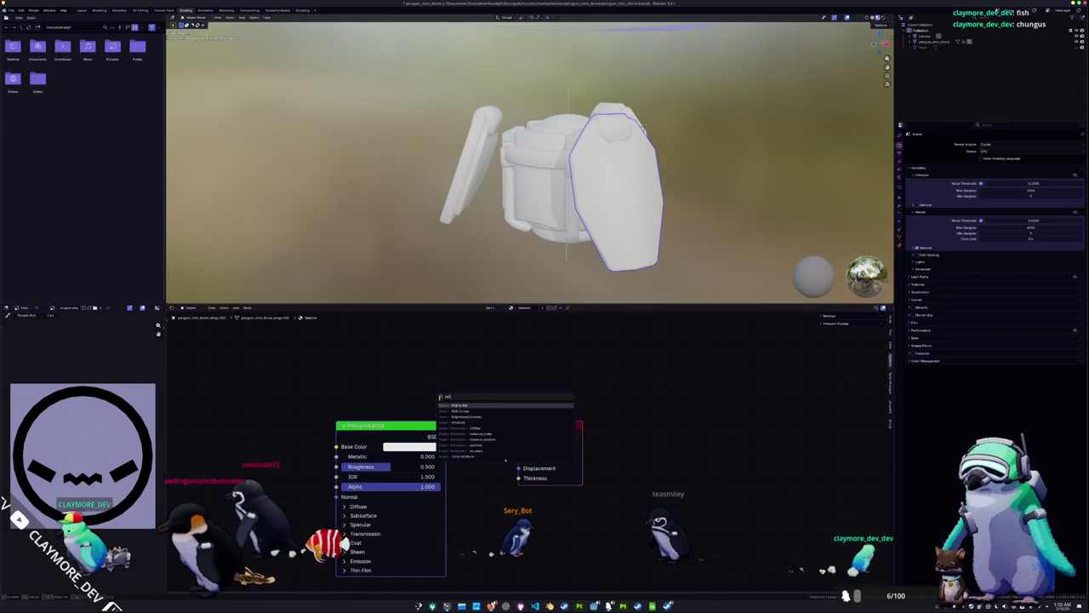
key("shift+a")
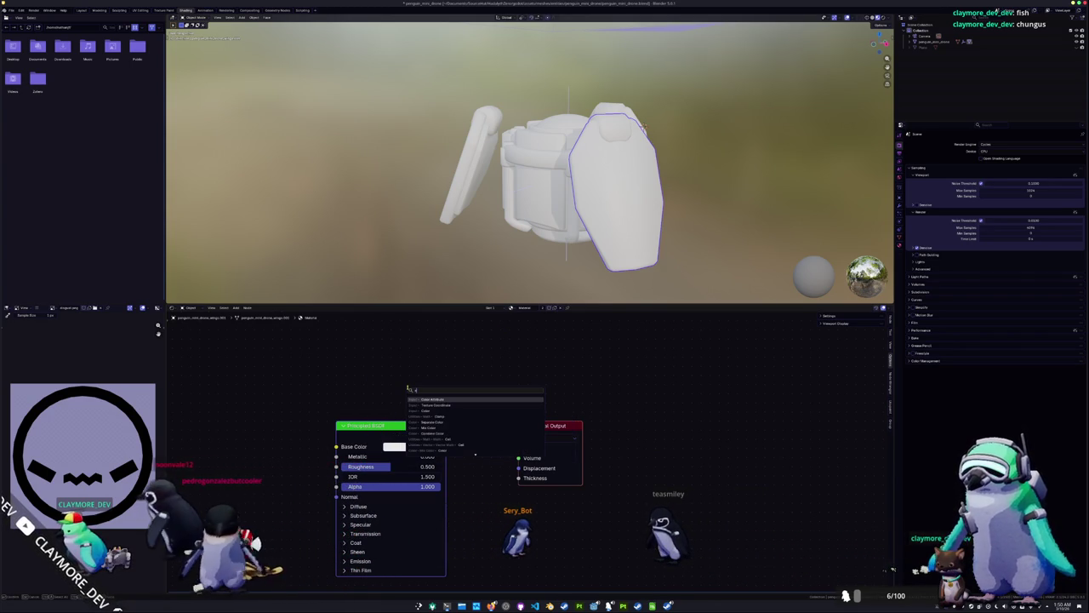
left_click(417, 410)
left_click(392, 400)
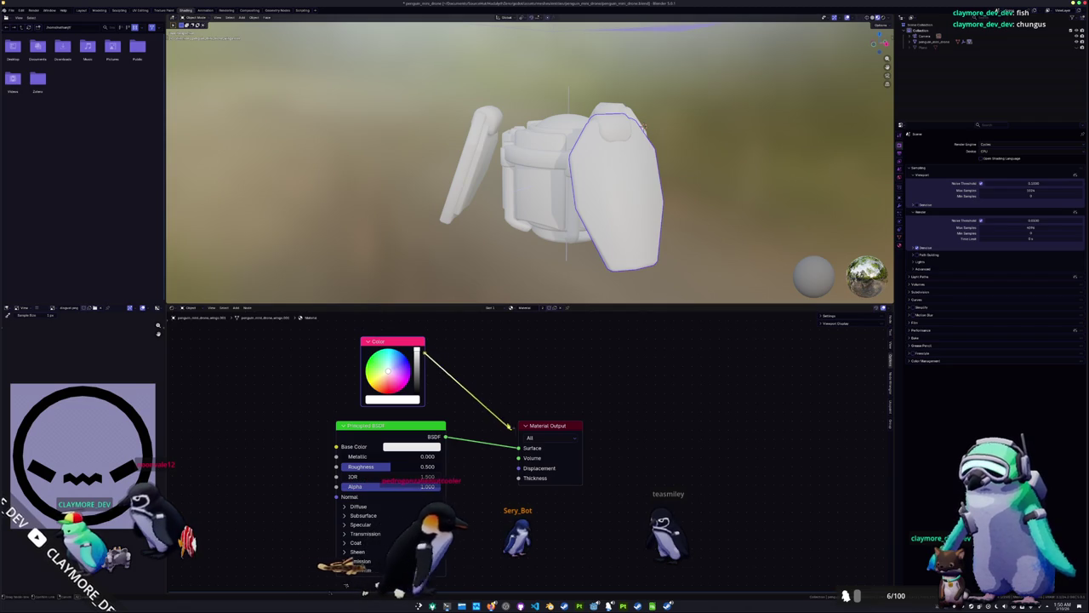
left_click_drag(504, 418, 518, 447)
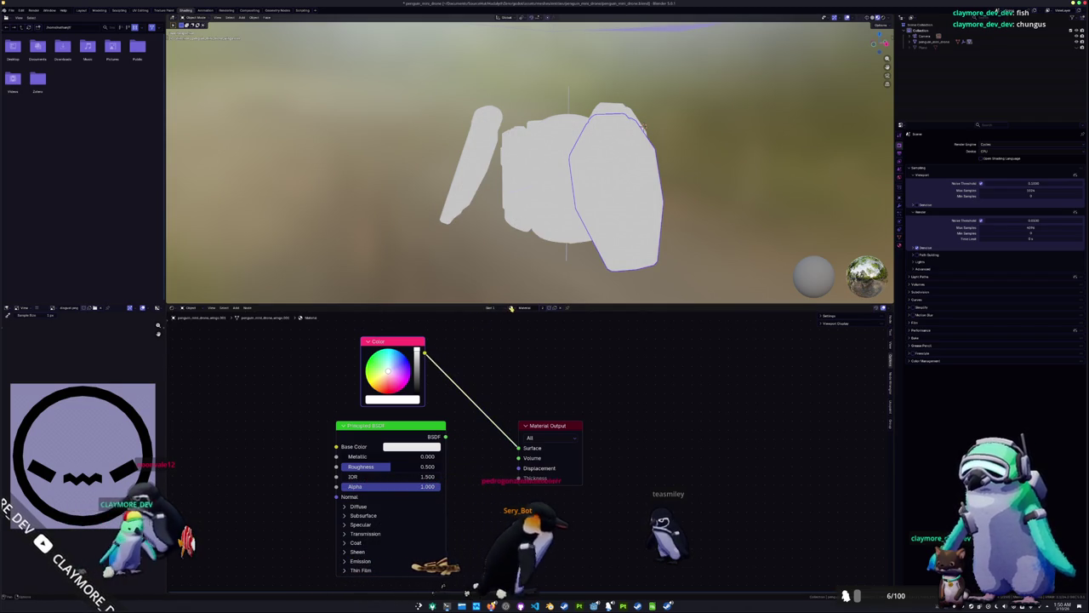
Restore the penguin_mini_drone material, view from top through the camera, and render with F12.
left_click(533, 327)
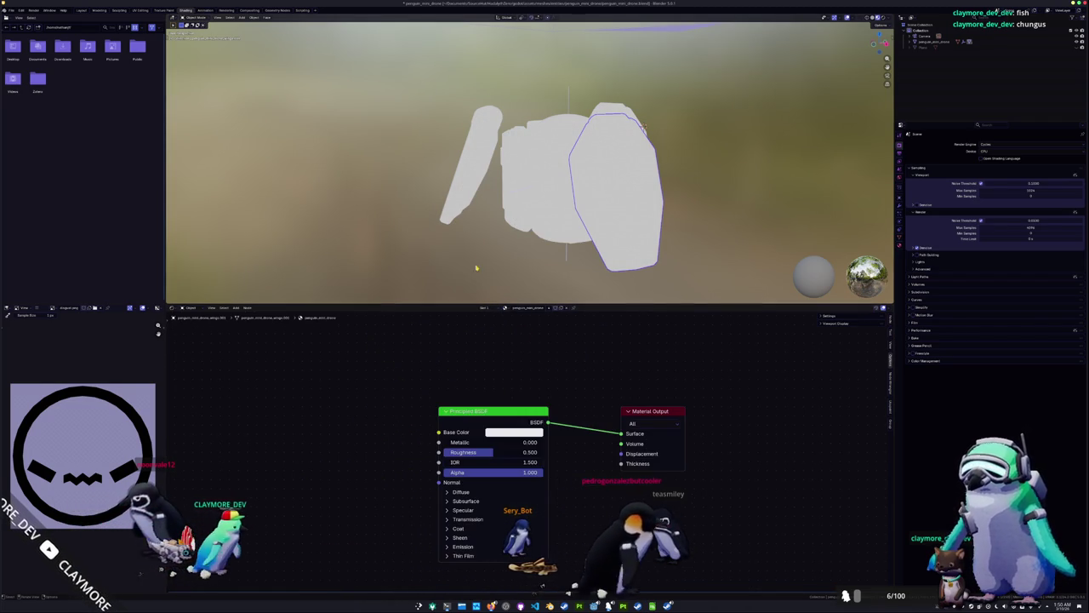
key("KP_7")
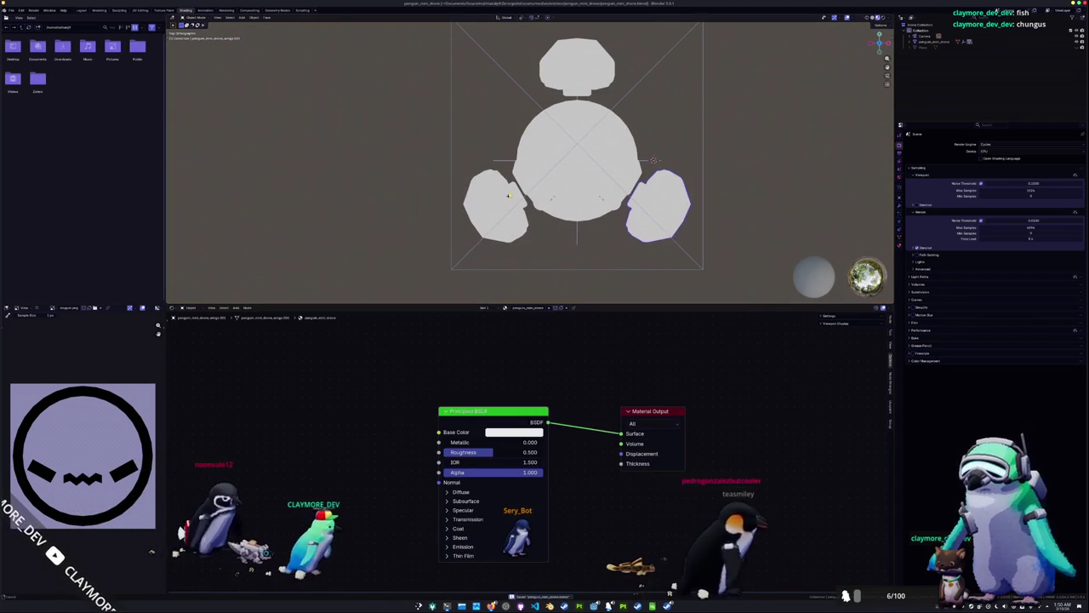
key("KP_5")
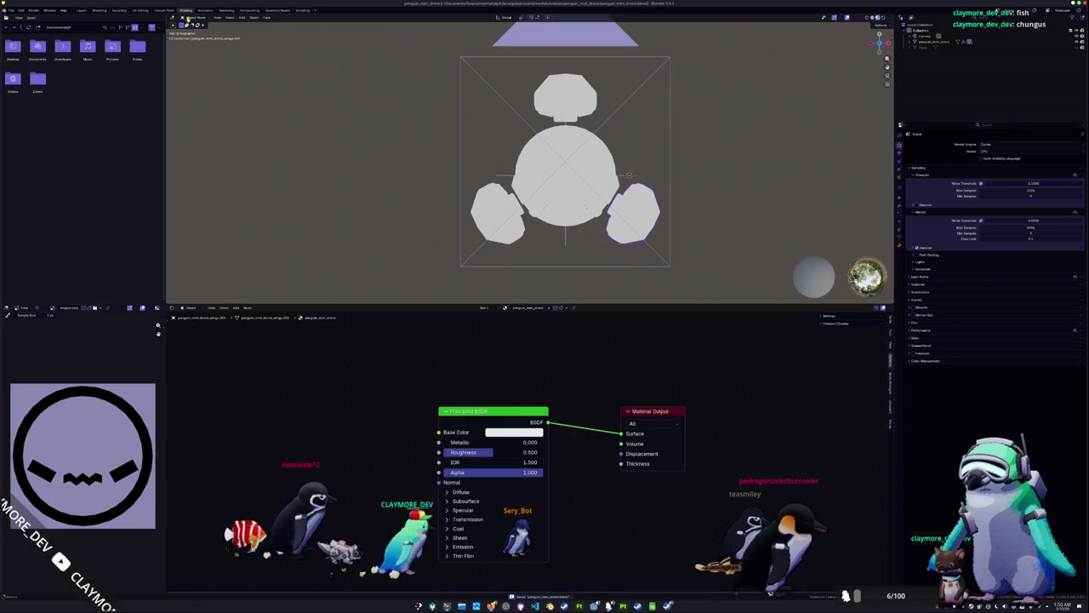
key("F12")
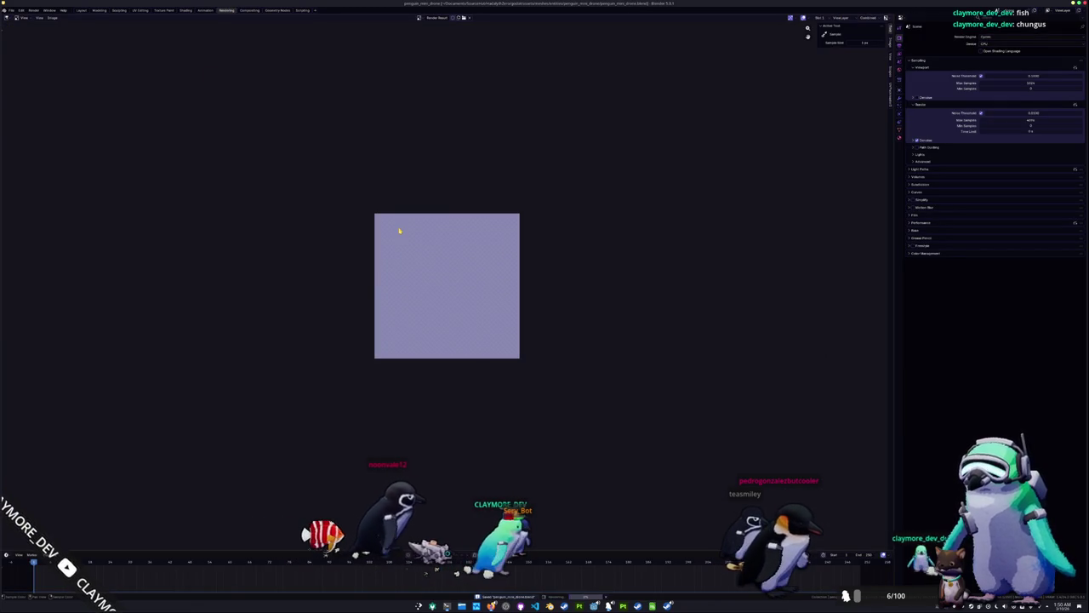
Zoom and pan around the Render Result, then choose Image > Save As.
scroll(400, 234, "up", 4)
scroll(404, 245, "down", 1)
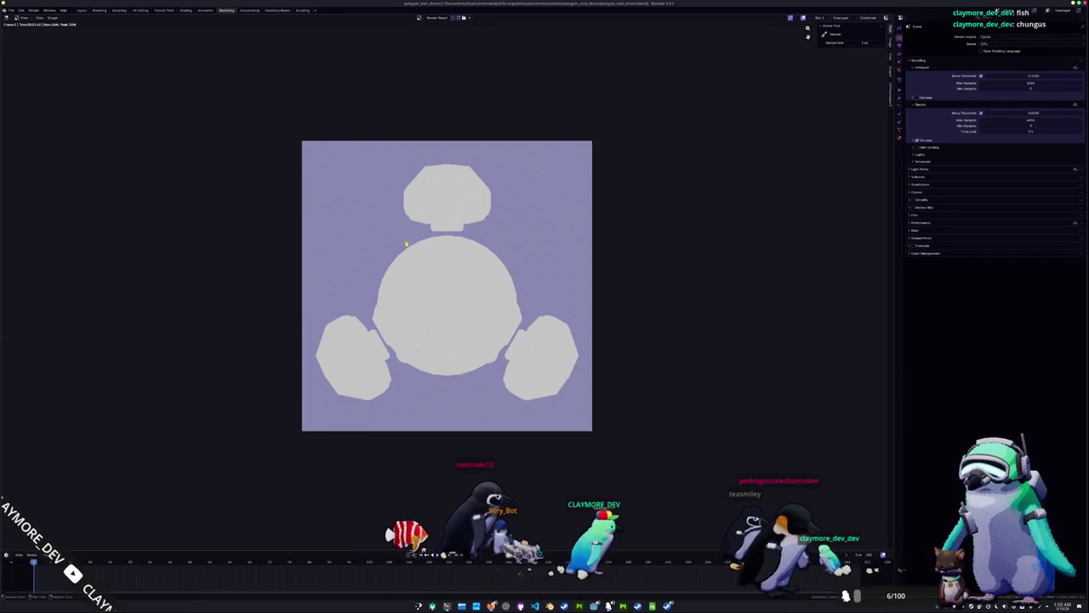
scroll(398, 408, "up", 4)
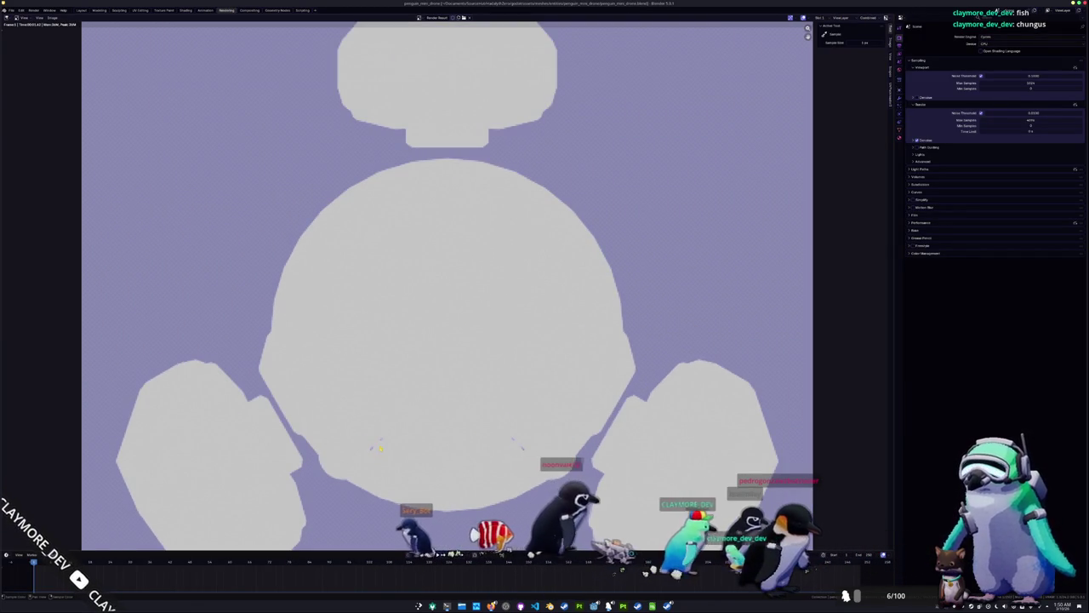
mouse_move(398, 407)
left_mouse_down()
mouse_move(445, 383)
mouse_move(464, 355)
left_mouse_up()
scroll(383, 460, "up", 4)
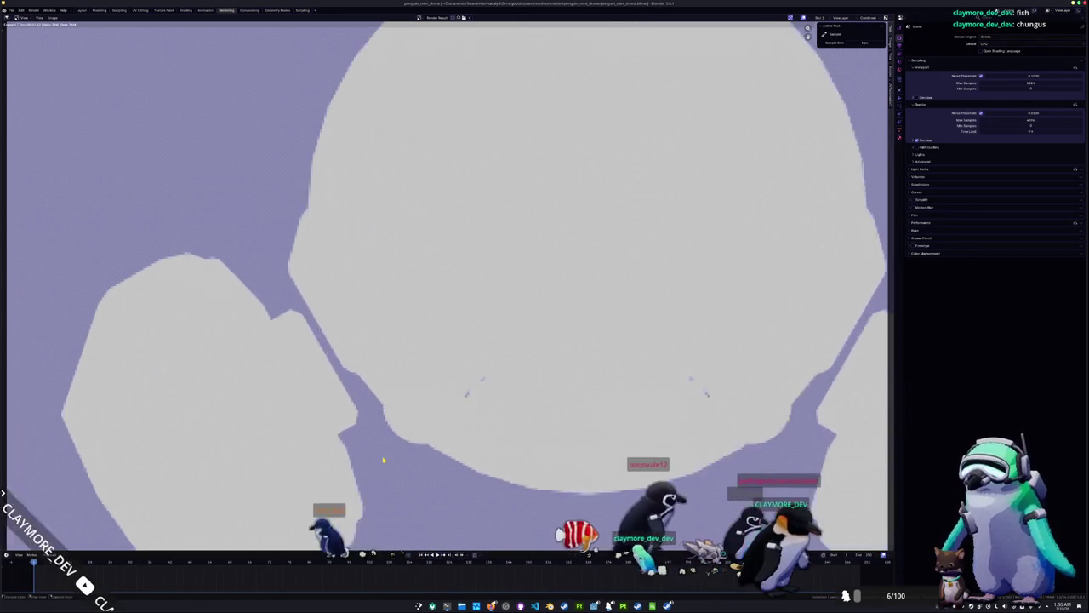
scroll(383, 462, "down", 5)
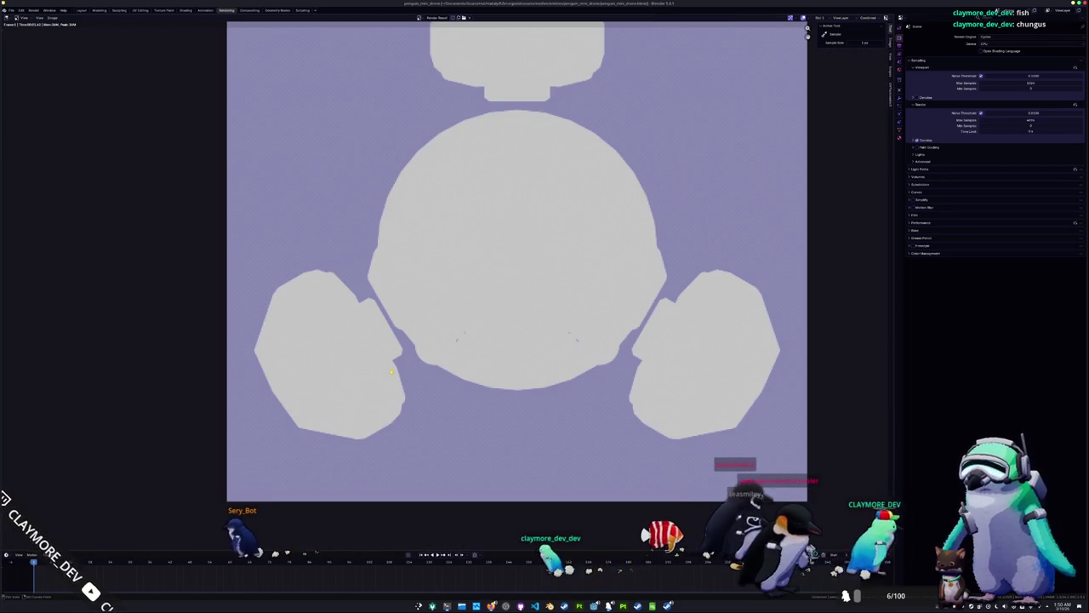
scroll(384, 411, "down", 5)
scroll(386, 411, "up", 1)
scroll(386, 411, "down", 5)
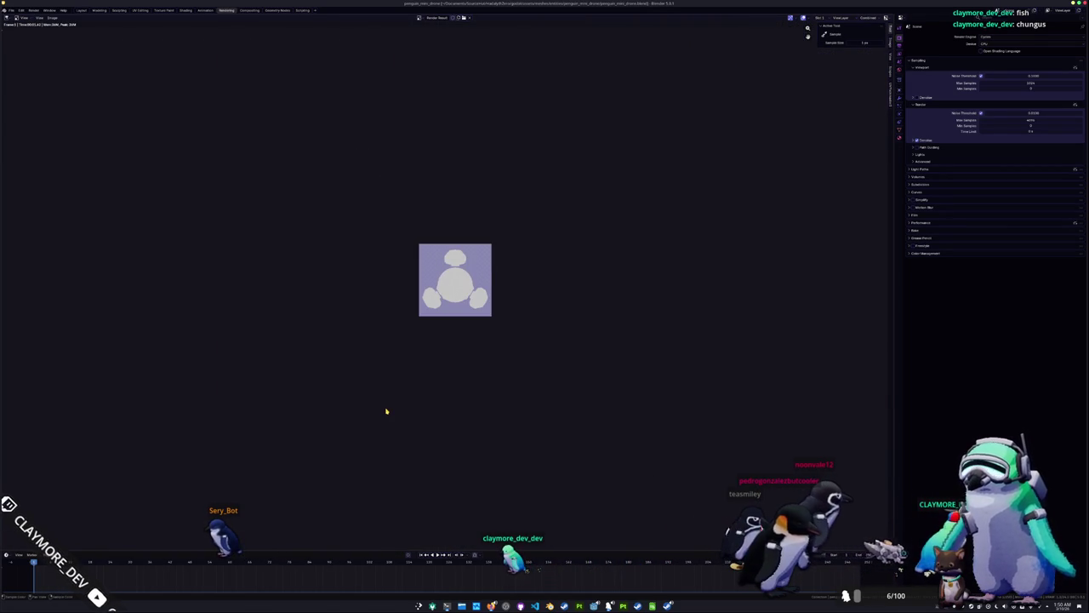
scroll(386, 411, "up", 7)
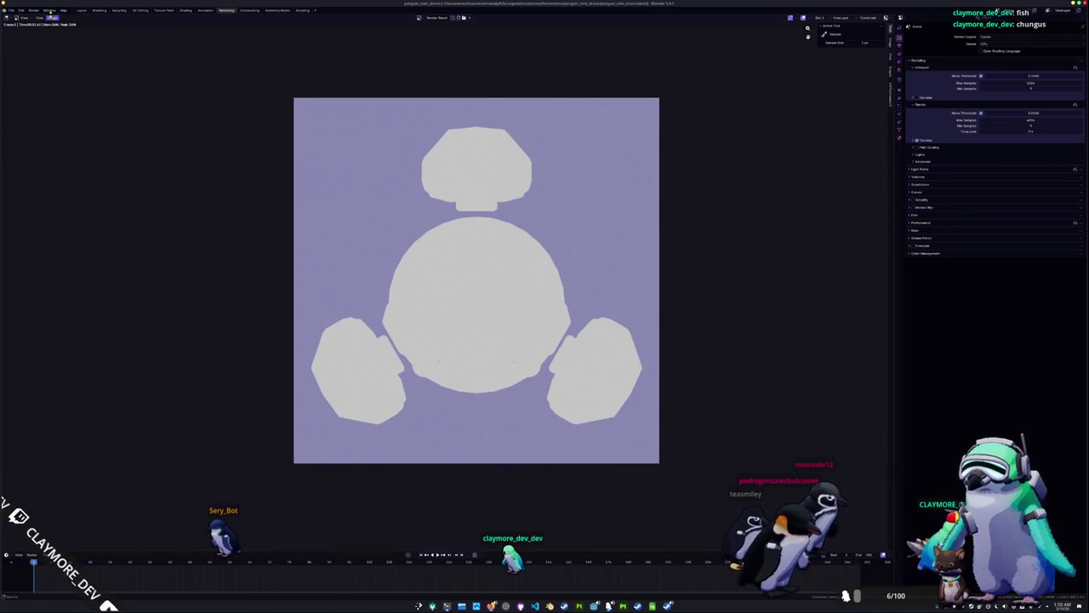
left_click(71, 70)
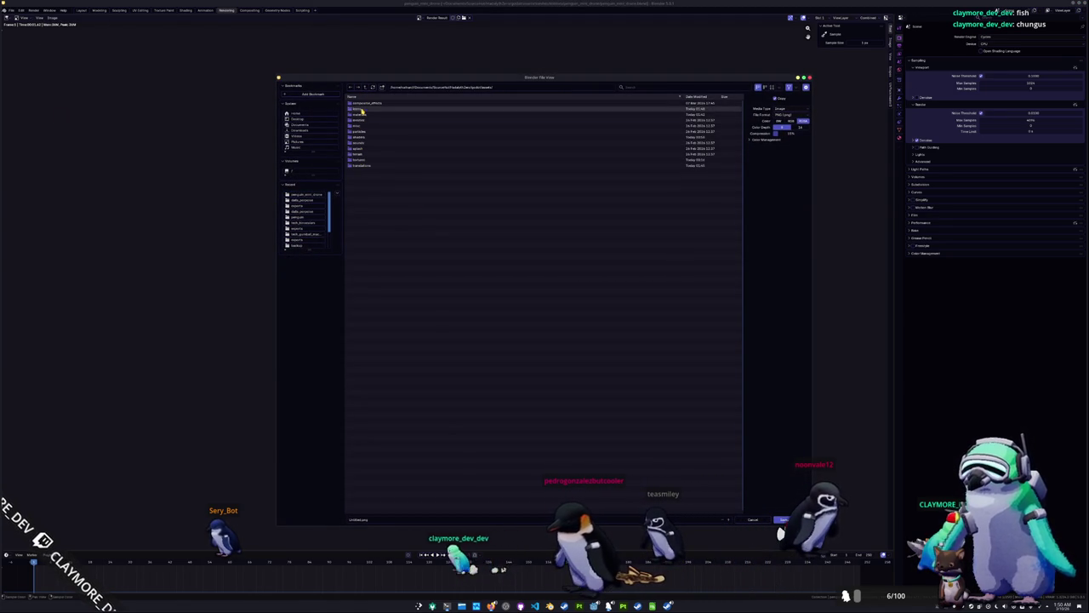
Save the render over tab_menu_drone.png in the project's icons folder.
left_click(364, 108)
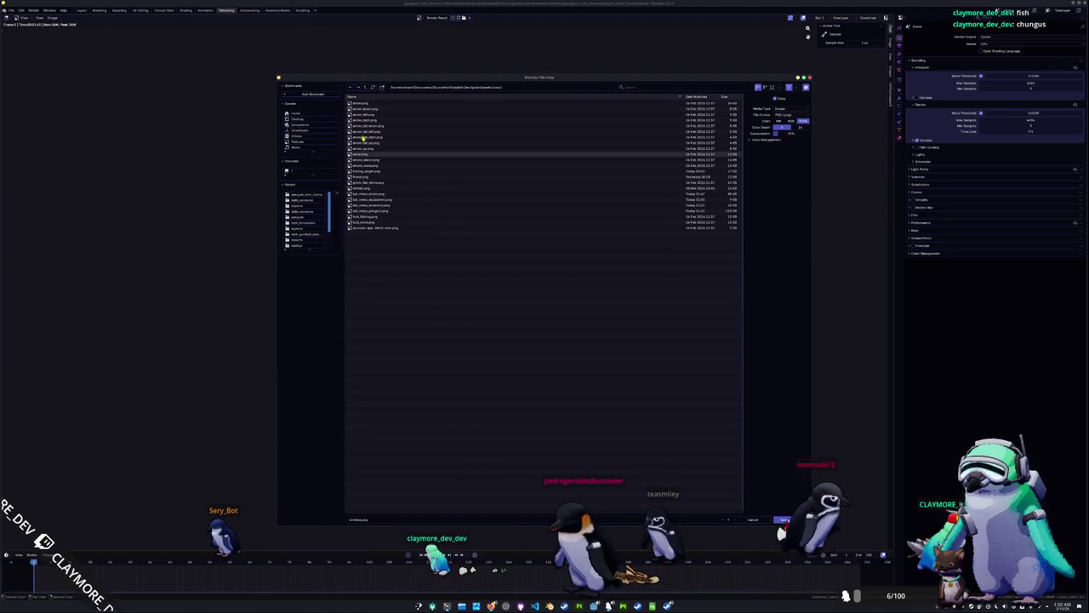
left_click(374, 194)
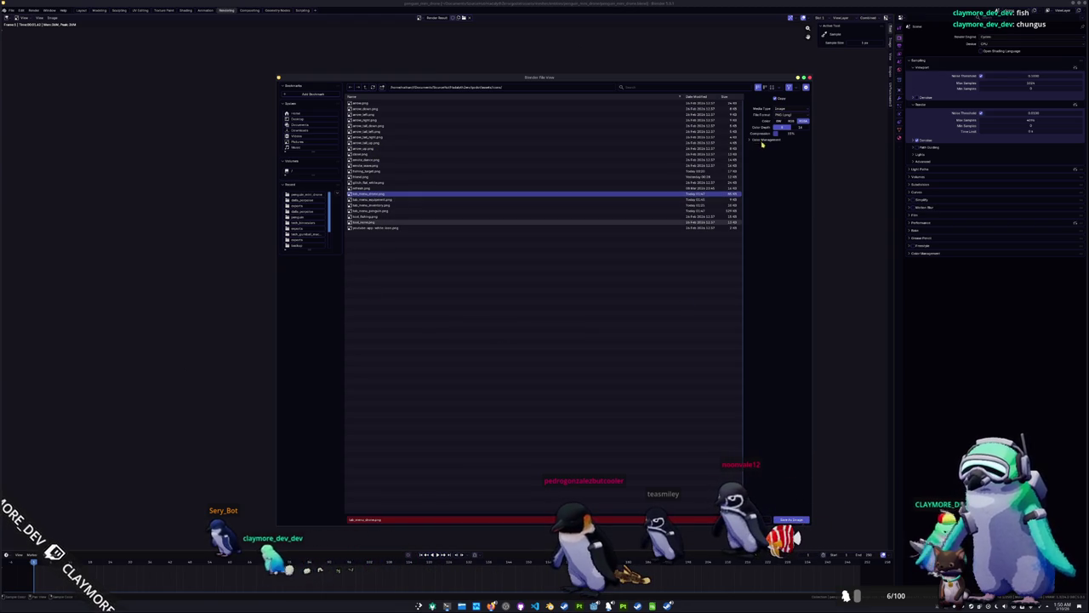
left_click(793, 518)
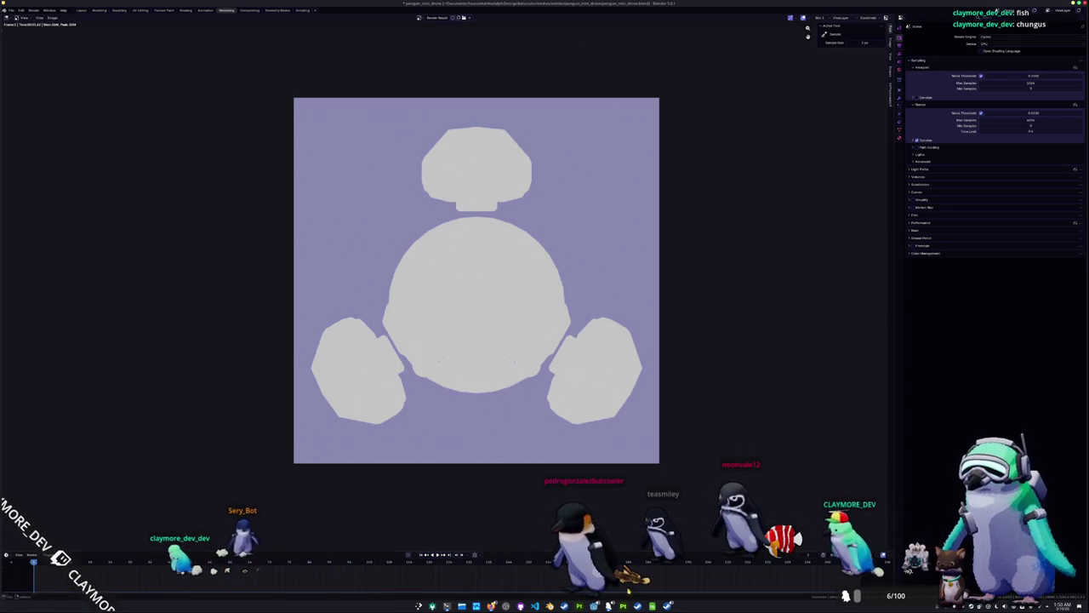
Check the updated icon on the tab bar in Godot, then return to Blender.
key("alt+Tab")
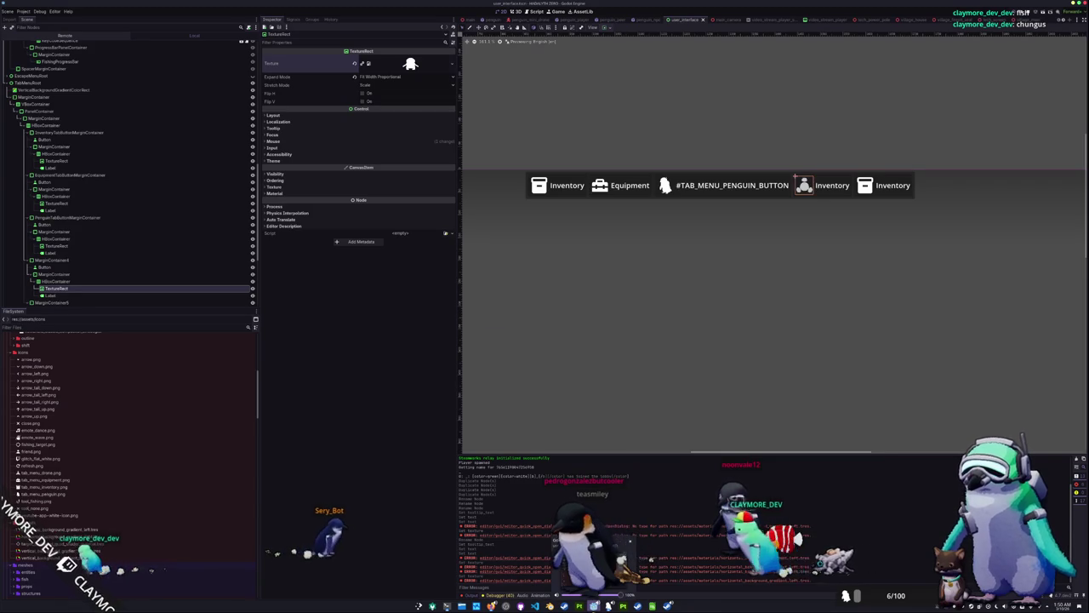
scroll(763, 256, "up", 5)
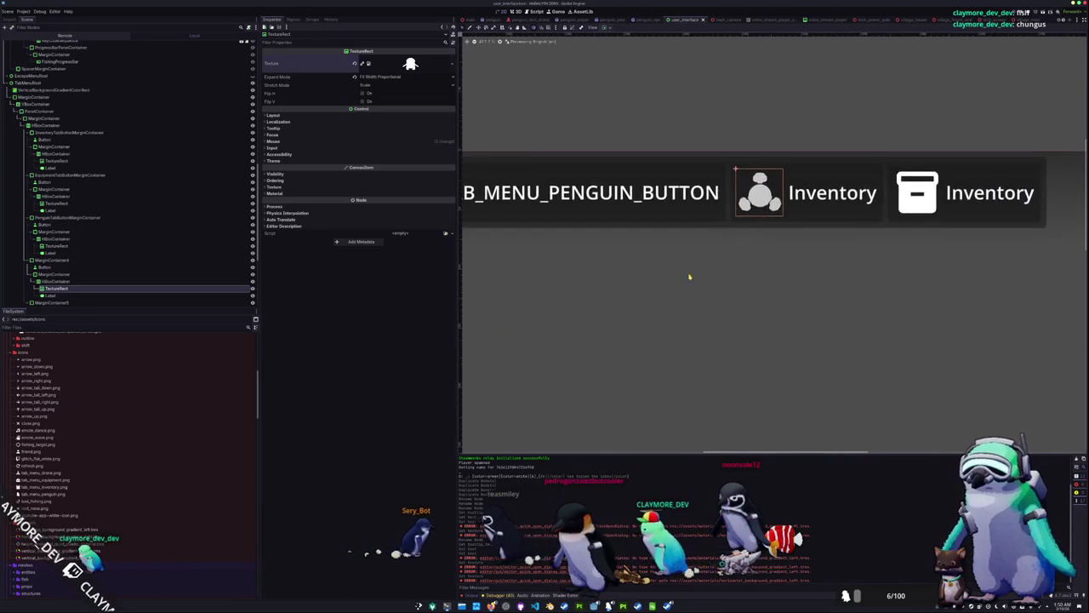
left_click_drag(718, 267, 689, 316)
key("alt+Tab")
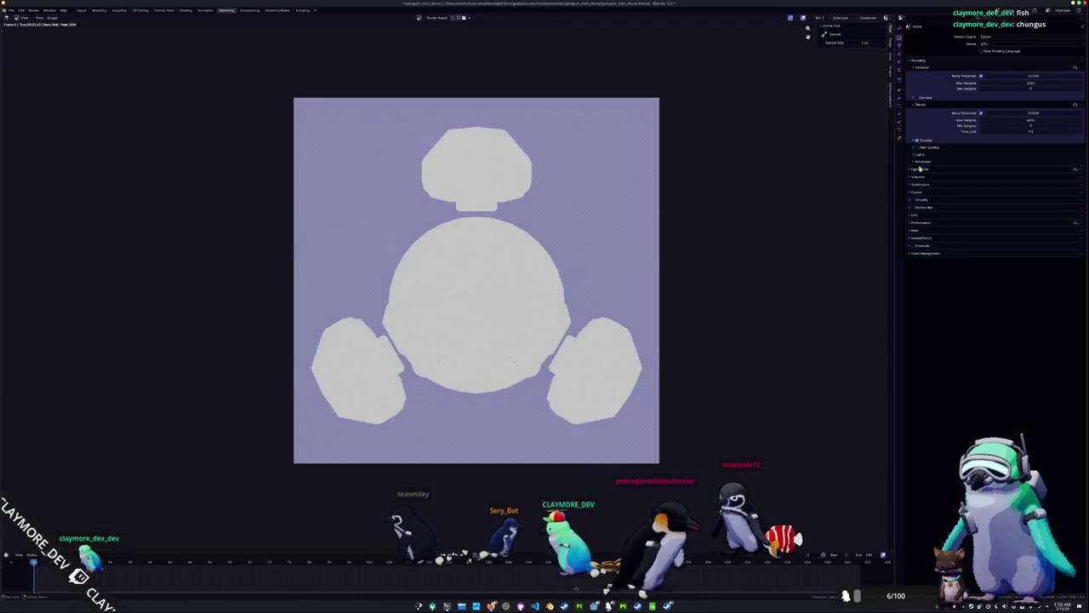
Set Color Management's View Transform to Standard and overwrite tab_menu_drone.png with the re-saved render.
left_click(925, 253)
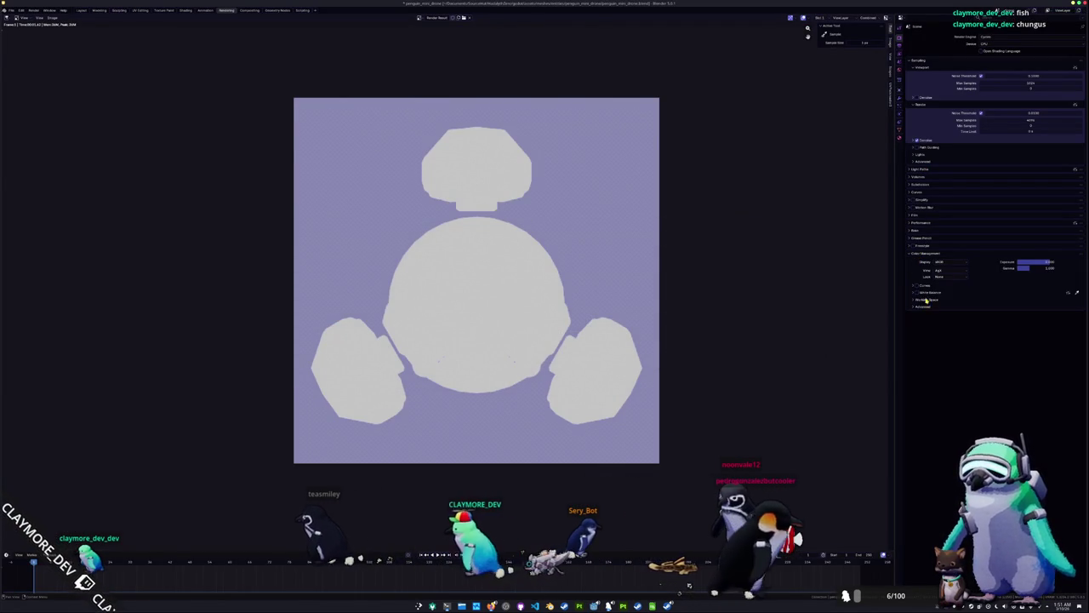
left_click(944, 278)
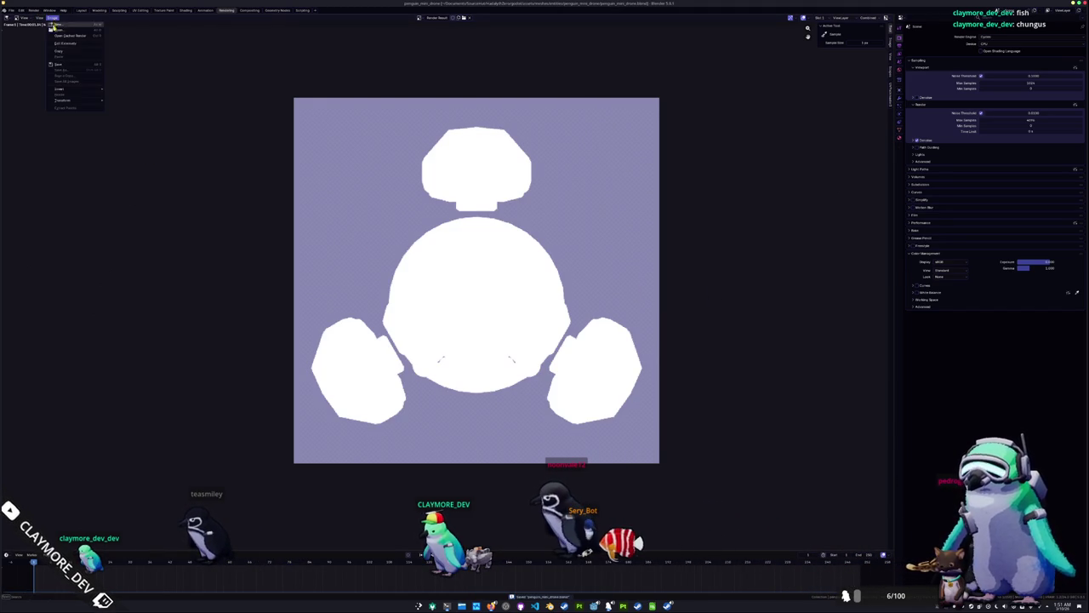
left_click(67, 66)
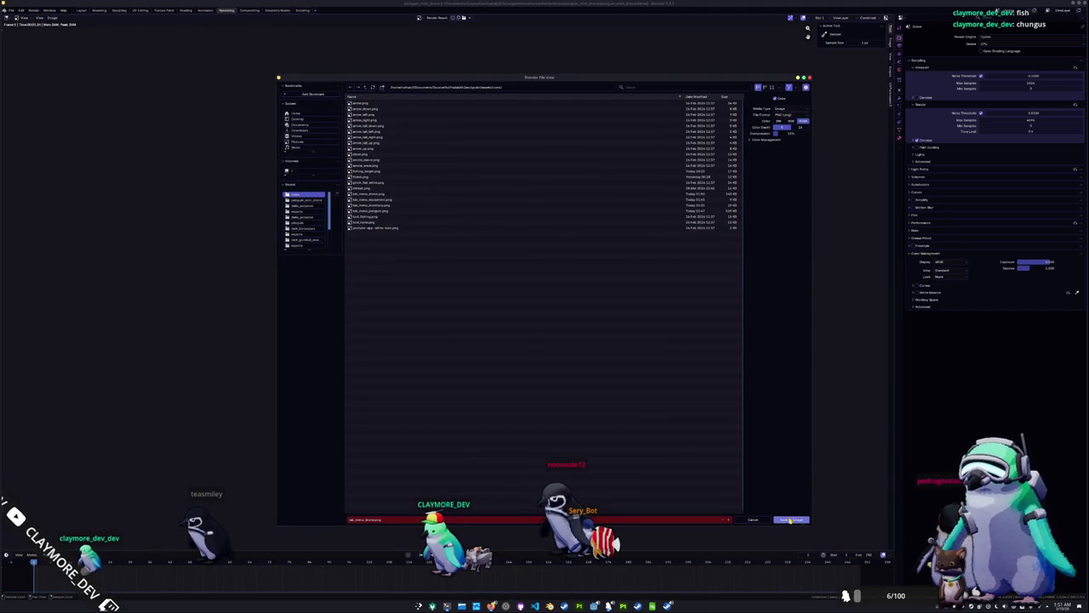
left_click(790, 520)
left_click(594, 606)
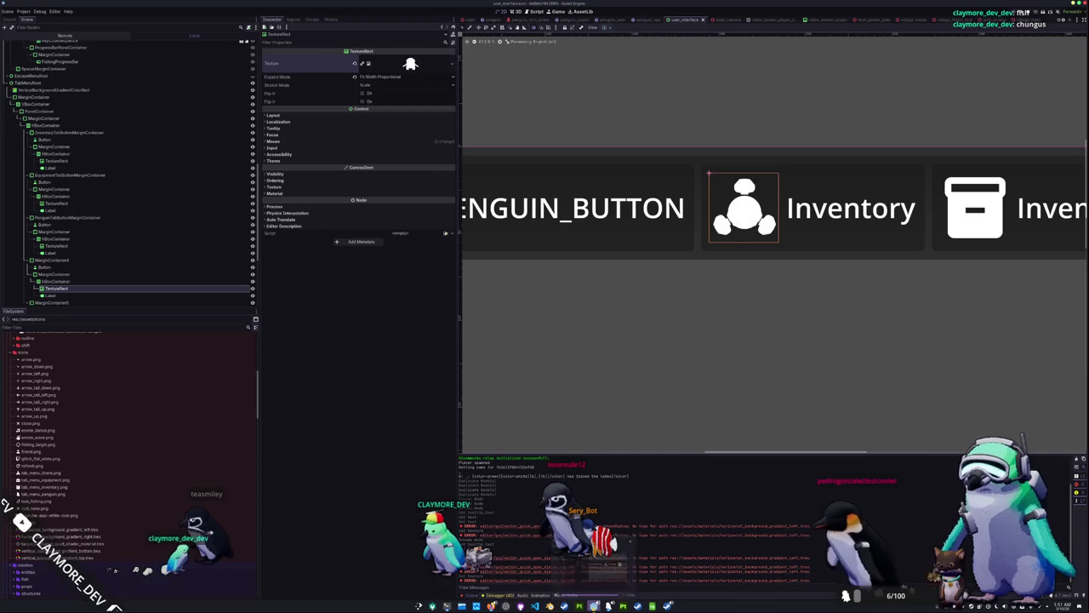
Inspect the tab icons on the 2D canvas and save the tab menu scene with Ctrl+S.
scroll(593, 292, "down", 2)
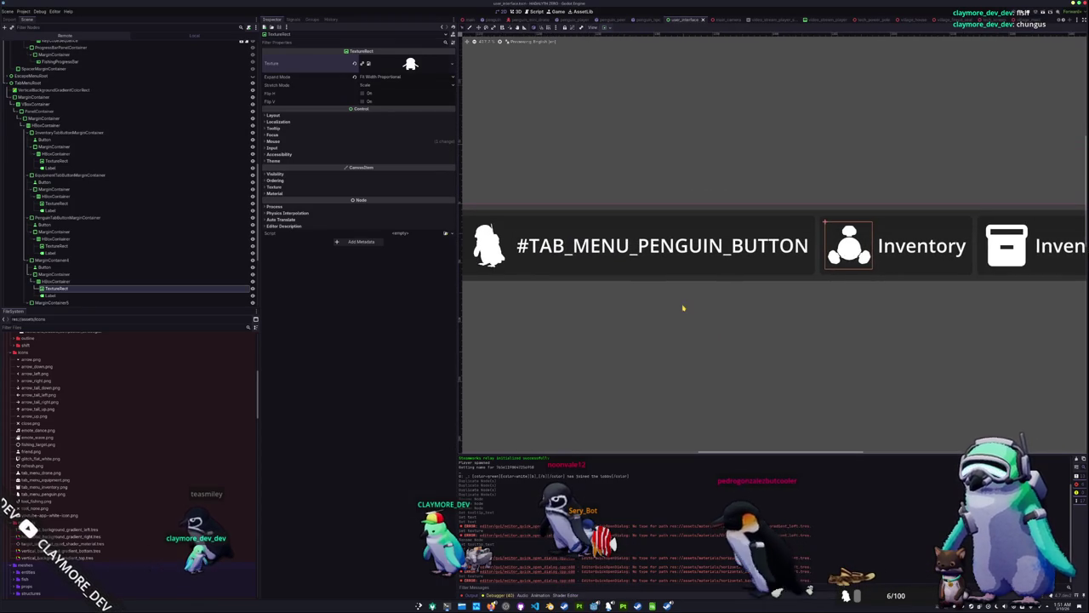
scroll(672, 303, "down", 1)
left_click_drag(661, 307, 817, 308)
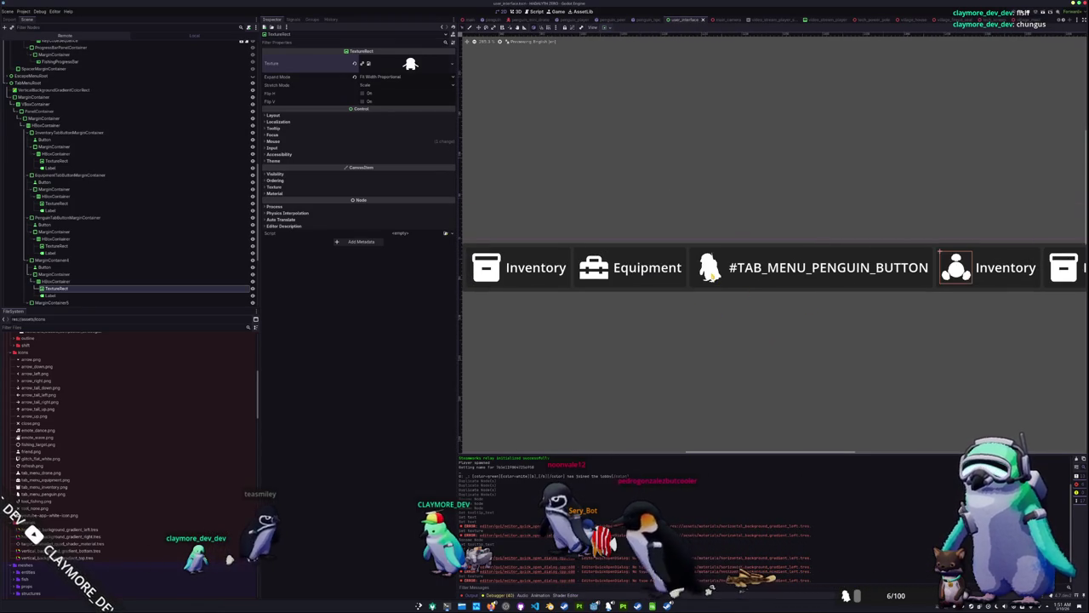
left_click(705, 274)
left_click_drag(654, 336, 582, 335)
scroll(587, 335, "down", 1)
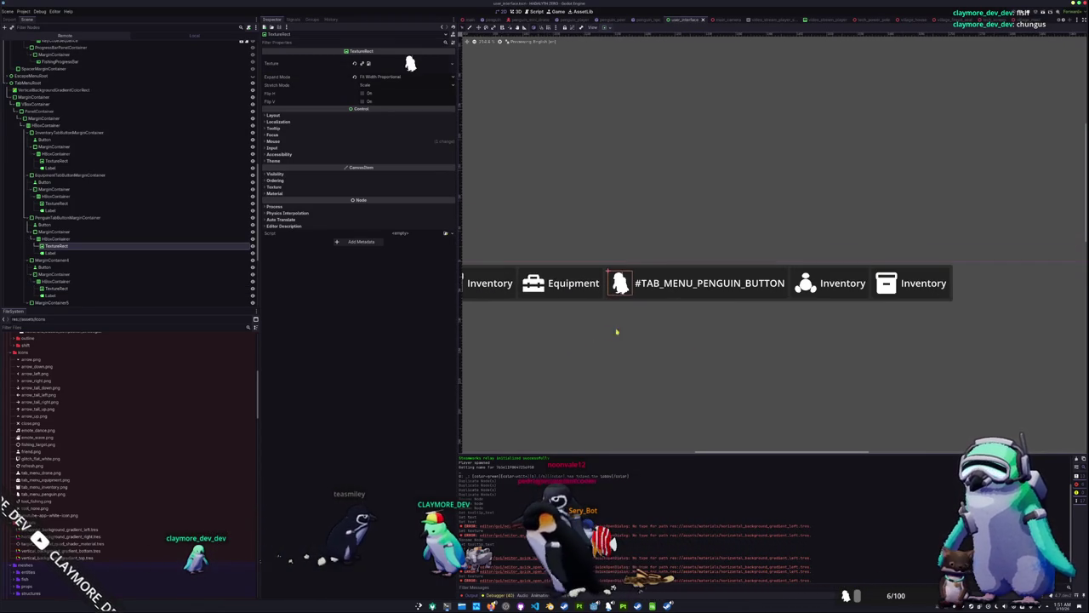
left_click(56, 288)
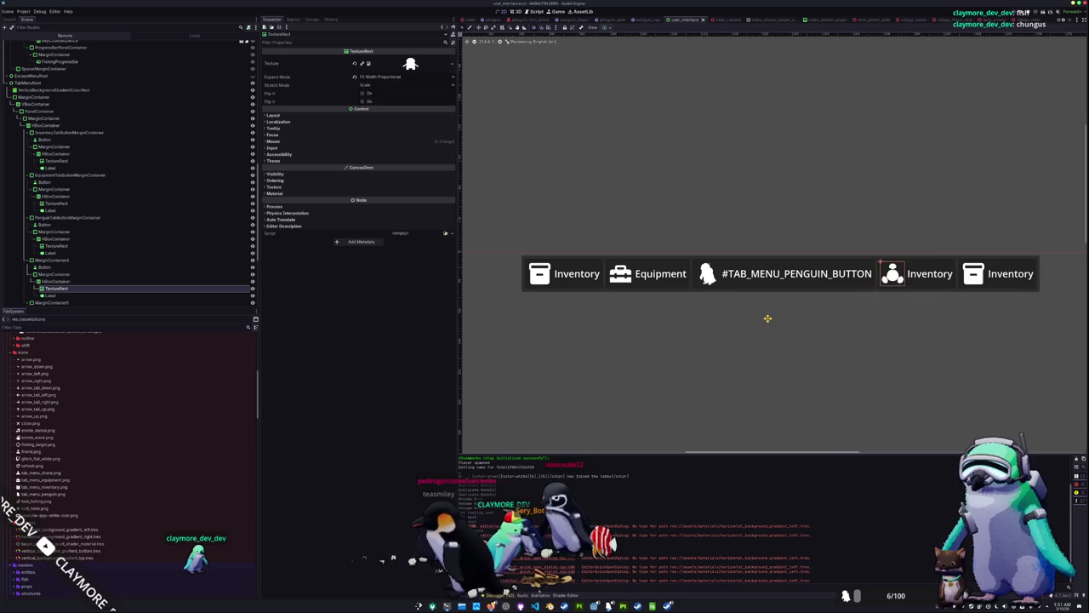
key("ctrl+s")
Reselect the Penguin tab's icon and switch to the translations spreadsheet.
left_click(649, 281)
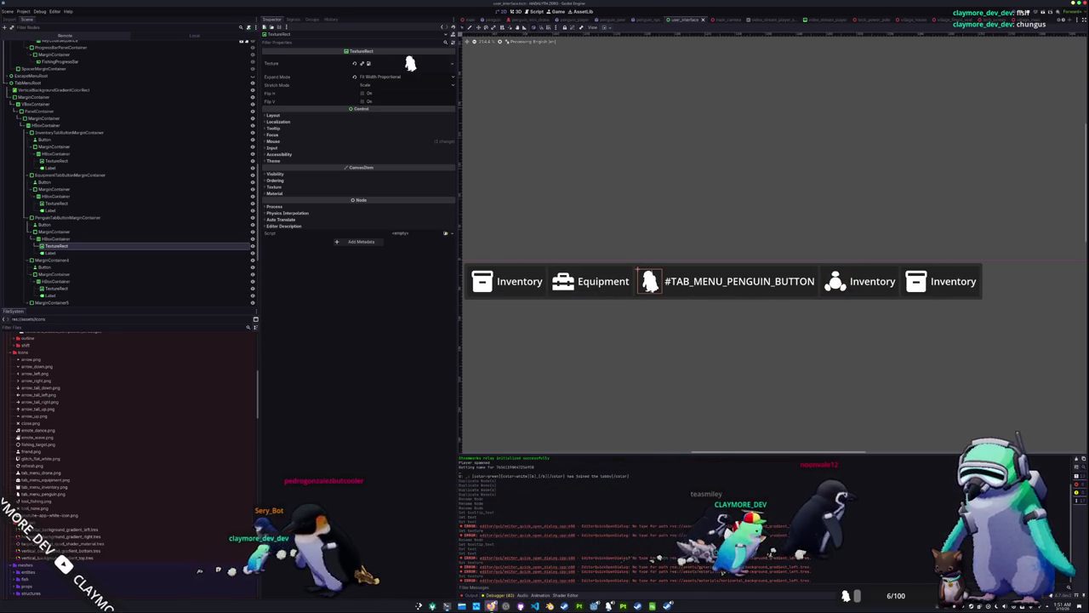
mouse_move(652, 605)
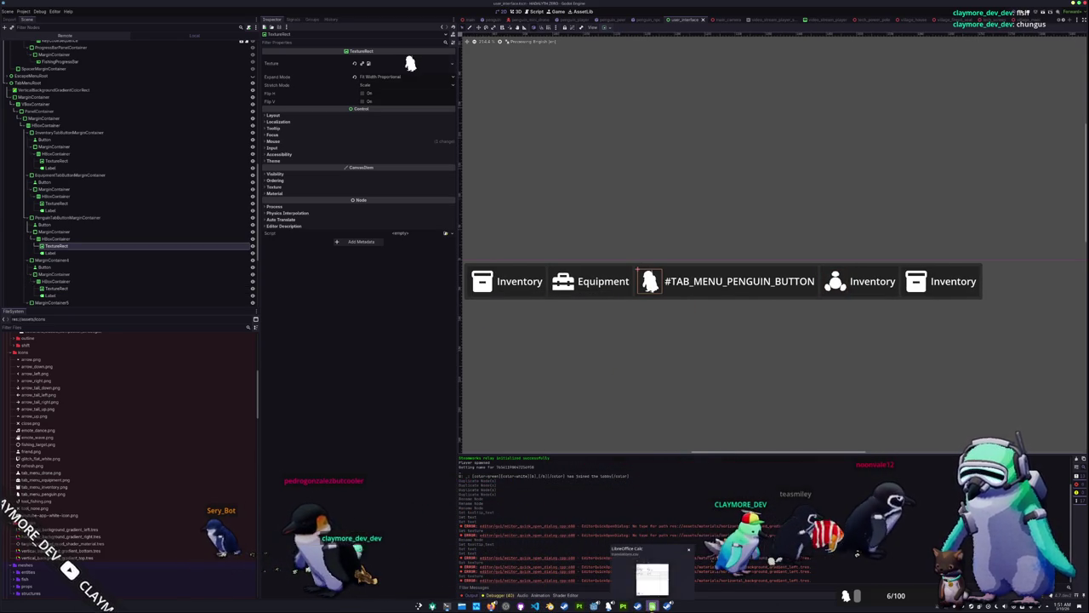
left_click(666, 550)
Paste the Equipment rows into row 78 and edit them to #TAB_MENU_PENGUIN_BUTTON 'Penguin' with its tooltip.
scroll(102, 186, "down", 9)
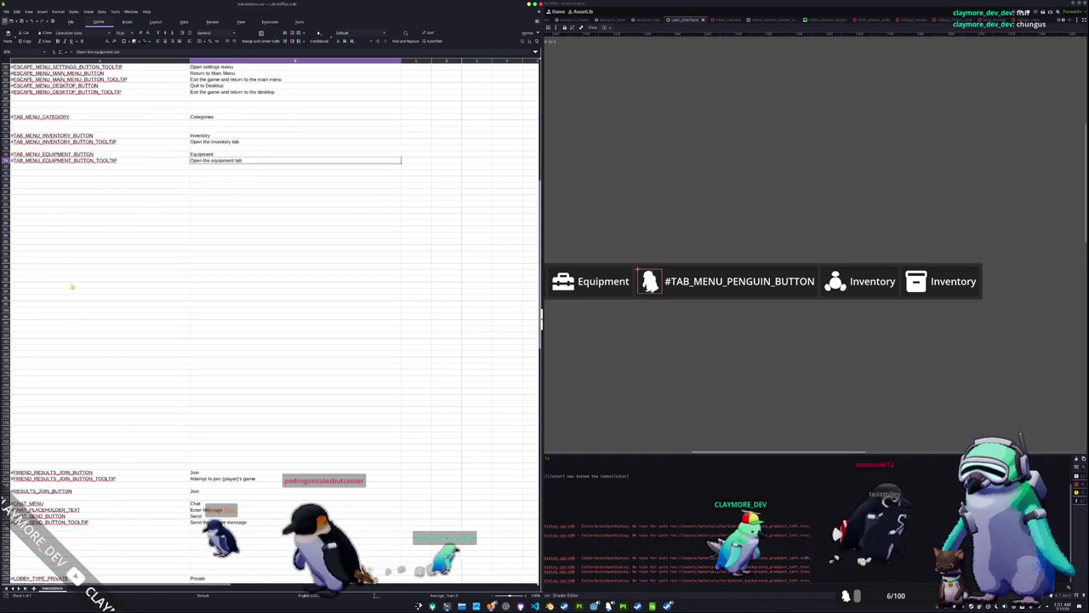
scroll(45, 245, "up", 10)
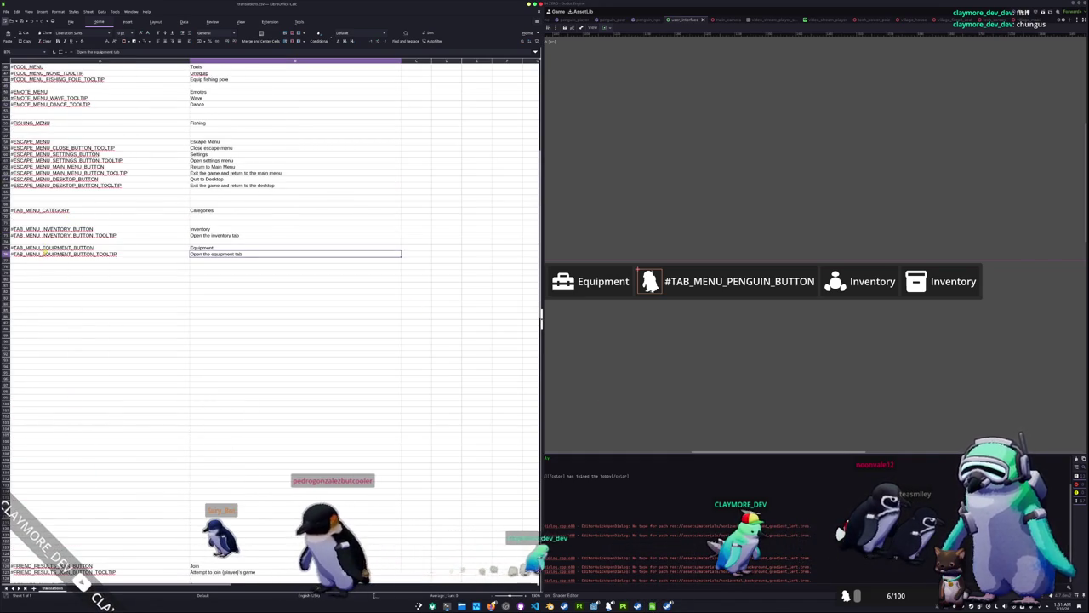
left_click_drag(43, 249, 211, 255)
left_click(51, 266)
key("ctrl+v")
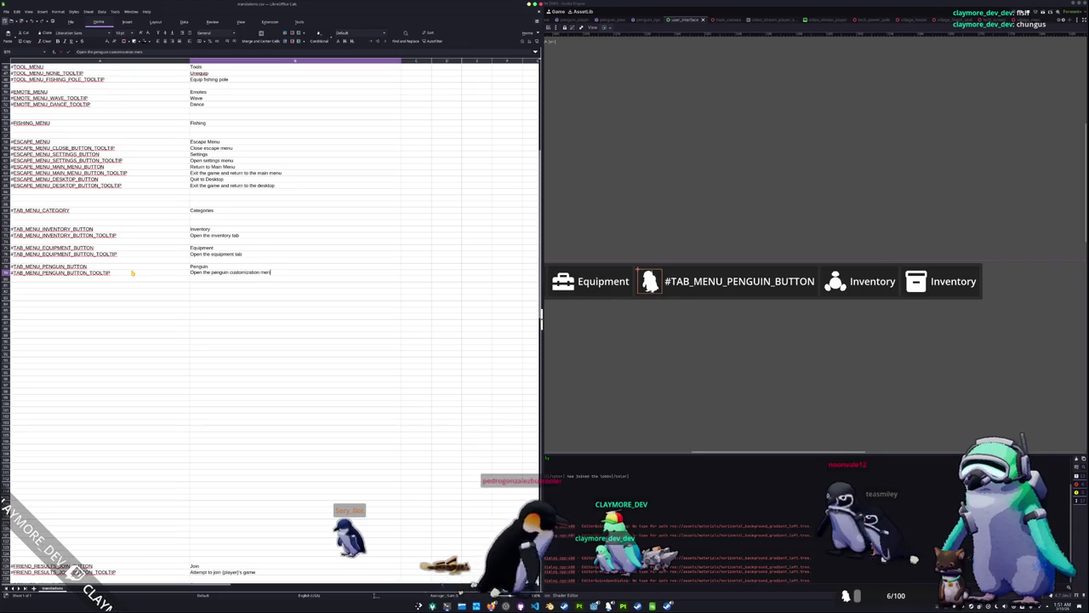
key("Return")
key("Left")
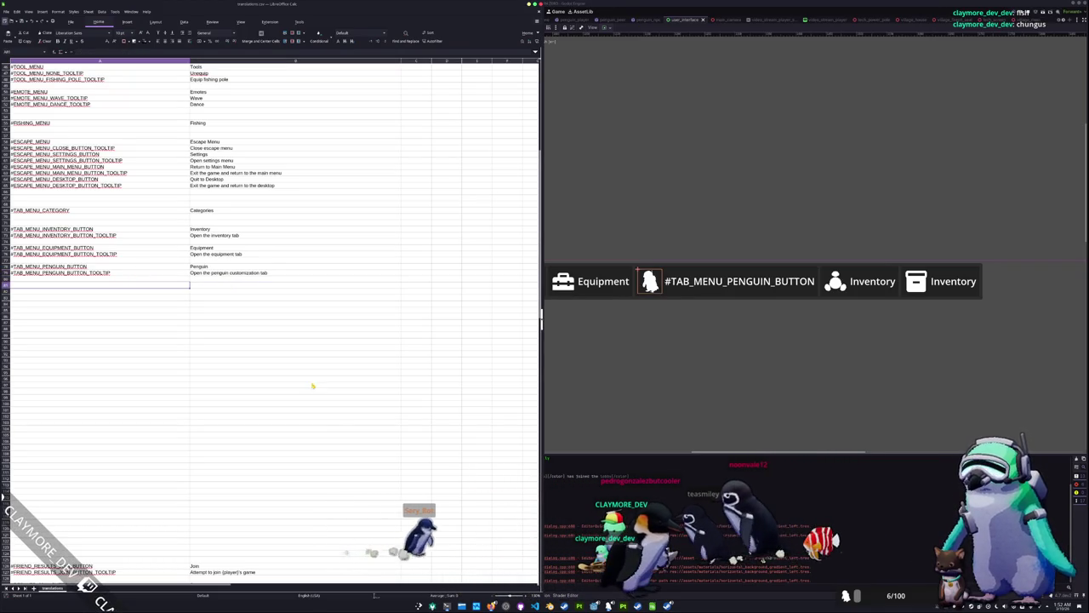
left_click(671, 411)
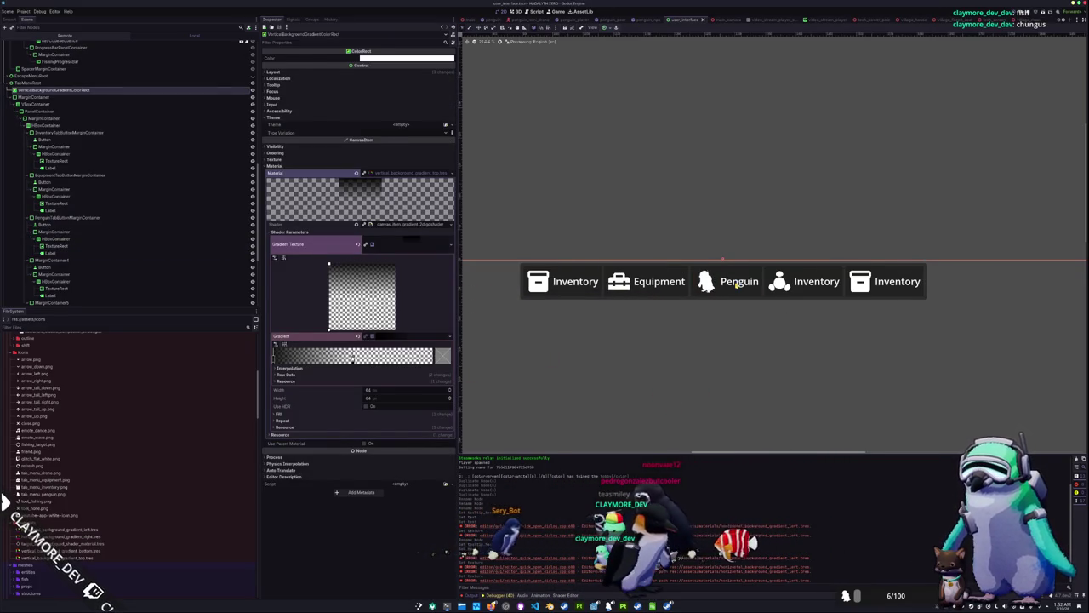
Rename the fourth tab's outer MarginContainer to DroneTabButtonMarginContainer.
left_click(736, 285)
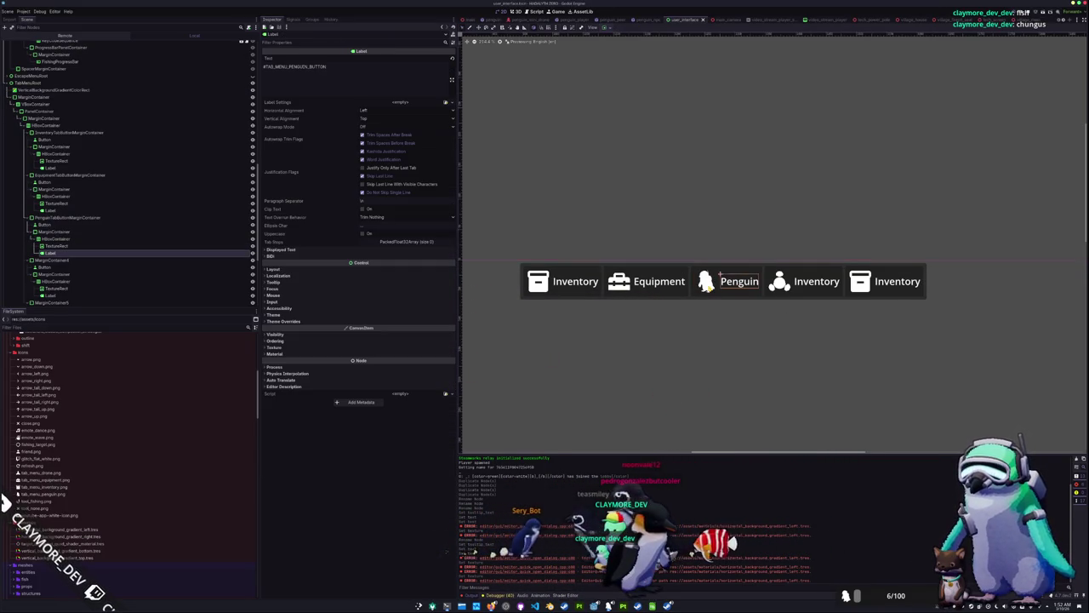
left_click(125, 226)
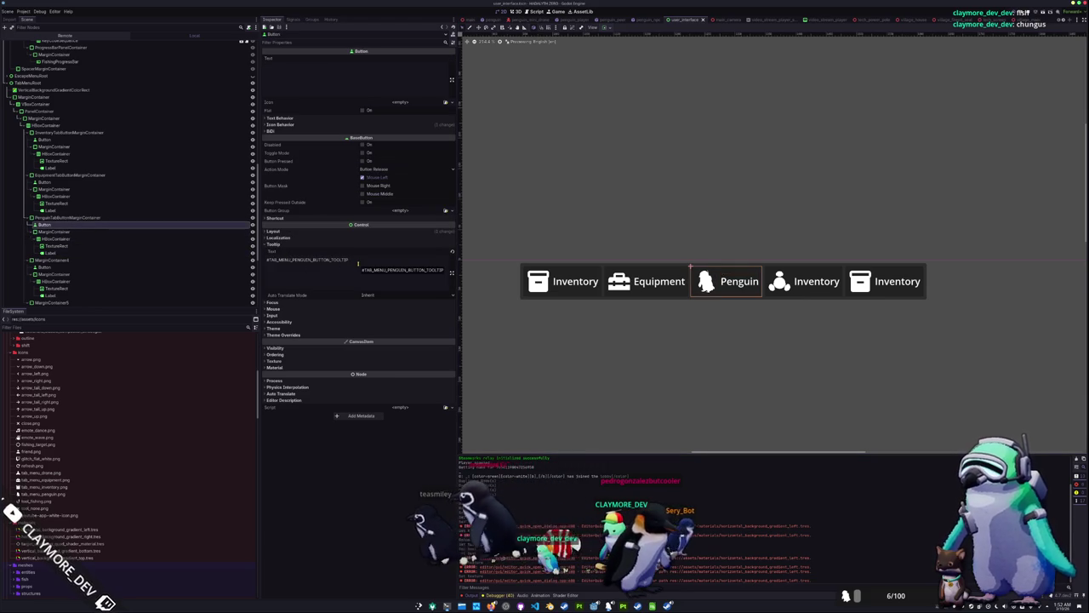
left_click(737, 288)
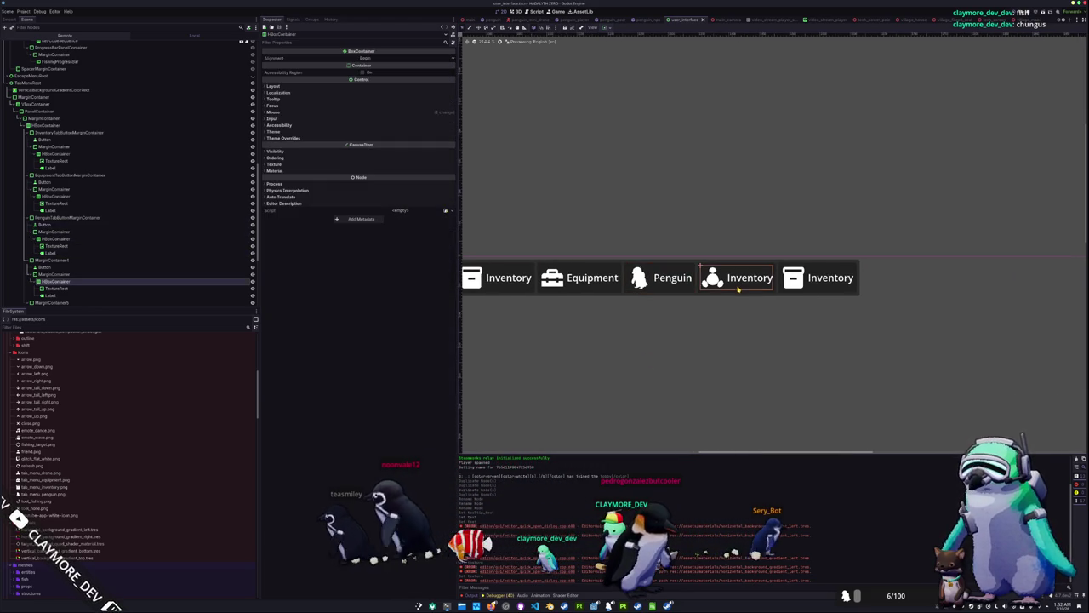
left_click(71, 260)
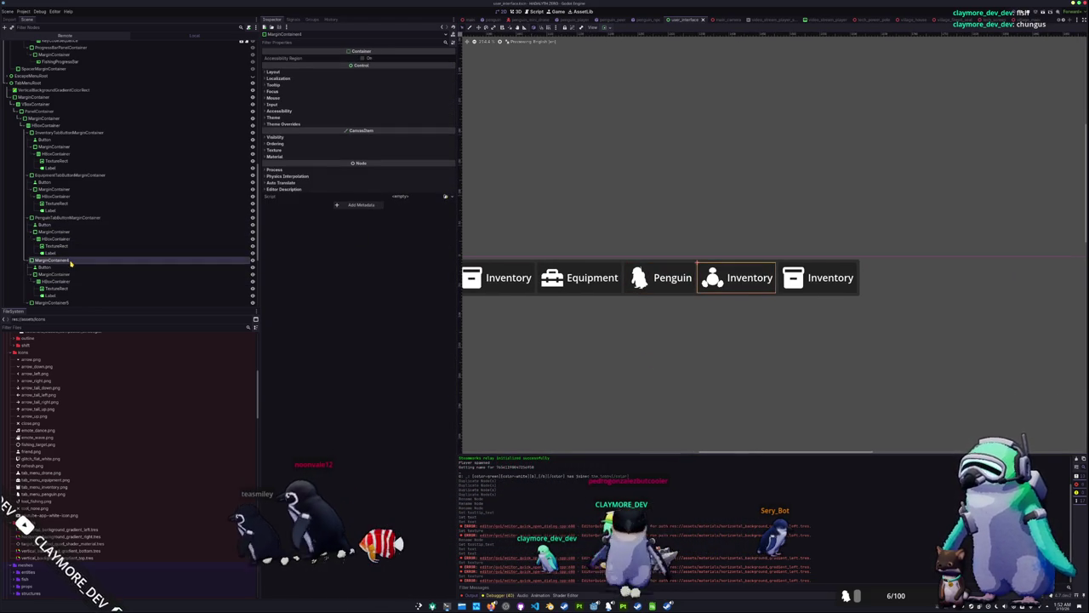
type("GuildTabButton")
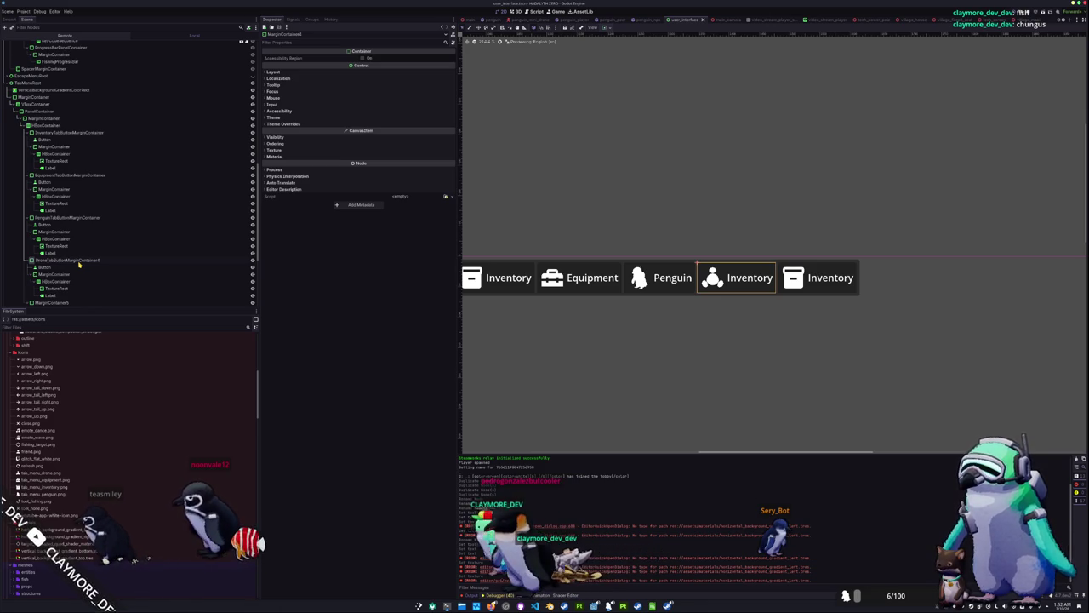
key("Return")
Set the fourth tab Button's tooltip text to the TAB_MENU_DRONE_BUTTON tooltip key.
left_click(79, 266)
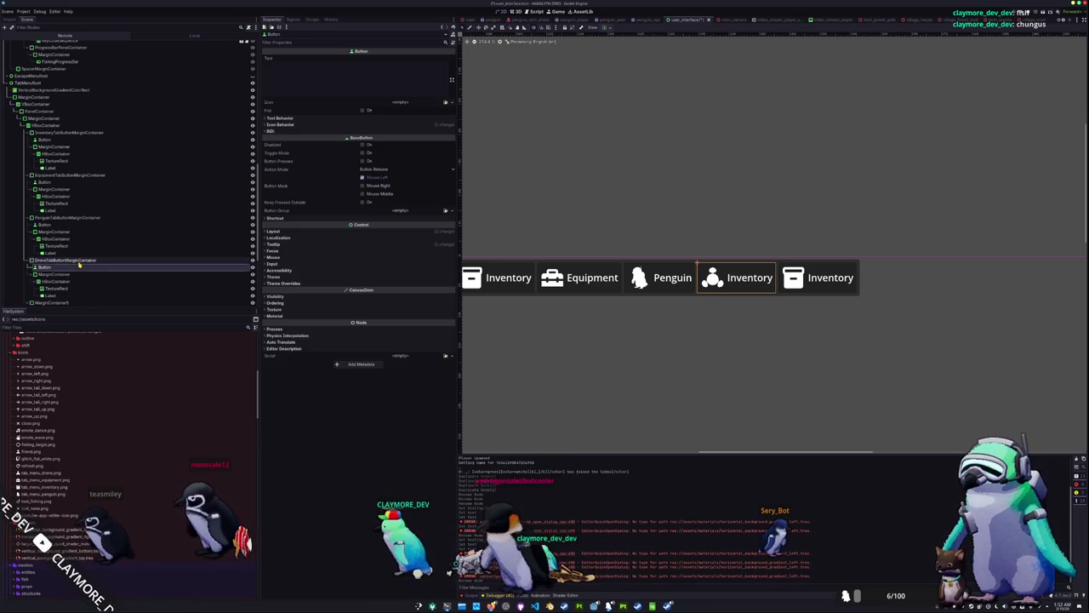
left_click(289, 252)
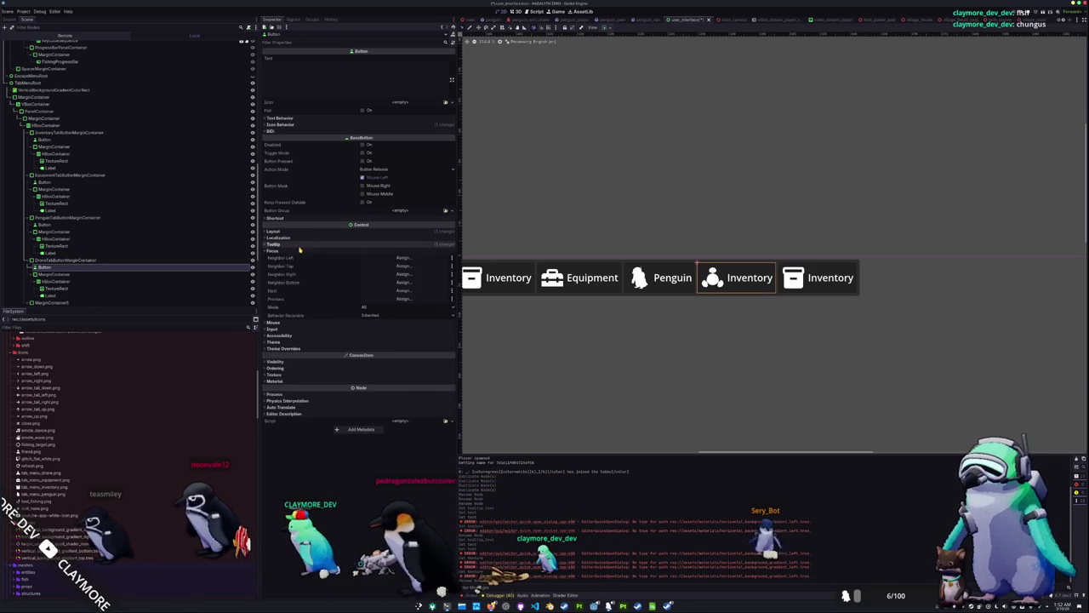
left_click(298, 244)
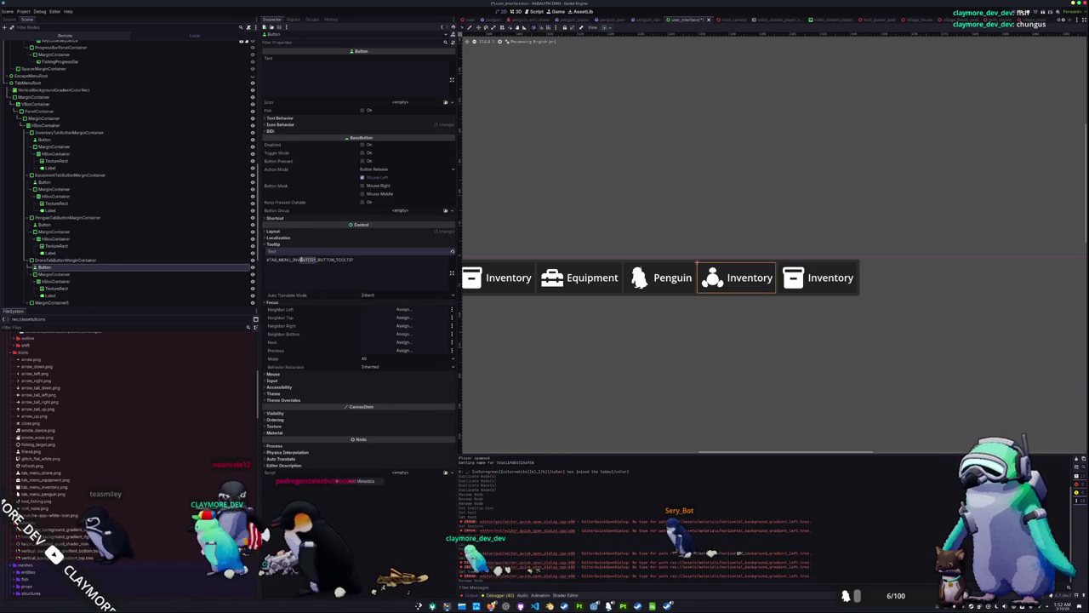
type("G")
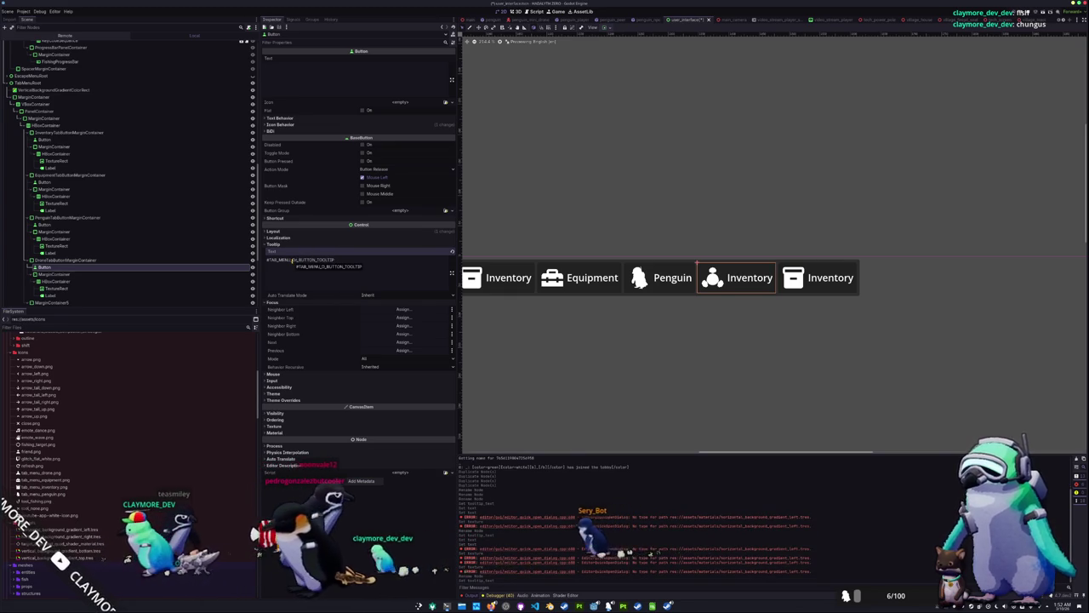
Set the fourth tab Label's text to #TAB_MENU_DRONE_BUTTON.
left_click(75, 295)
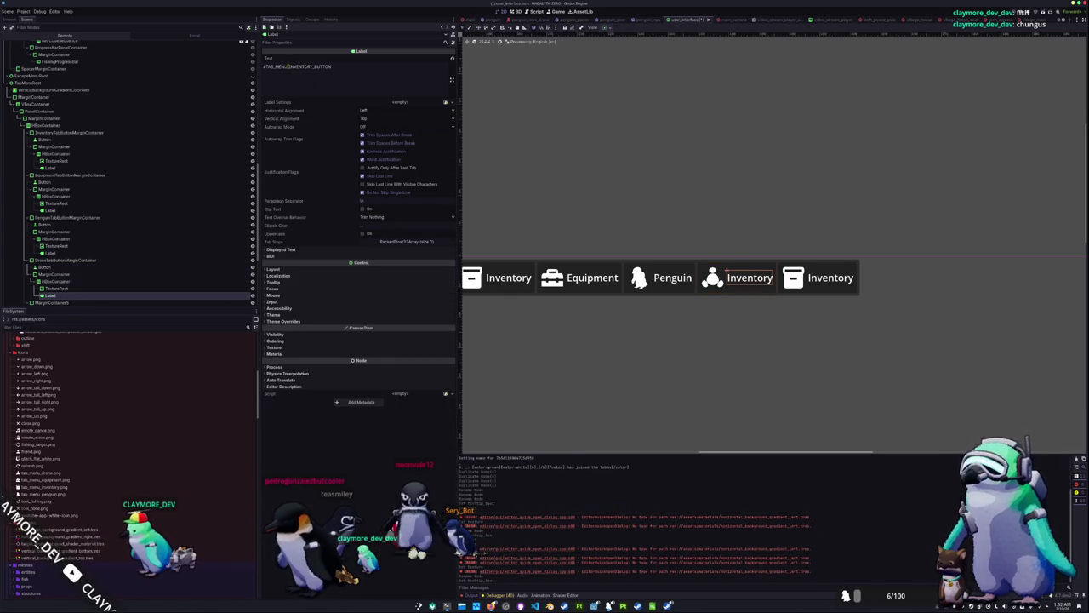
type("DRONE")
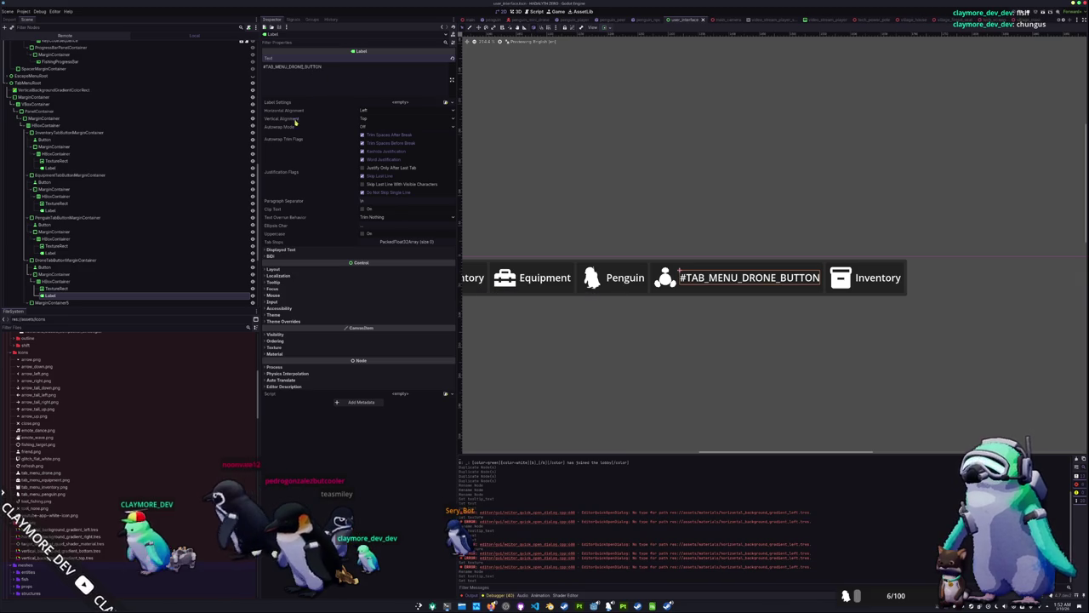
key("Up")
key("Up")
key("Up")
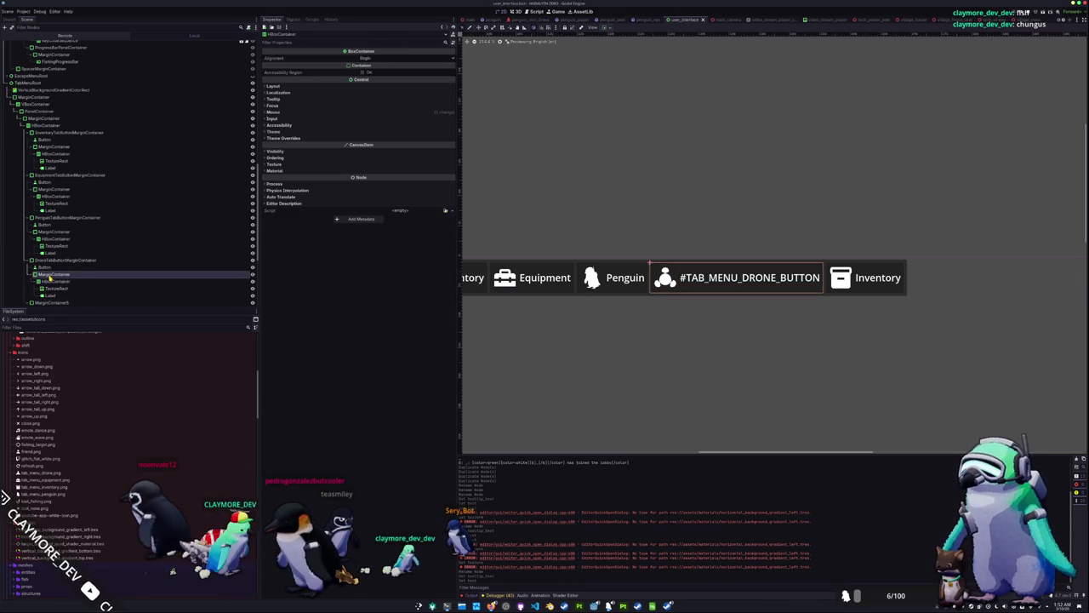
key("Up")
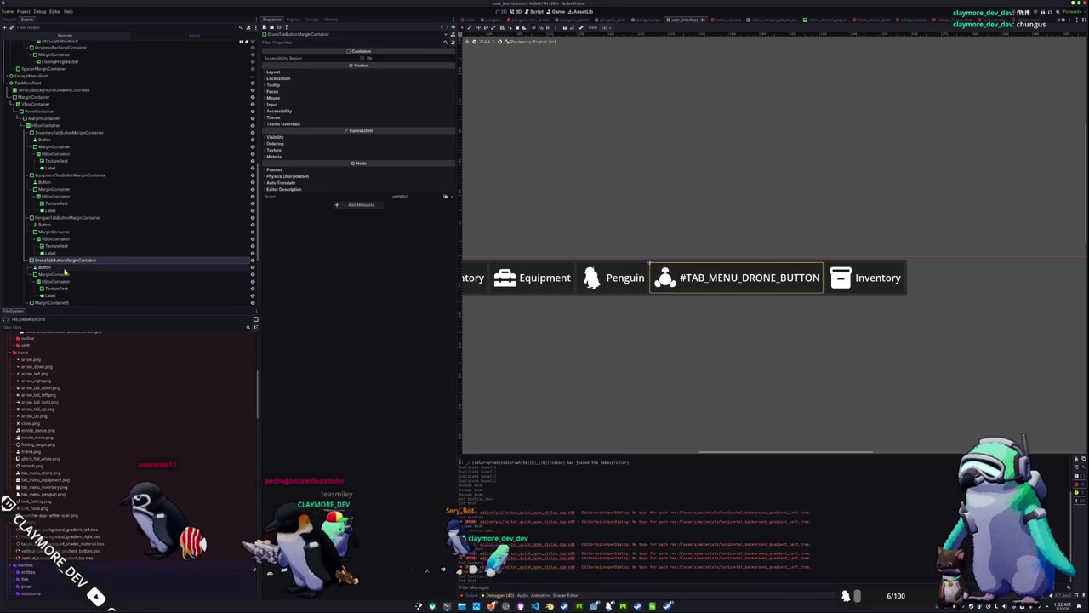
key("alt+Tab")
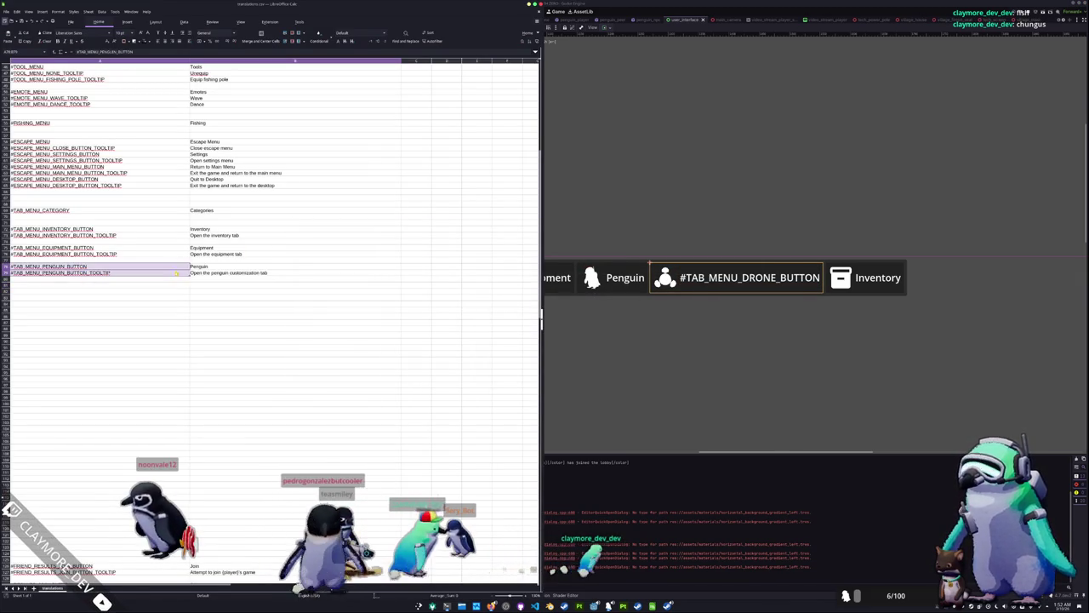
Duplicate the Penguin rows and rename the keys to #TAB_MENU_DRONE_BUTTON and #TAB_MENU_DRONE_BUTTON_TOOLTIP.
left_click_drag(150, 273, 255, 273)
key("ctrl+c")
left_click(53, 285)
key("ctrl+v")
double_click(53, 285)
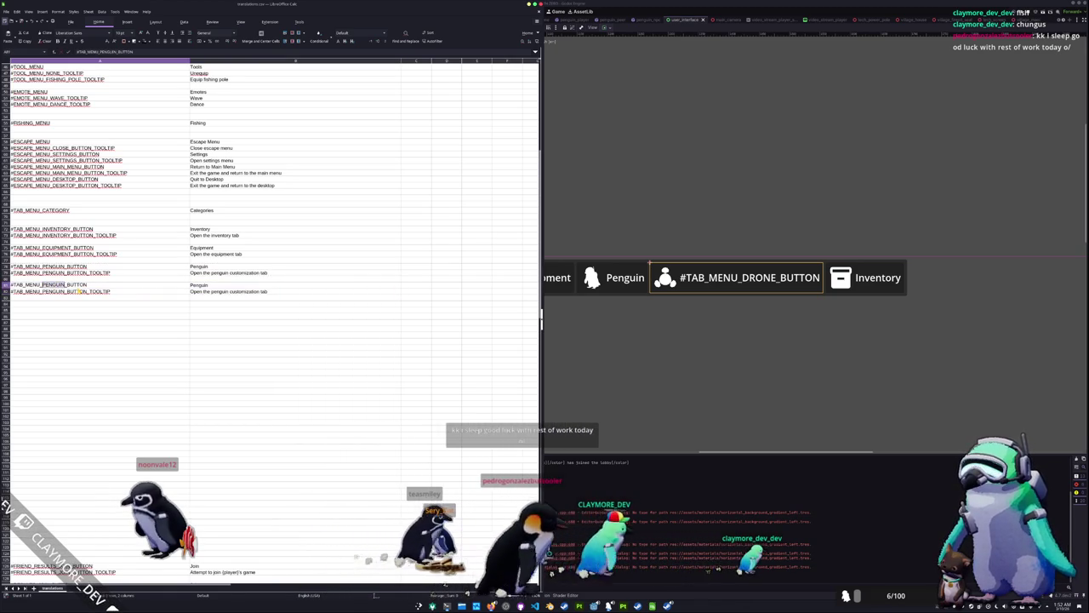
type("DRONE")
key("Return")
key("F2")
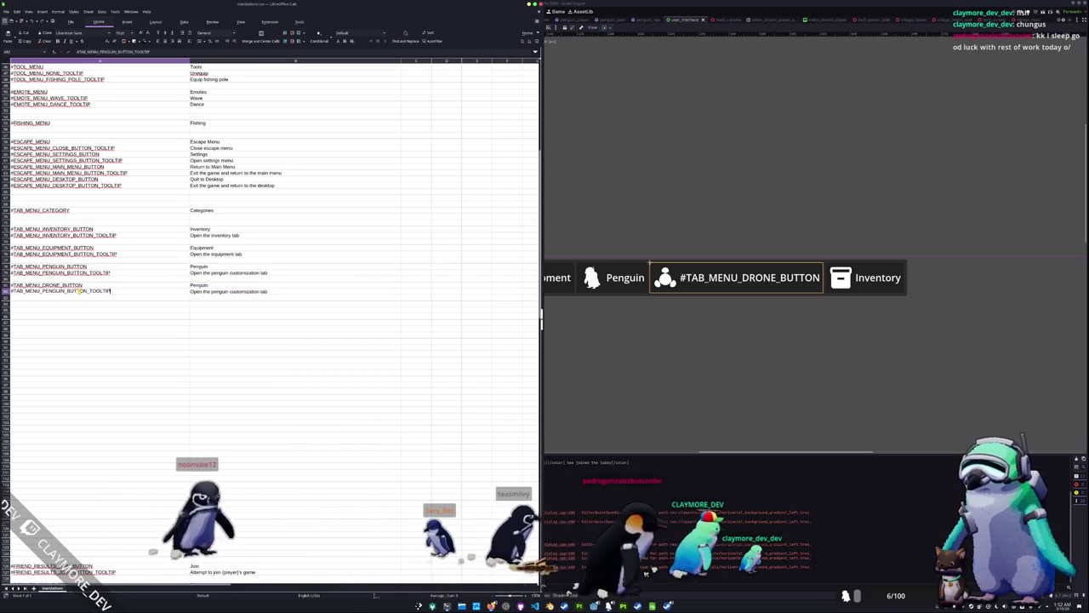
double_click(64, 290)
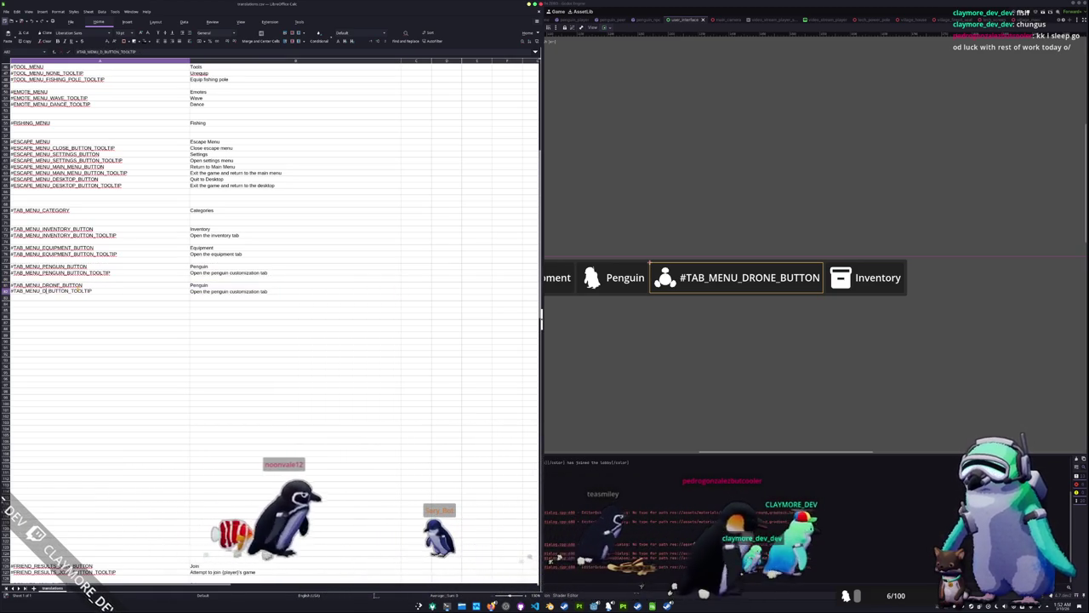
type("DRONE")
key("Tab")
Set the texts to 'Drone' and 'Open the drone customization tab'.
key("Up")
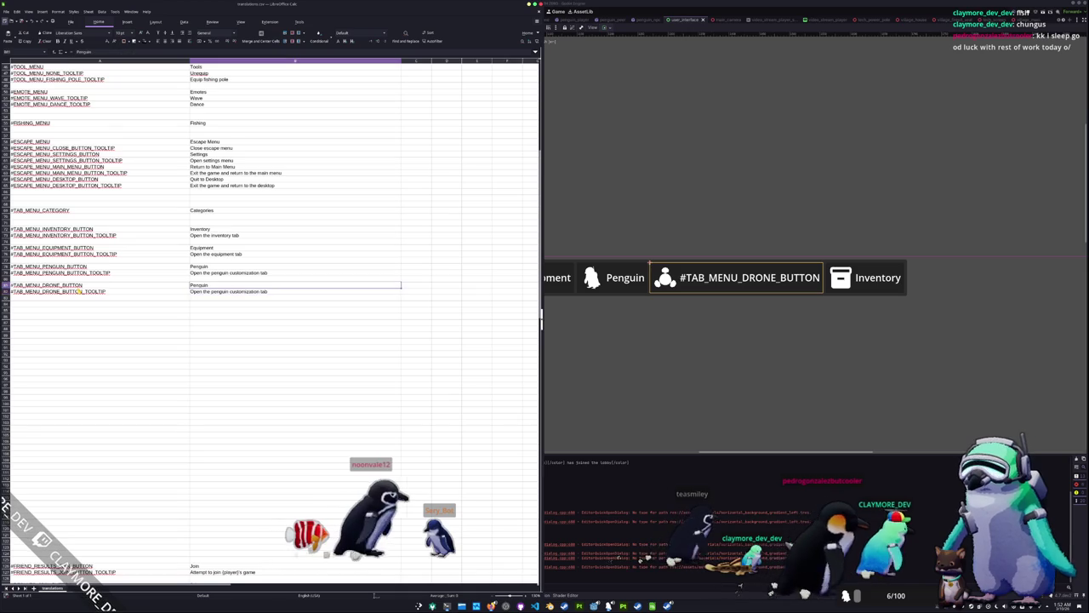
type("Drone")
key("Return")
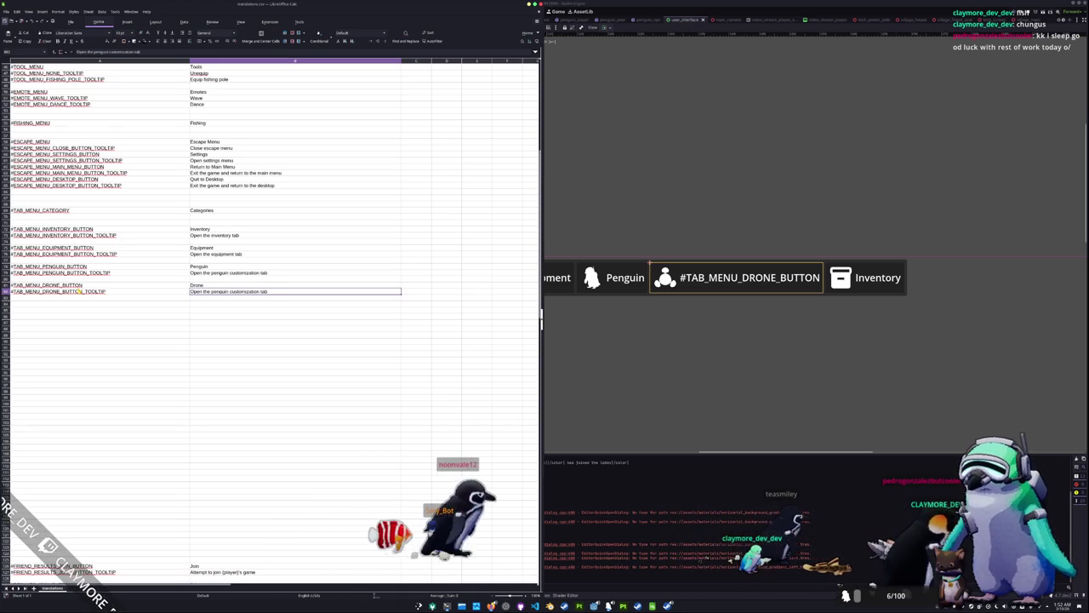
type("Open the")
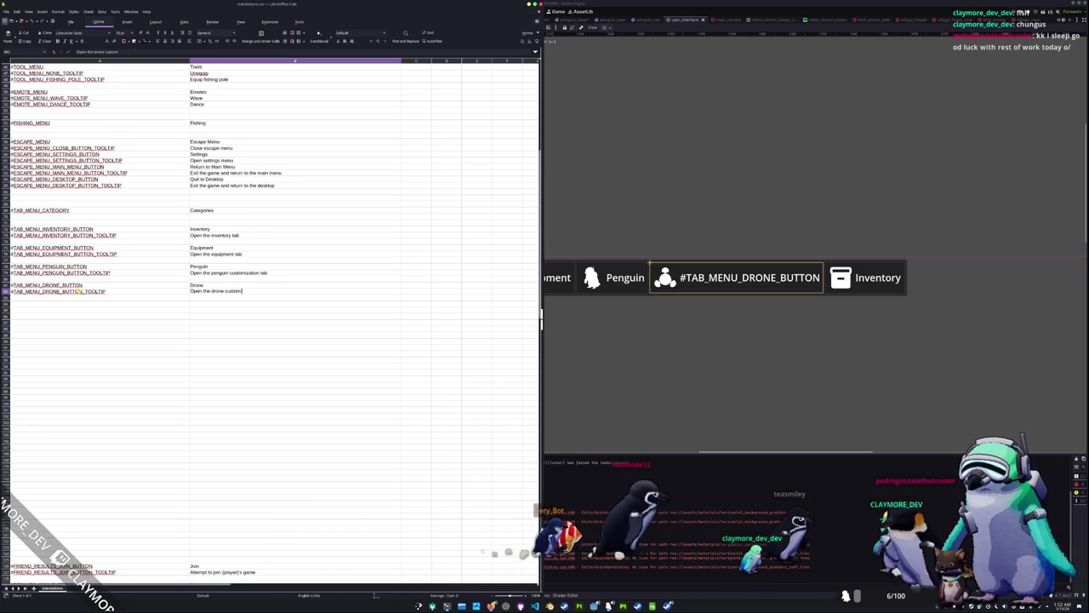
key("Left")
Check the translated Drone tab in Godot and select the last Inventory tab's icon.
key("alt+Tab")
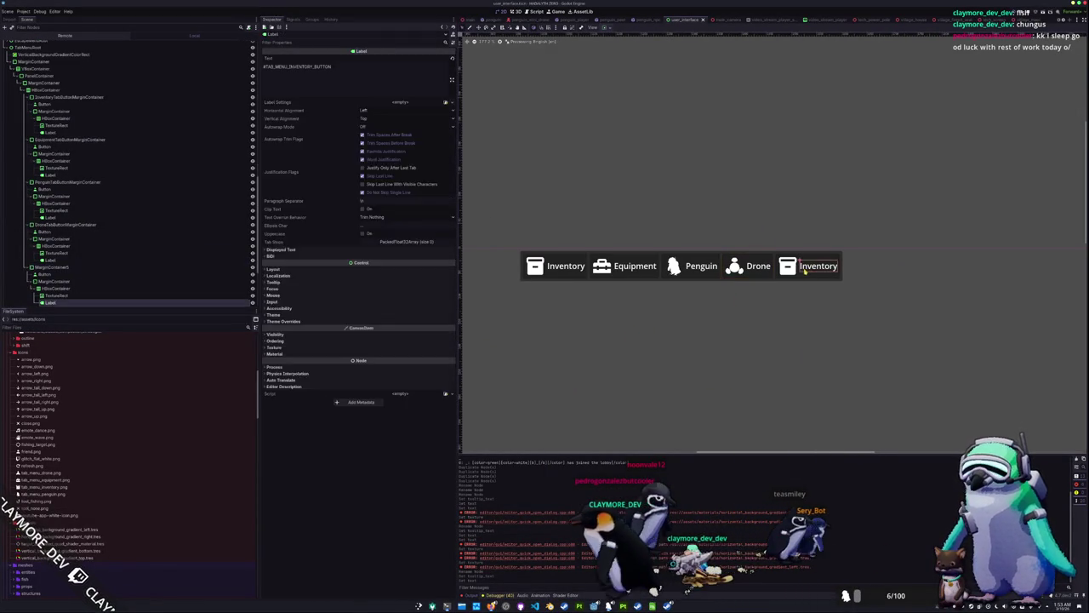
left_click(788, 265)
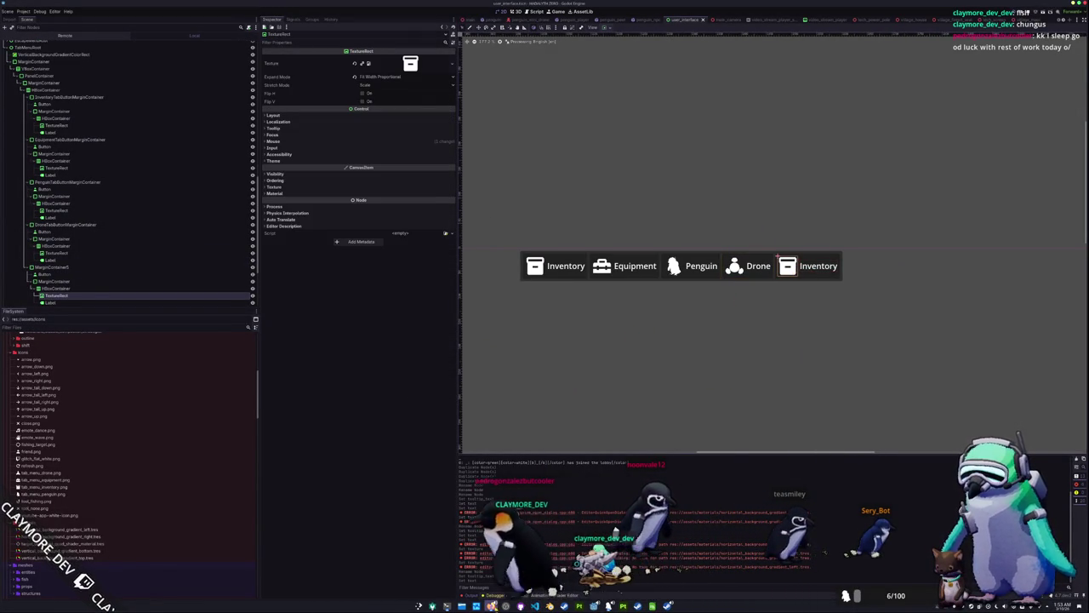
key("alt+Tab")
key("alt+Tab")
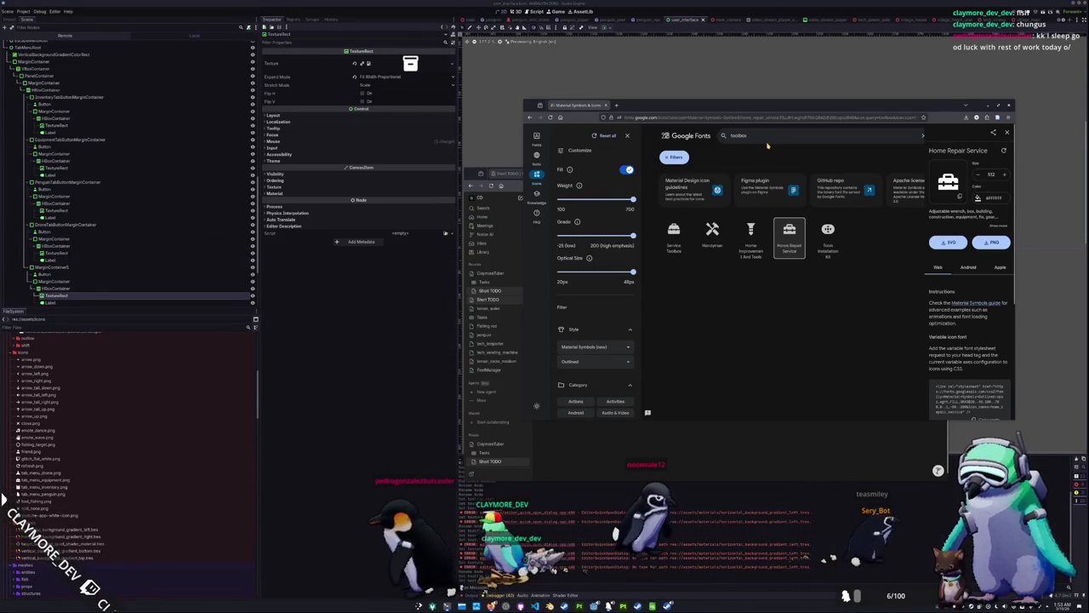
Search Material Symbols for 'social' and pick the Groups icon.
type("social")
key("Return")
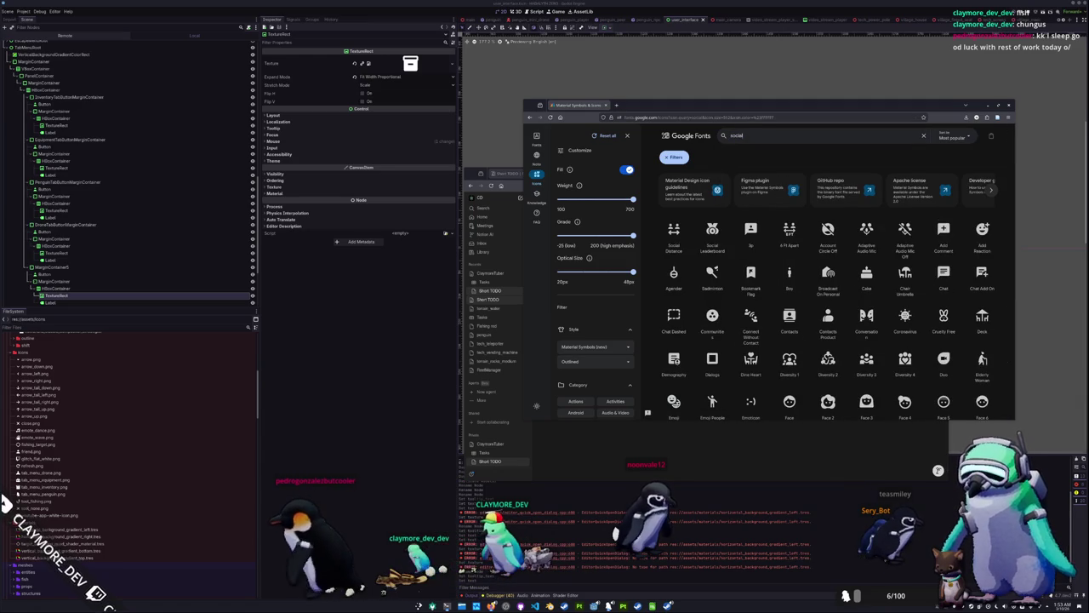
scroll(771, 289, "down", 2)
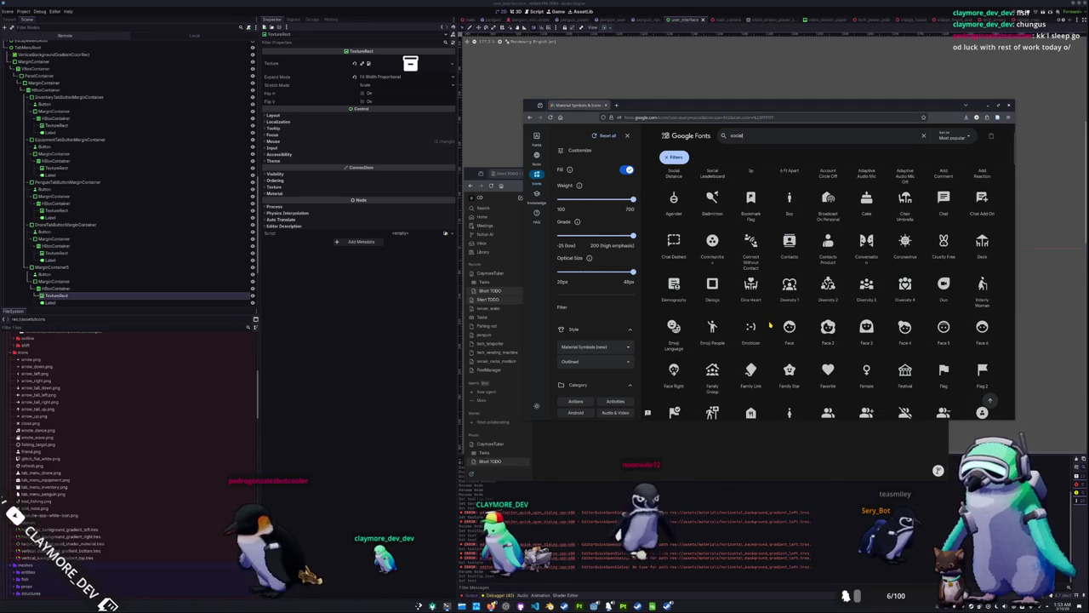
left_click(788, 298)
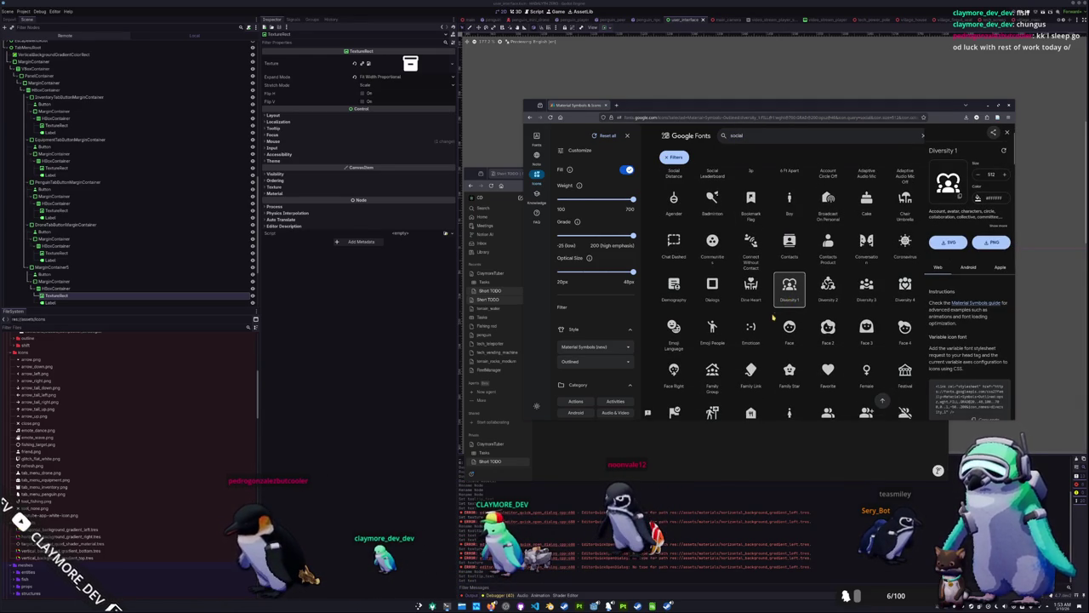
scroll(771, 320, "up", 2)
scroll(769, 325, "down", 5)
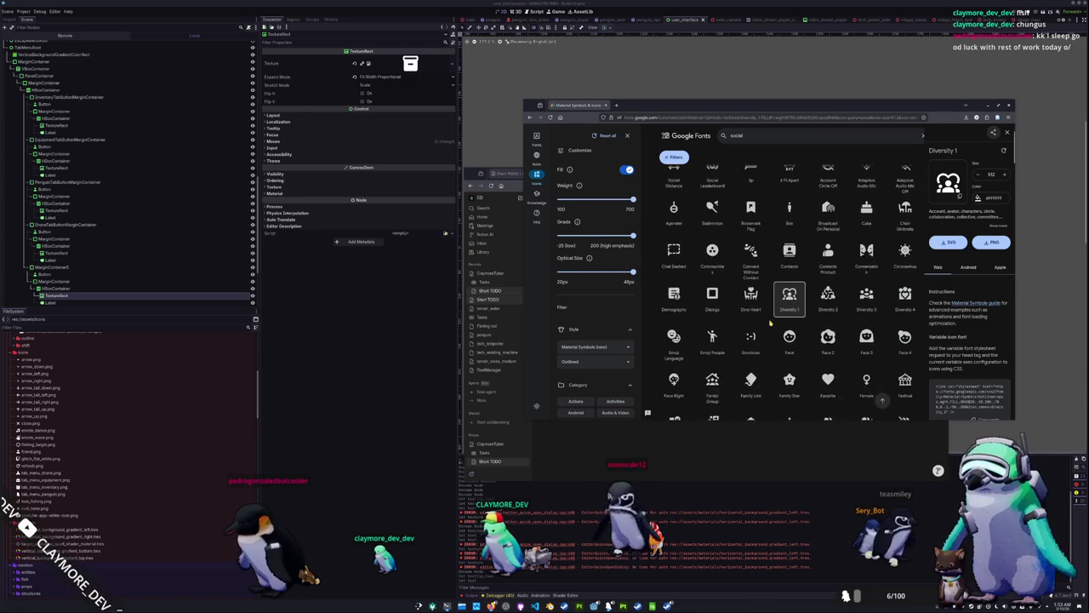
scroll(757, 319, "down", 1)
left_click(710, 310)
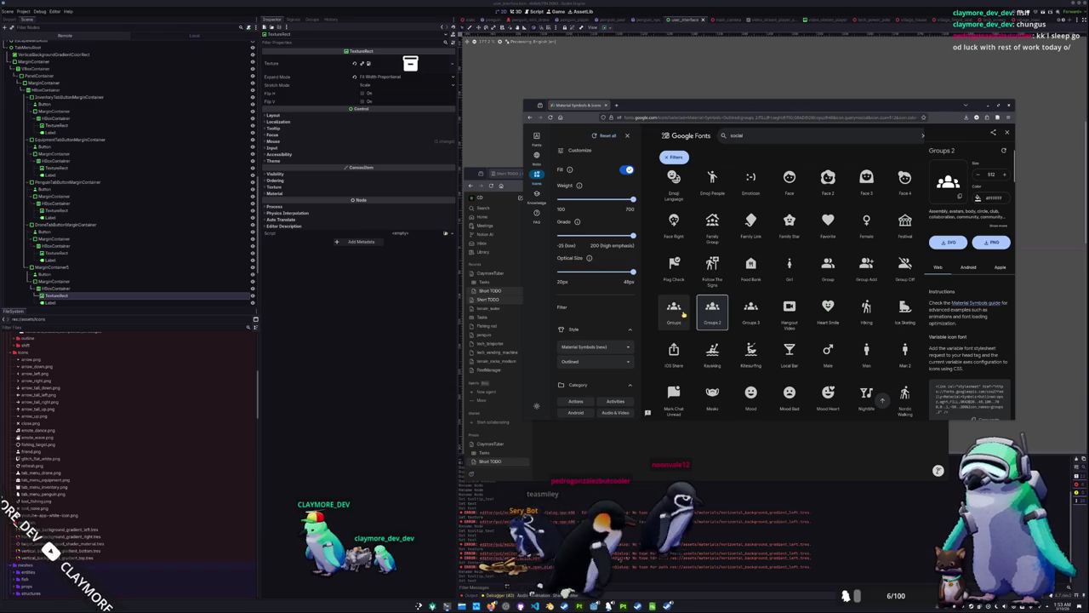
left_click(675, 309)
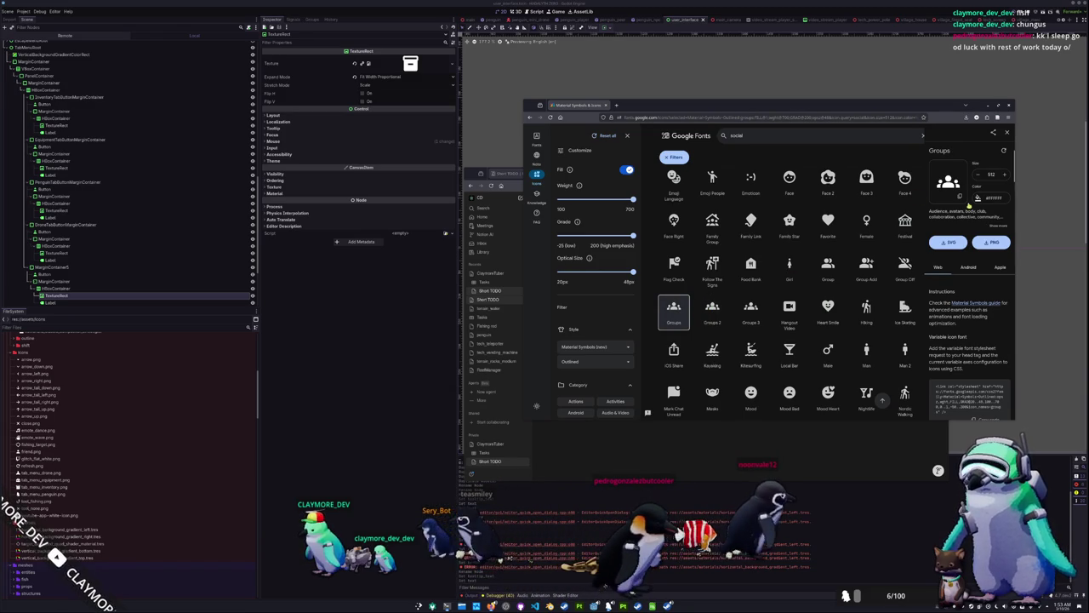
Download the Groups icon as PNG and drop it into the project's icons folder.
left_click(991, 242)
mouse_move(894, 133)
left_mouse_down()
mouse_move(170, 374)
mouse_move(29, 466)
left_mouse_up()
left_click(51, 466)
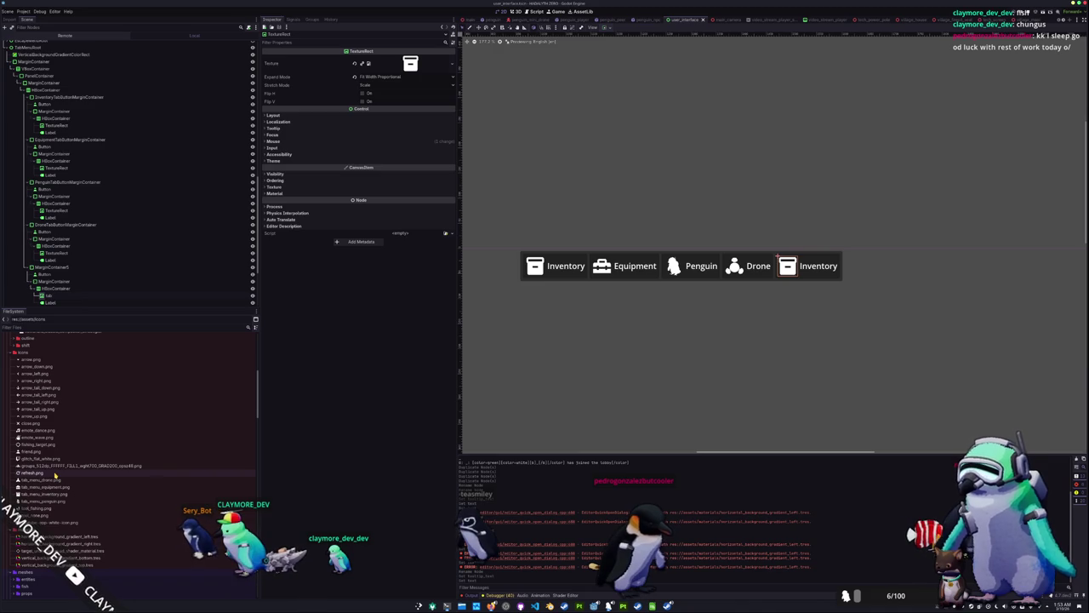
Rename the icon to tab_menu_social.png and the fifth container to SocialTabButtonMarginContainer.
left_click(51, 466)
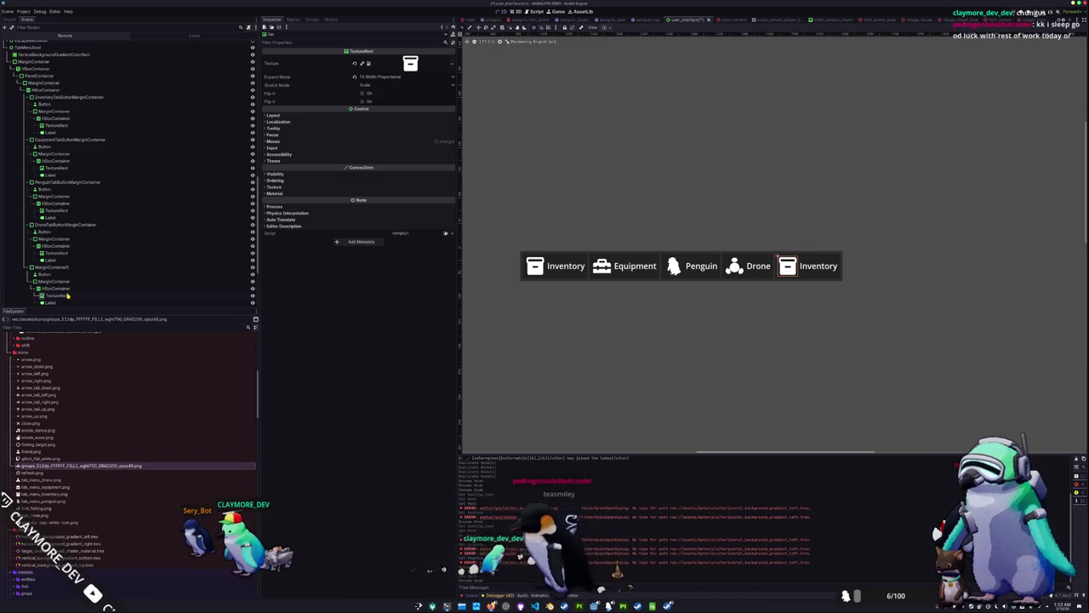
left_click(67, 296)
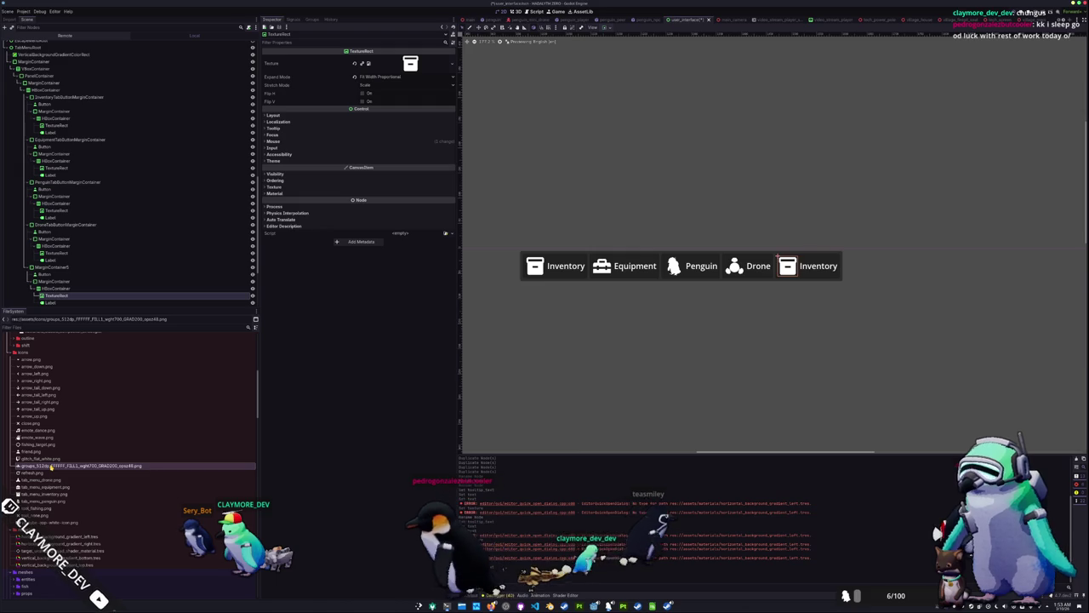
type("social")
key("Return")
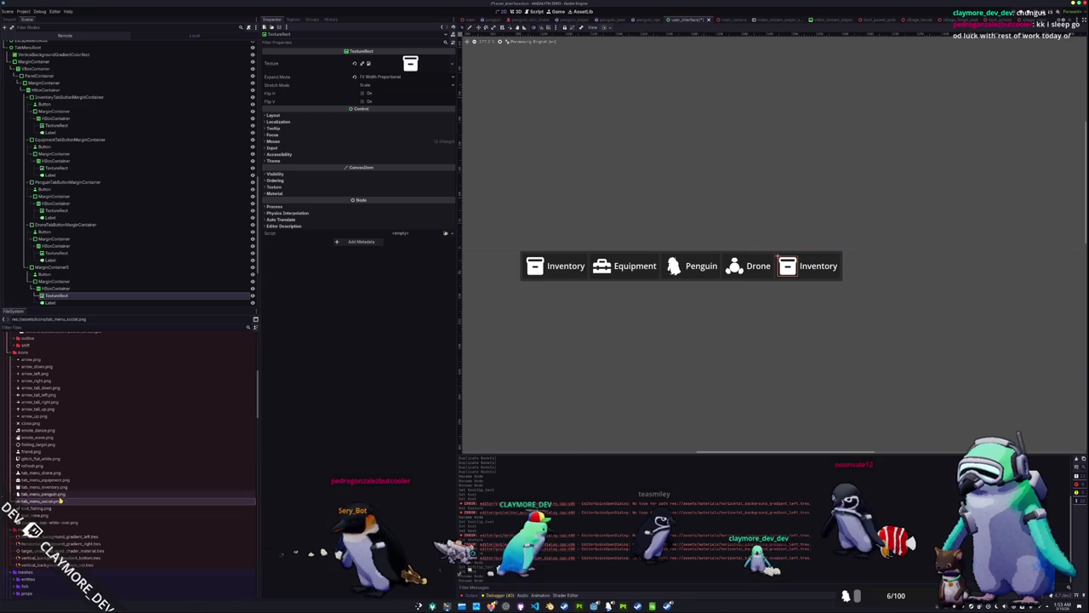
left_click(53, 267)
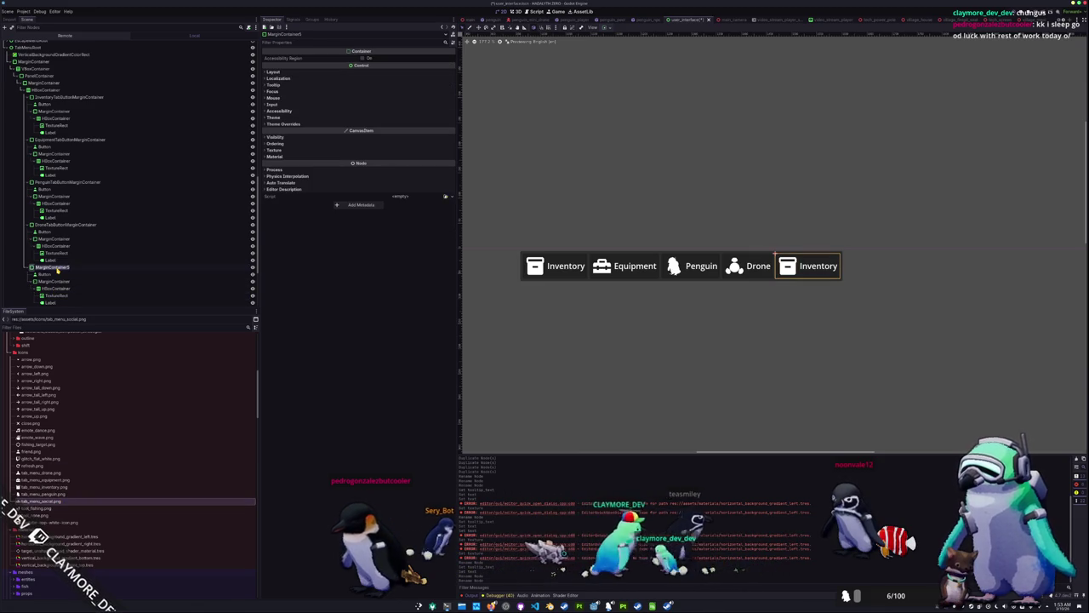
type("SocalTabButton")
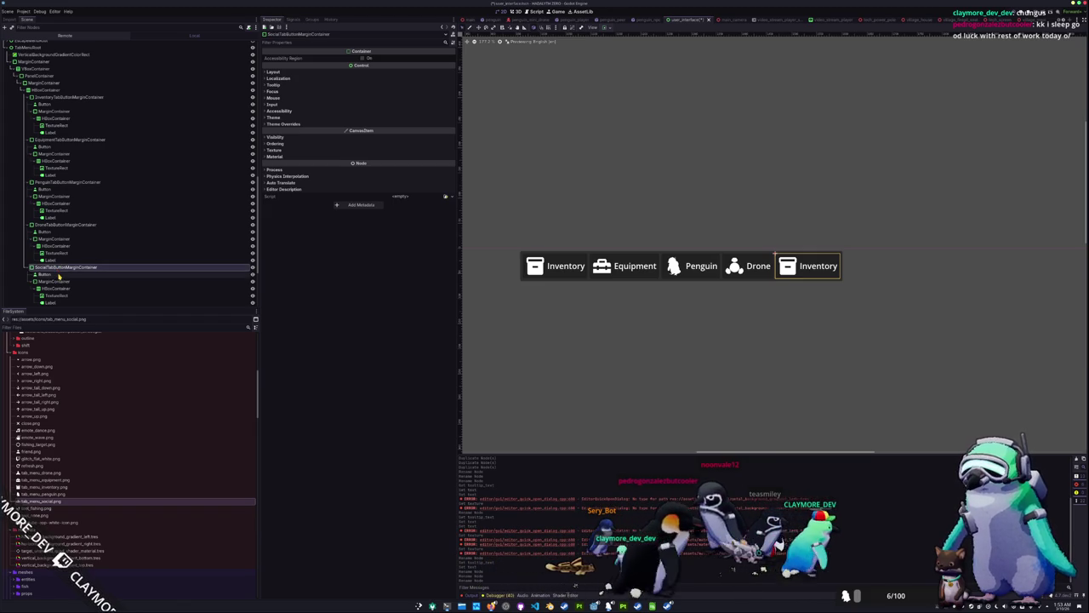
Check the social tooltip key and set the Label text to #TAB_MENU_SOCIAL_BUTTON.
left_click(58, 275)
left_click(328, 245)
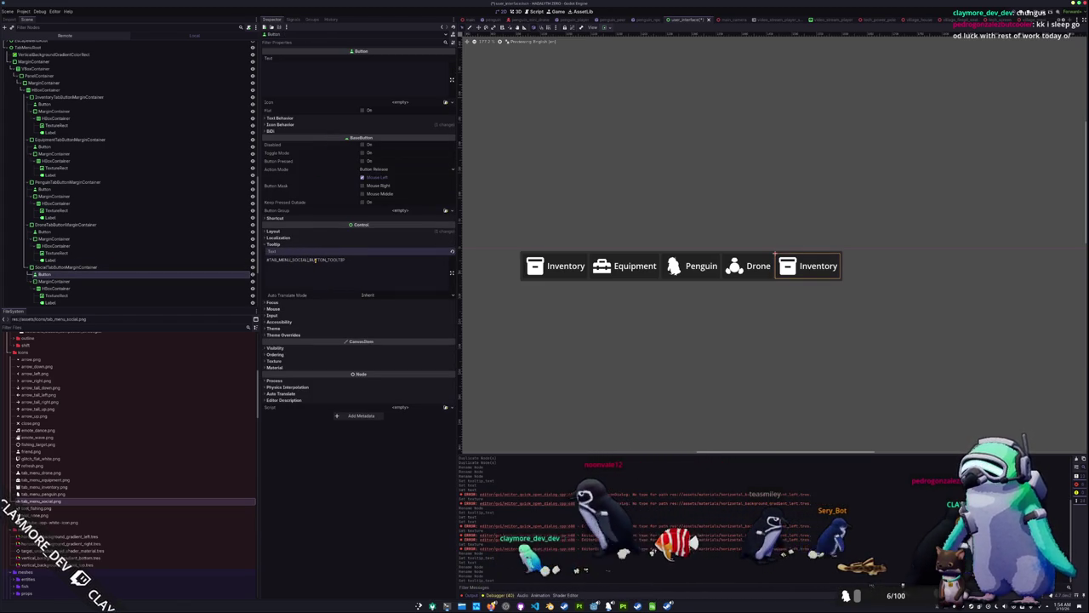
left_click(50, 302)
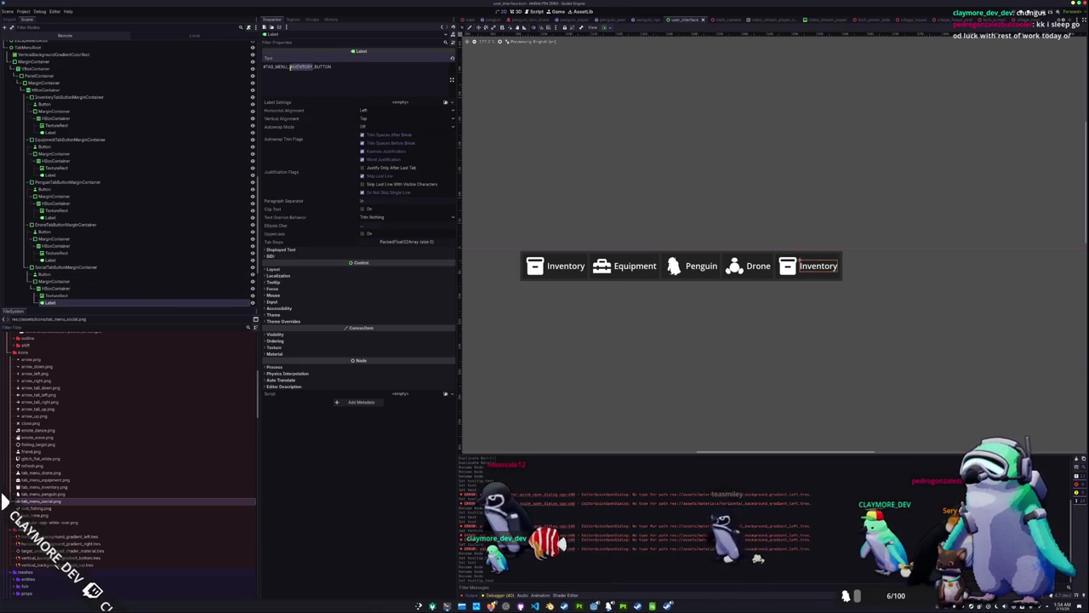
type("SOCIAL")
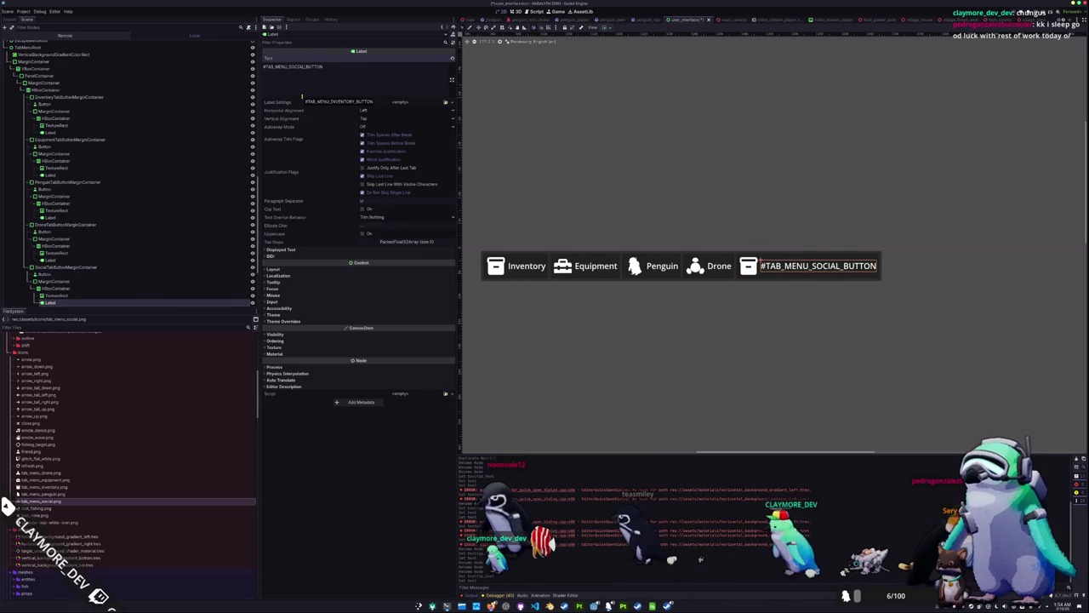
Assign tab_menu_social.png as the fifth tab's TextureRect texture.
left_click(749, 273)
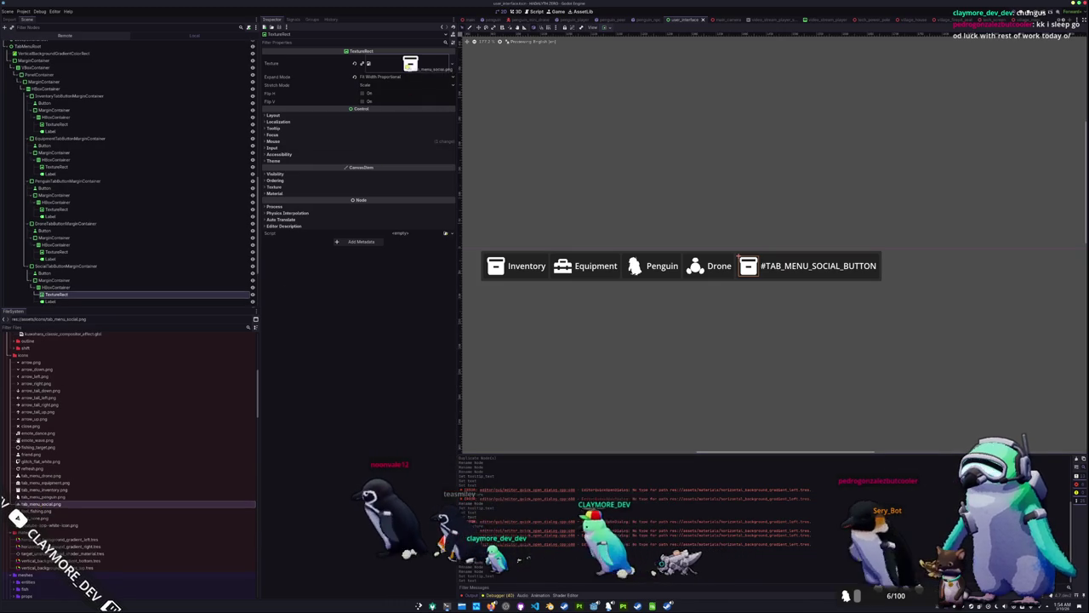
left_click_drag(408, 66, 410, 66)
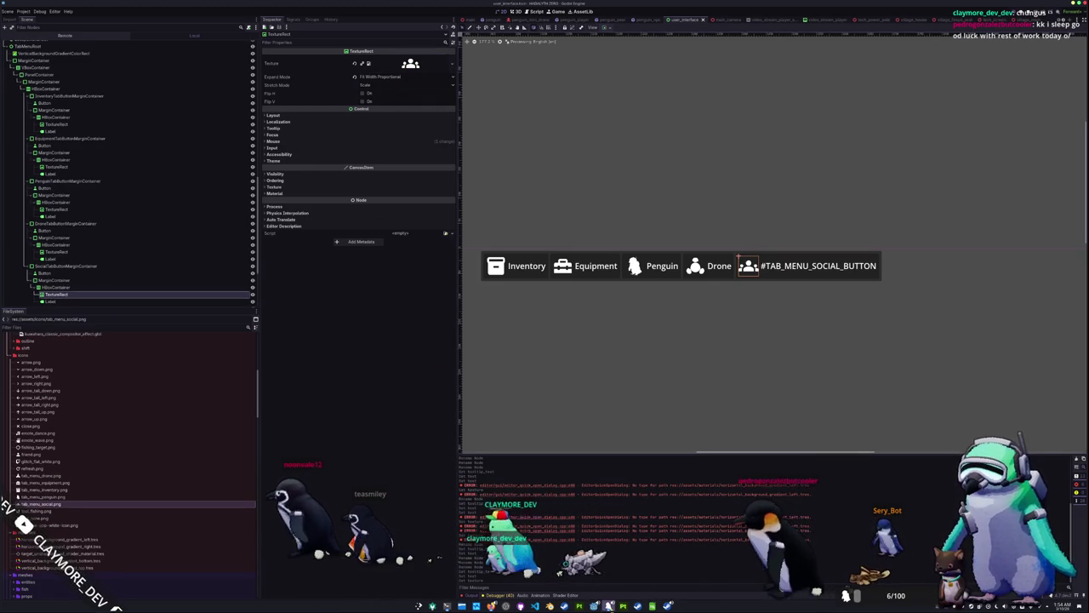
key("alt+Tab")
Copy the two DRONE translation rows and paste them below.
key("Up")
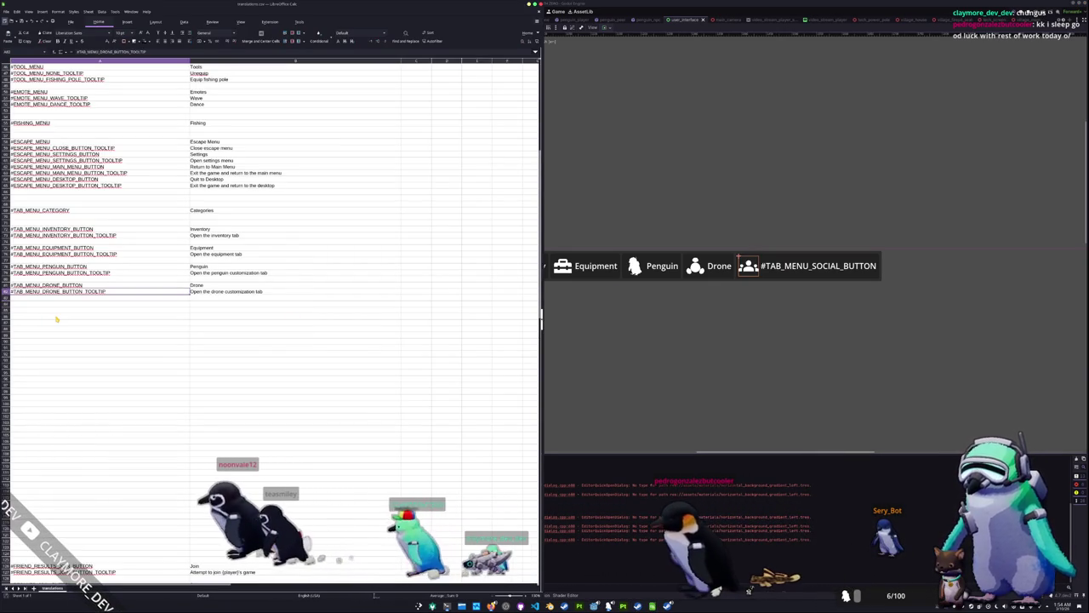
key("shift+Up")
key("shift+Right")
key("ctrl+c")
key("Down")
key("Down")
key("ctrl+v")
Change the pasted keys to #TAB_MENU_SOCIAL_BUTTON and #TAB_MENU_SOCIAL_BUTTON_TOOLTIP.
double_click(79, 303)
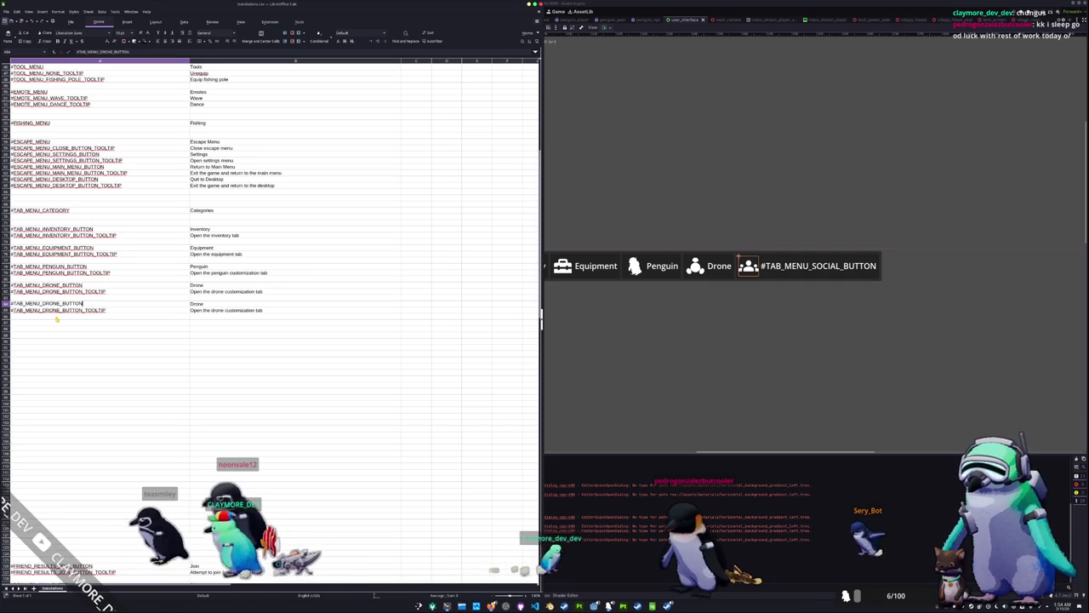
key("Left")
key("Left")
key("Left")
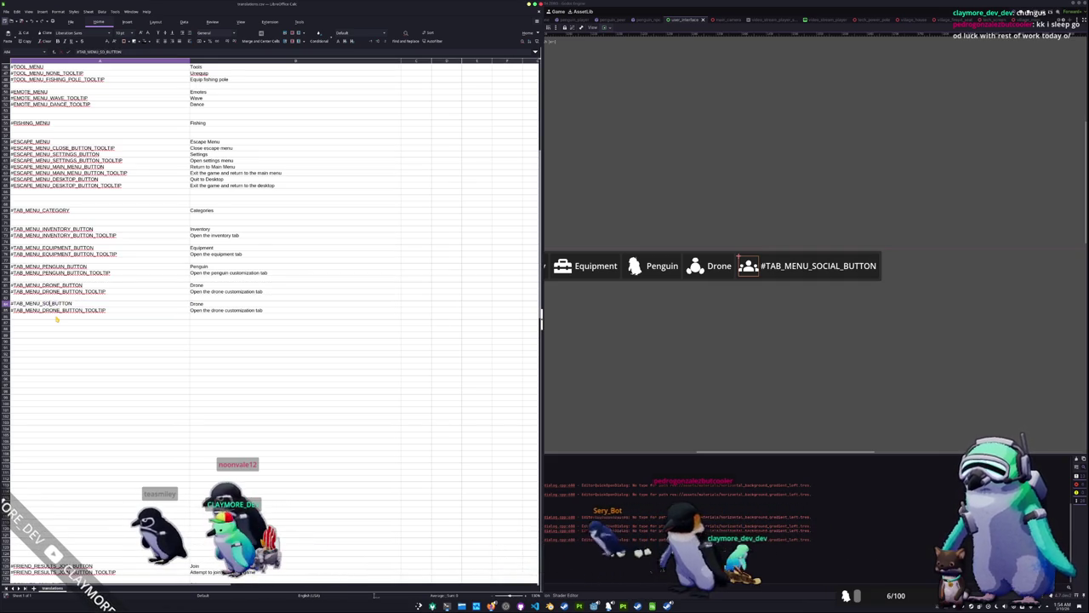
type("CIAL")
key("Return")
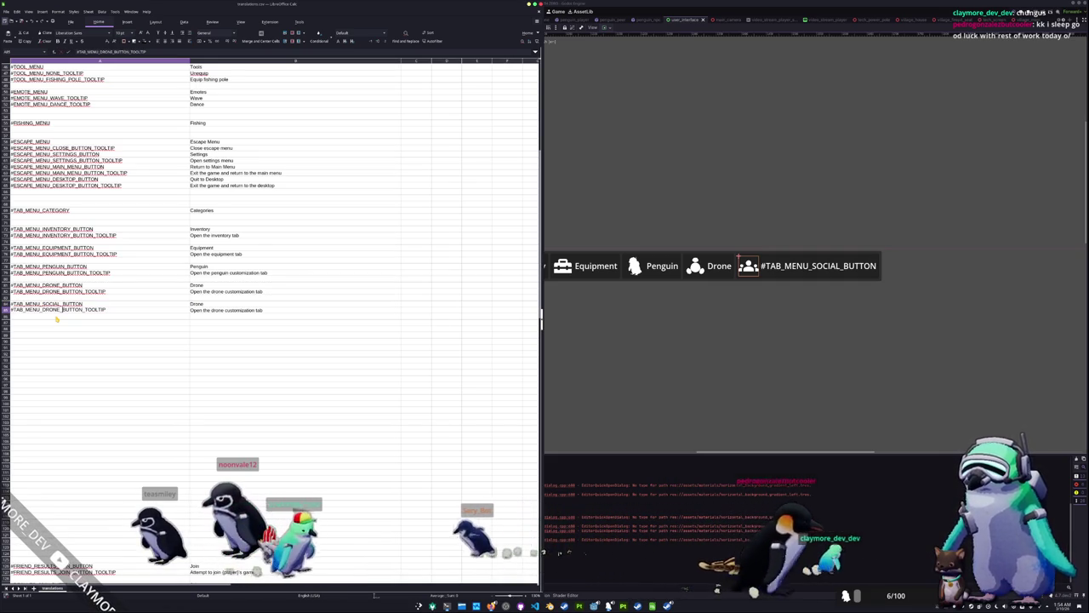
double_click(51, 310)
type("SOCIAL")
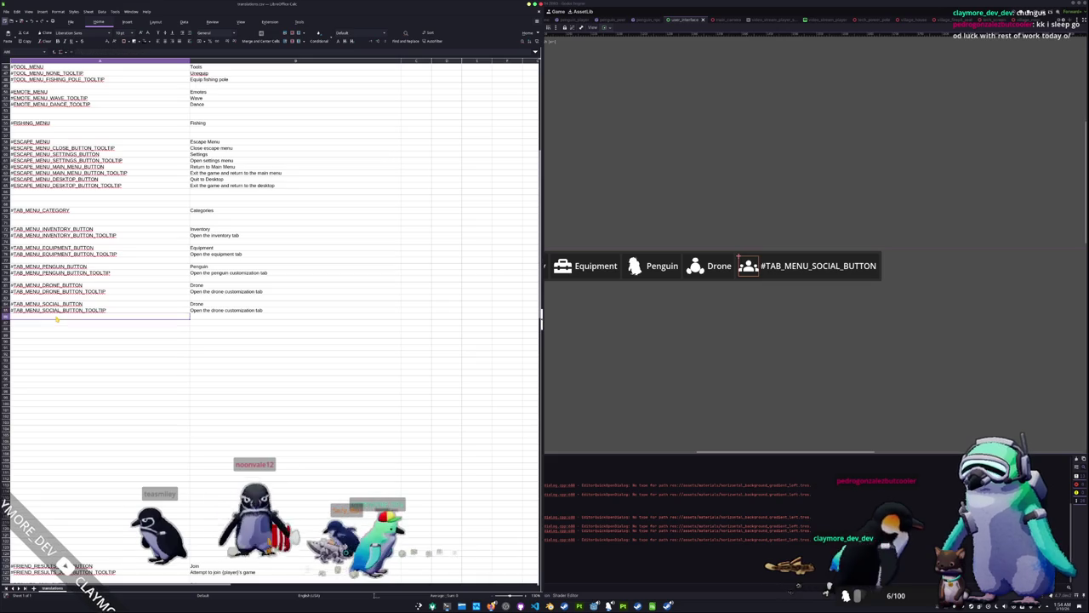
key("Up")
Reword the tooltip translation to 'Open the social tab'.
key("Right")
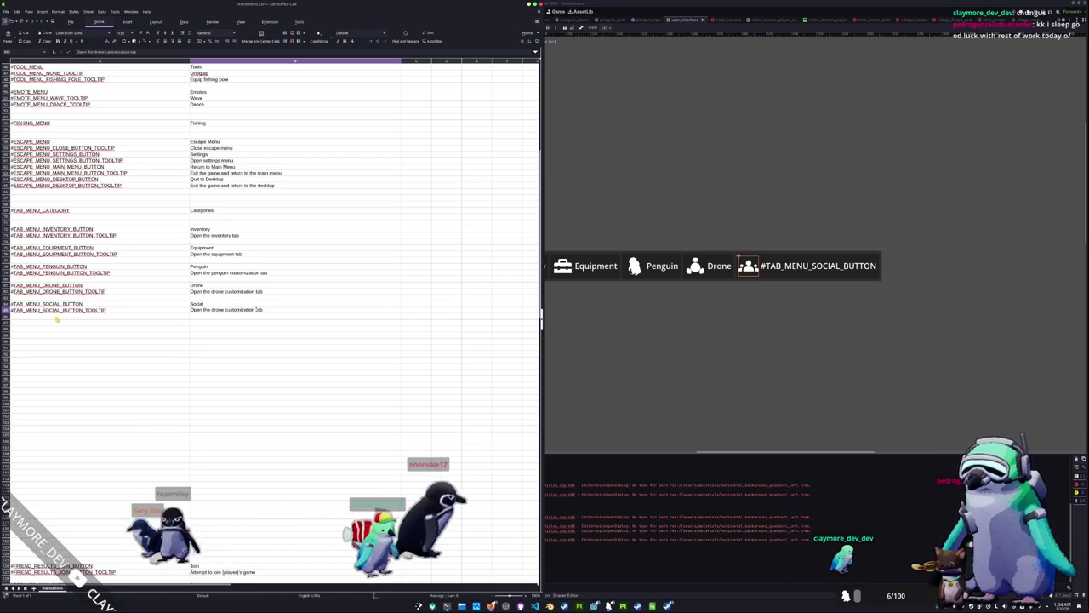
key("ctrl+Left")
key("ctrl+shift+Right")
key("ctrl+shift+Right")
type("social")
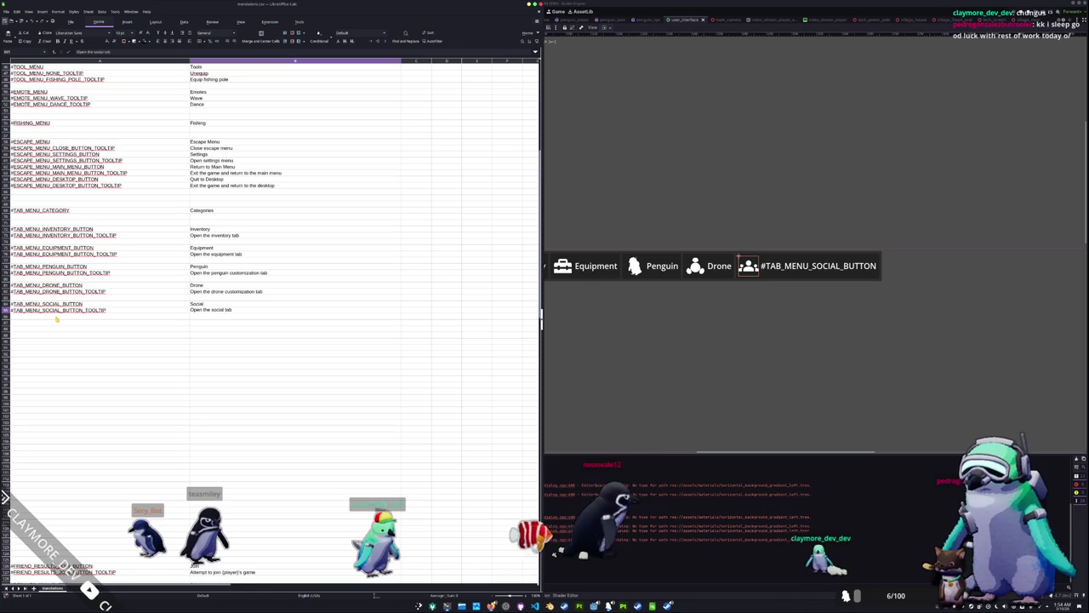
key("Return")
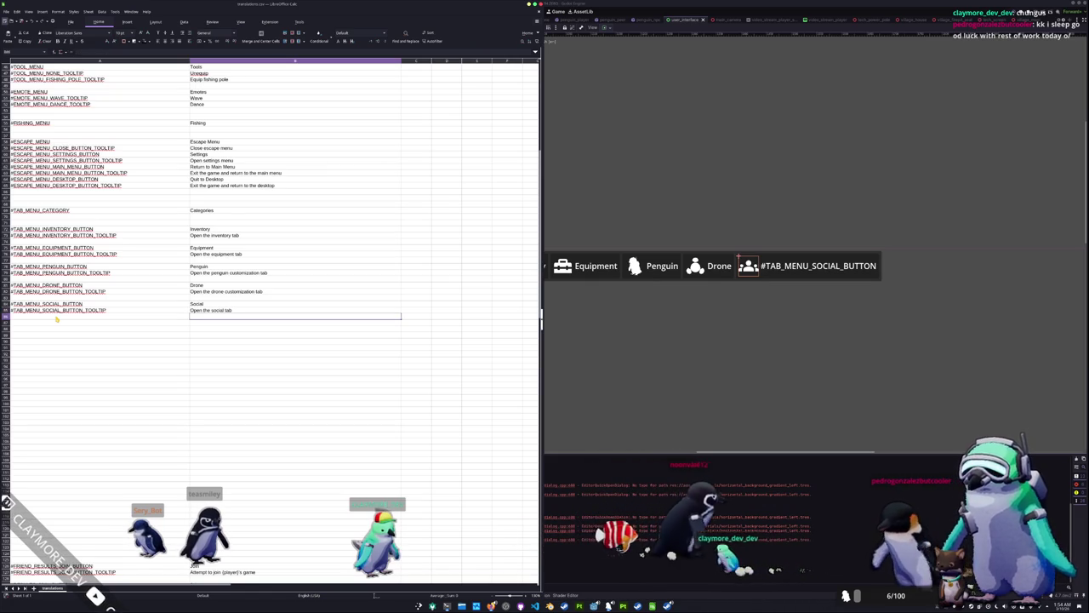
left_click(596, 390)
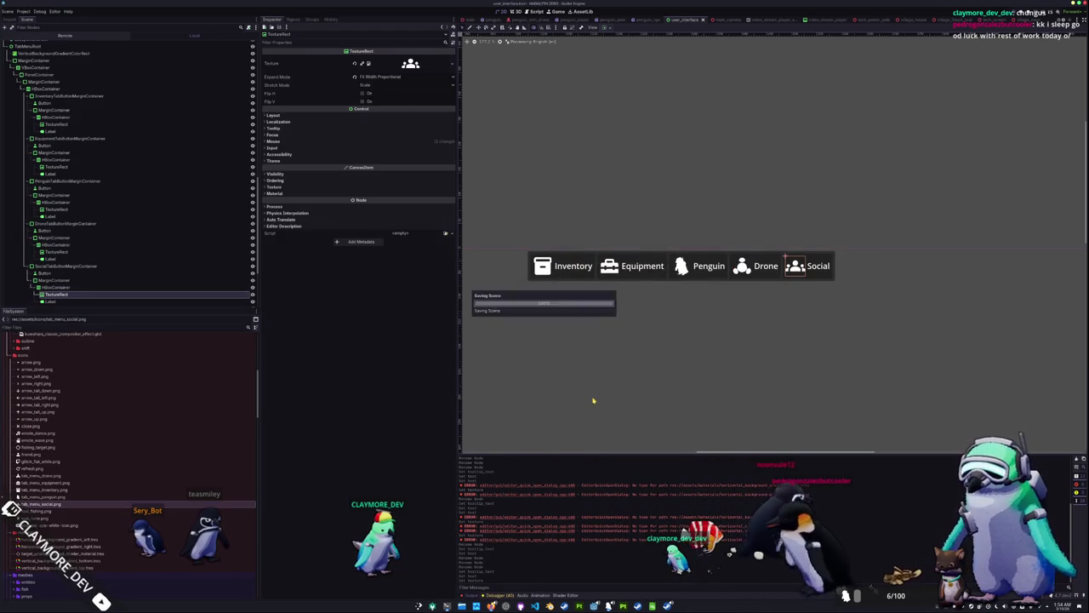
Select all five tab containers, Inventory through Social, in the Scene dock.
scroll(595, 387, "up", 1)
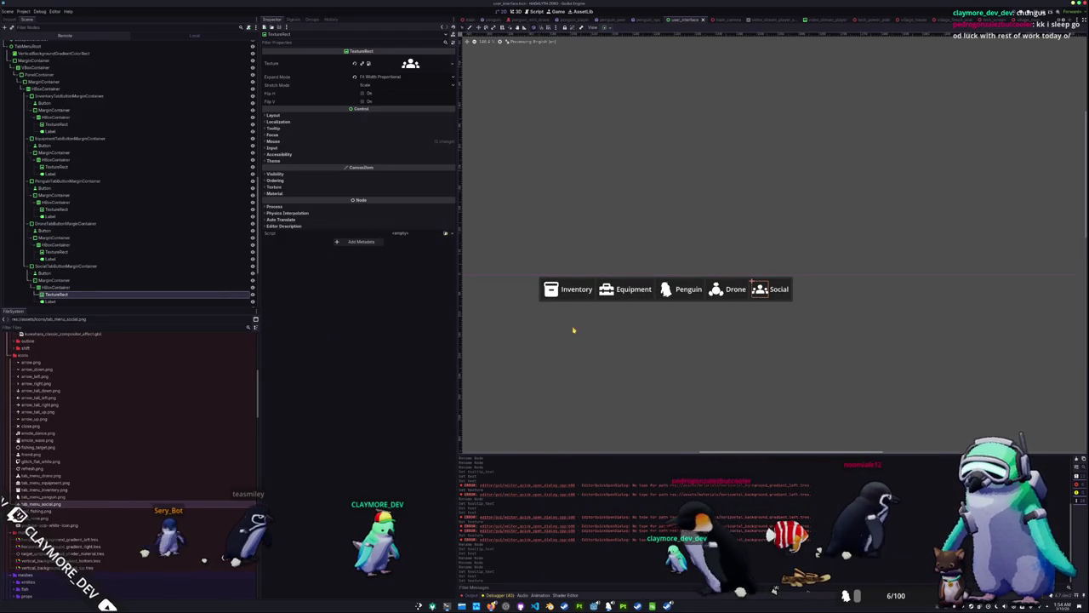
left_click(573, 298)
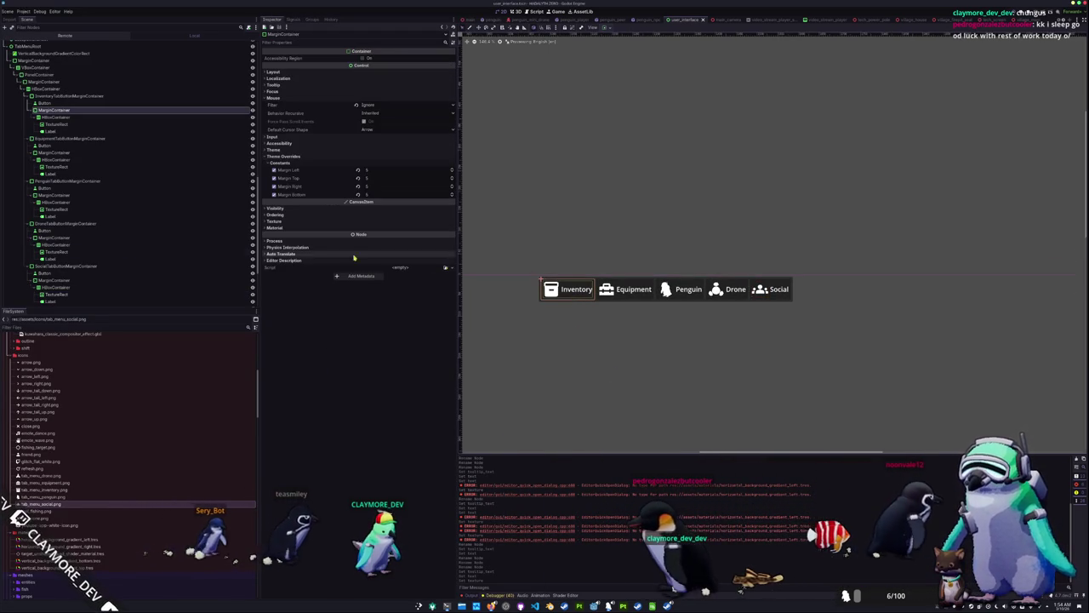
left_click(64, 95)
left_click(64, 138, "ctrl")
left_click(48, 181, "ctrl")
left_click(51, 223, "ctrl")
left_click(51, 265, "ctrl")
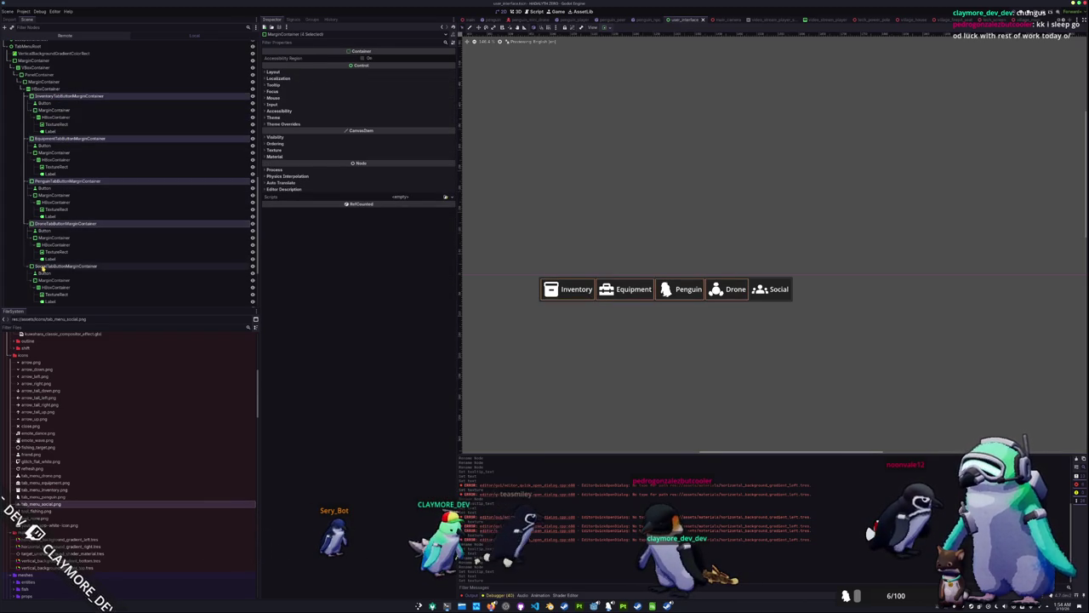
Set their Custom Minimum Size width to 150 and check the evenly sized tab bar.
scroll(57, 250, "down", 3)
scroll(57, 250, "up", 2)
left_click(274, 72)
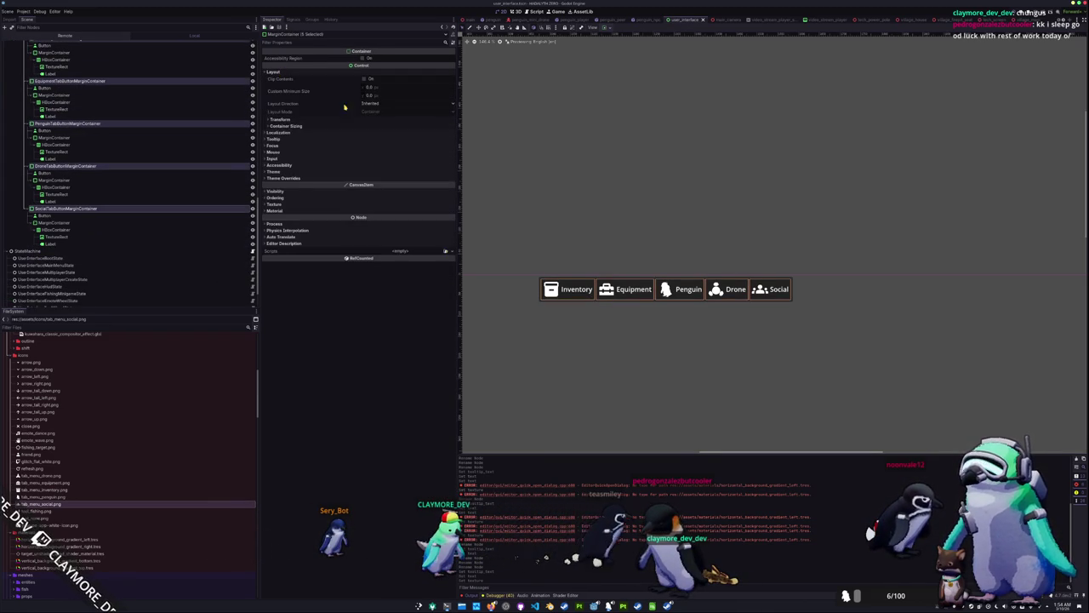
left_click(289, 126)
scroll(647, 222, "down", 3)
left_click_drag(380, 90, 376, 91)
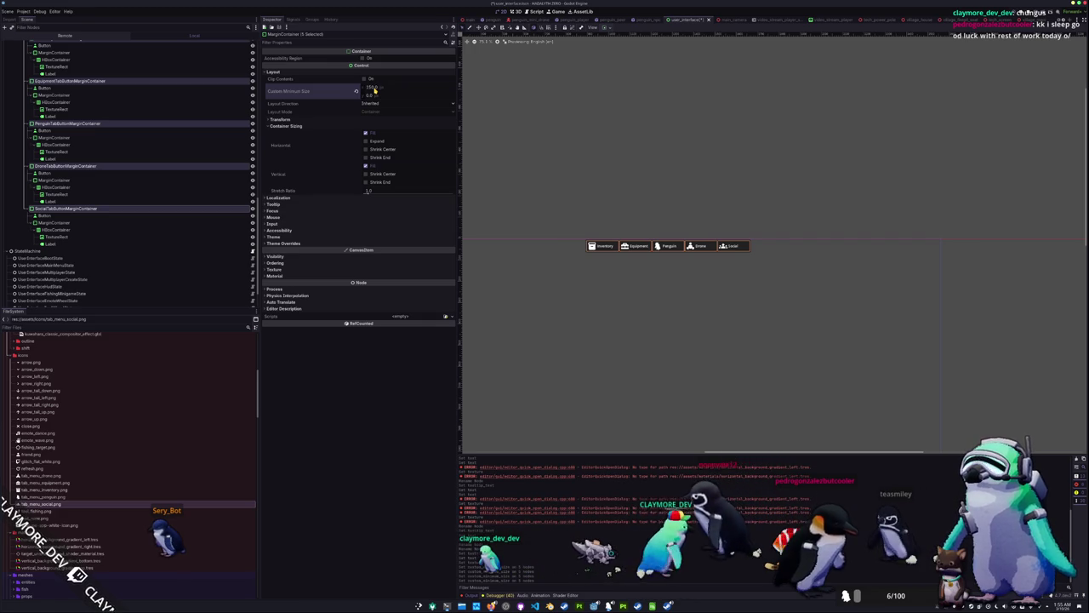
scroll(598, 299, "up", 1)
scroll(620, 292, "down", 2)
mouse_move(619, 292)
left_mouse_down()
mouse_move(632, 224)
mouse_move(621, 289)
left_mouse_up()
scroll(624, 282, "up", 3)
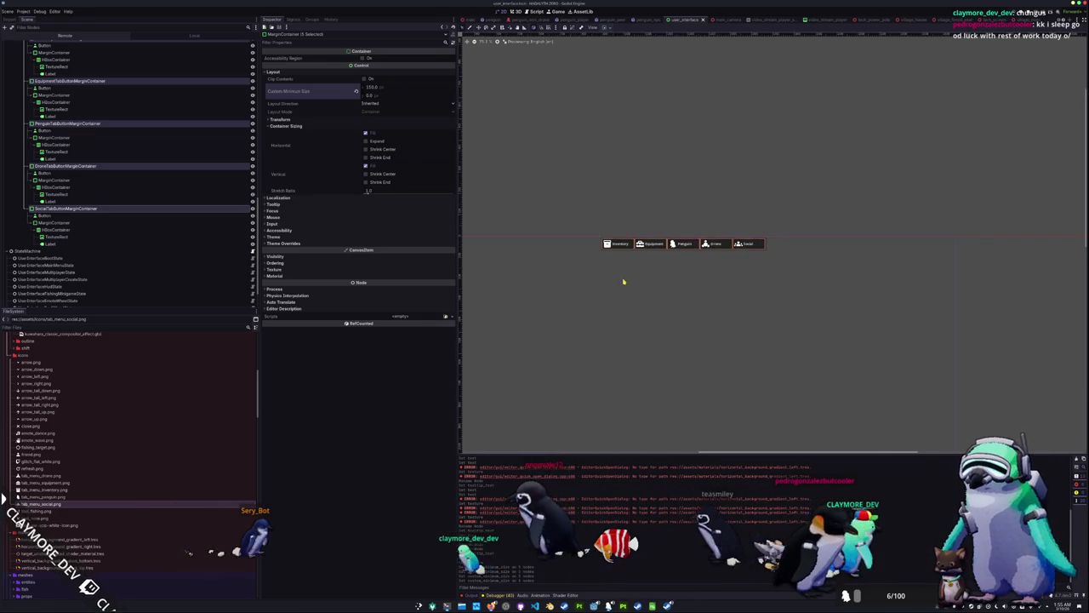
scroll(622, 280, "down", 3)
mouse_move(588, 306)
left_mouse_down()
mouse_move(749, 248)
mouse_move(598, 302)
left_mouse_up()
scroll(641, 293, "up", 2)
scroll(641, 294, "up", 2)
left_click(662, 243)
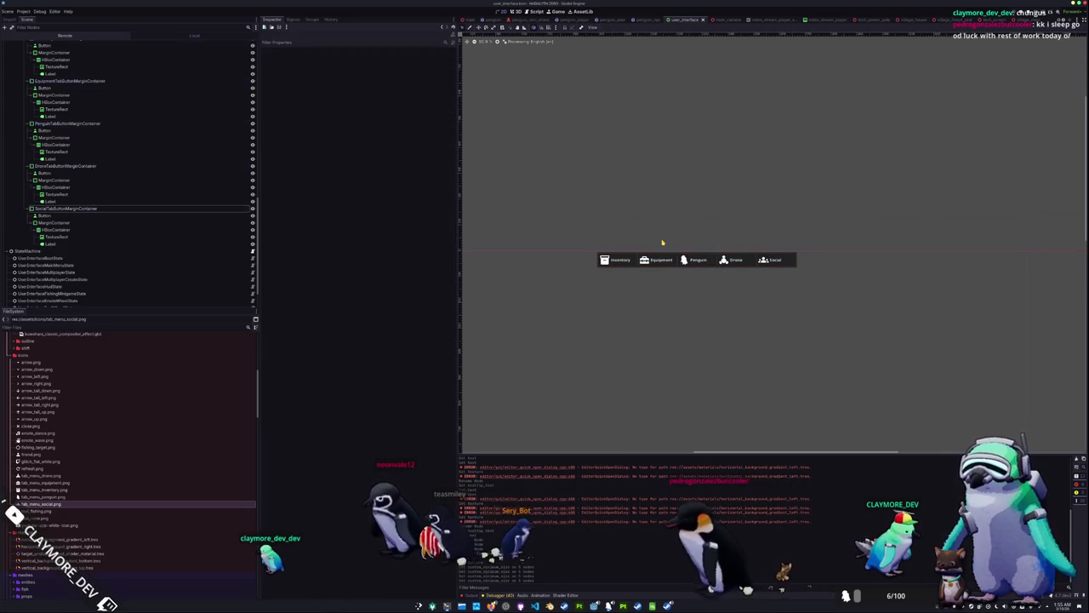
Collapse the Inventory, Equipment and Penguin tab containers and select the Social one.
scroll(662, 243, "up", 1)
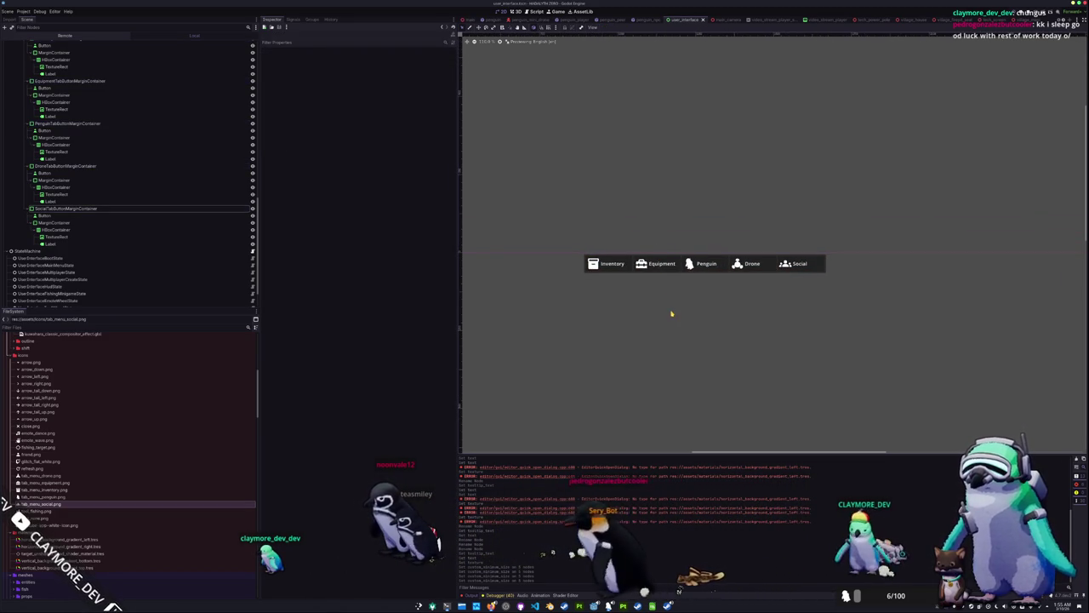
scroll(674, 311, "down", 1)
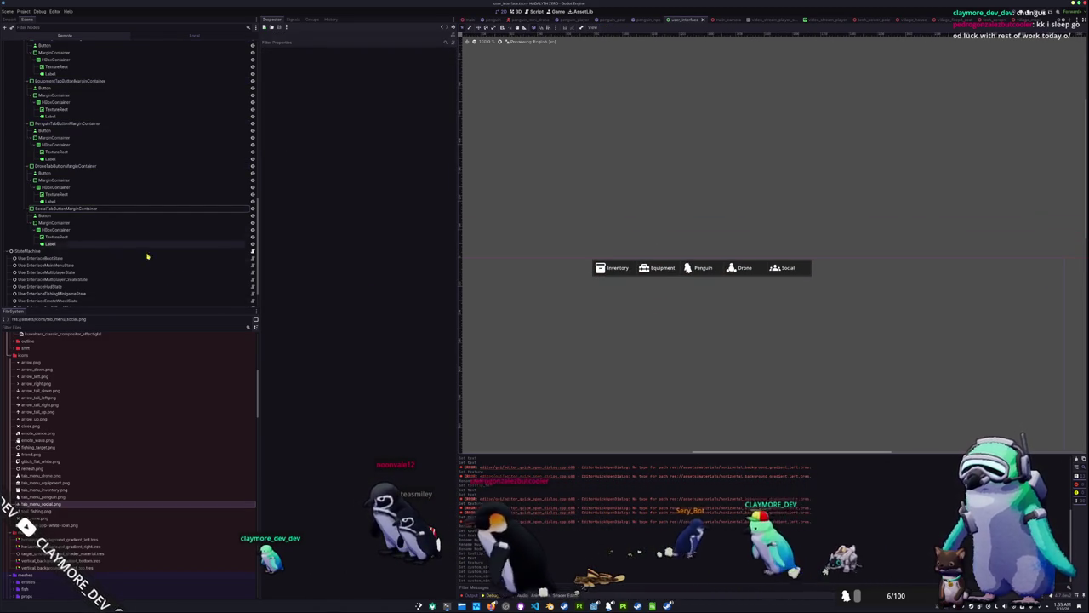
scroll(57, 237, "up", 3)
scroll(85, 178, "up", 3)
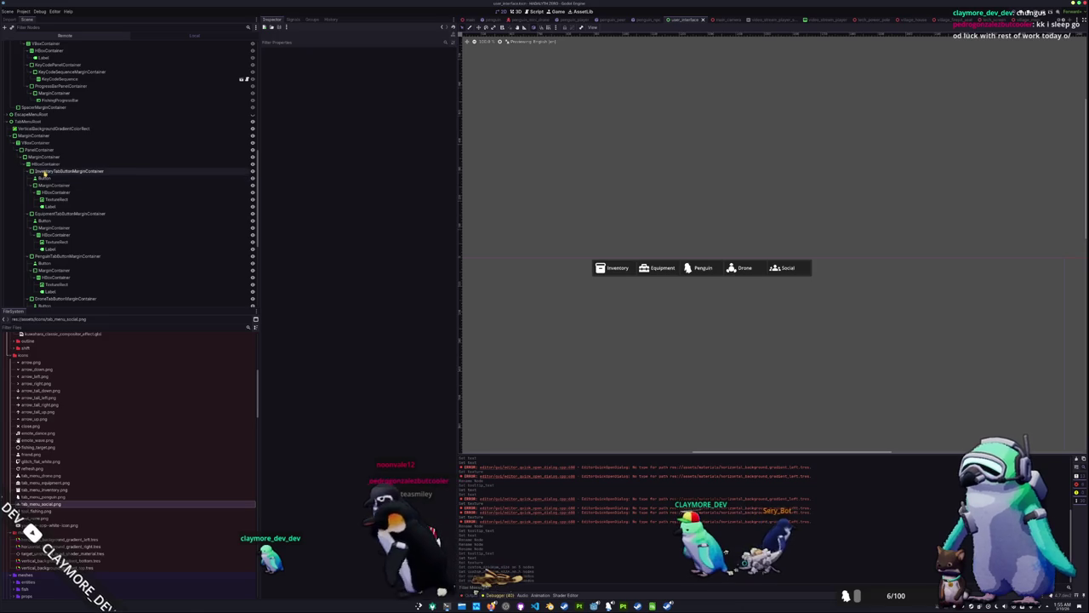
left_click(89, 173)
key("Left")
key("Down")
key("Left")
key("Down")
key("Left")
key("Down")
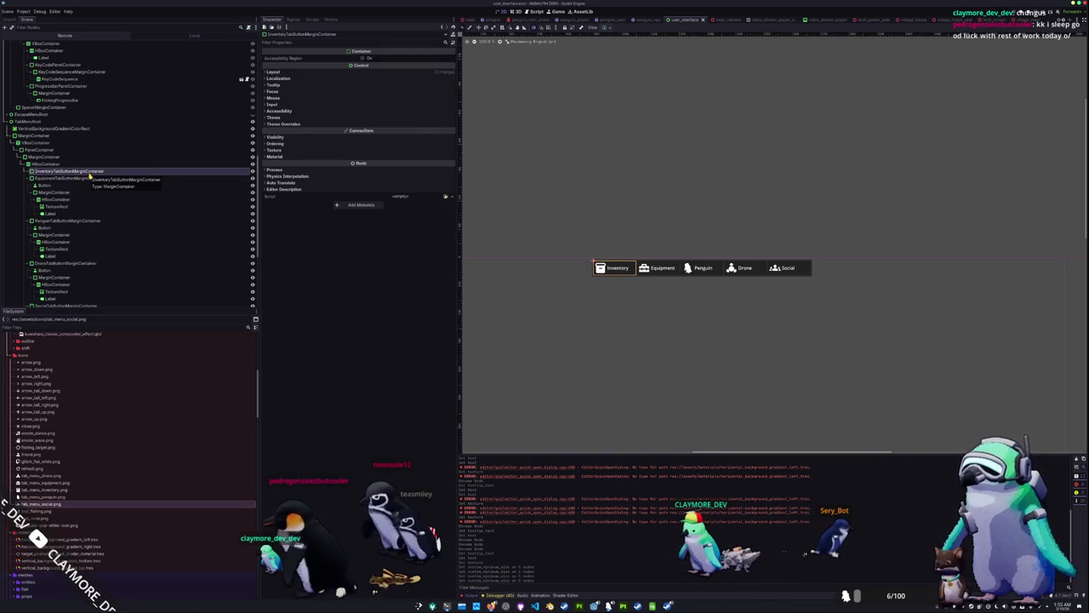
key("Left")
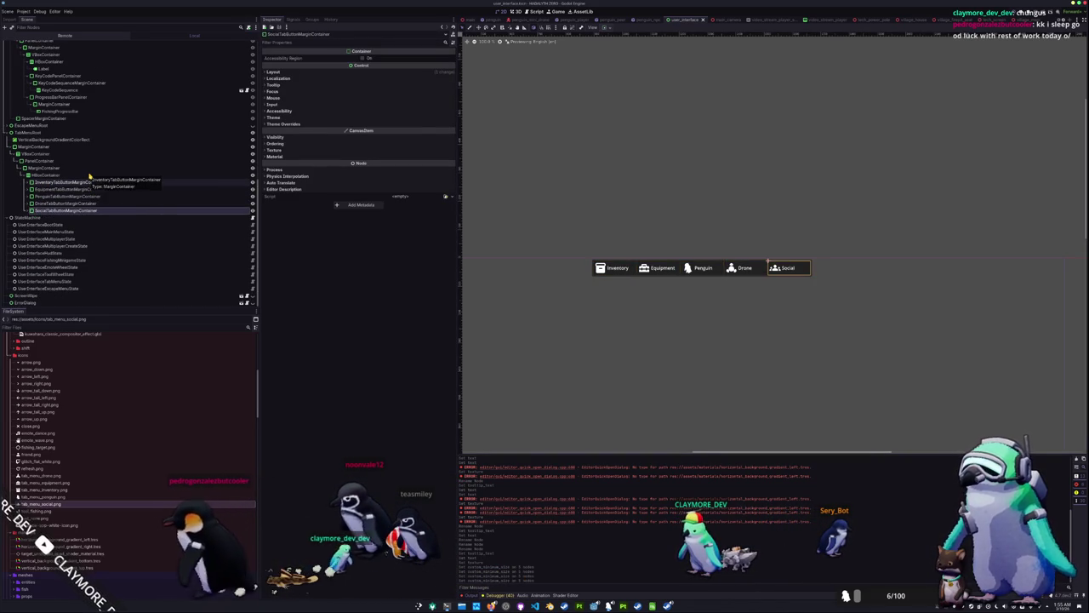
key("Down")
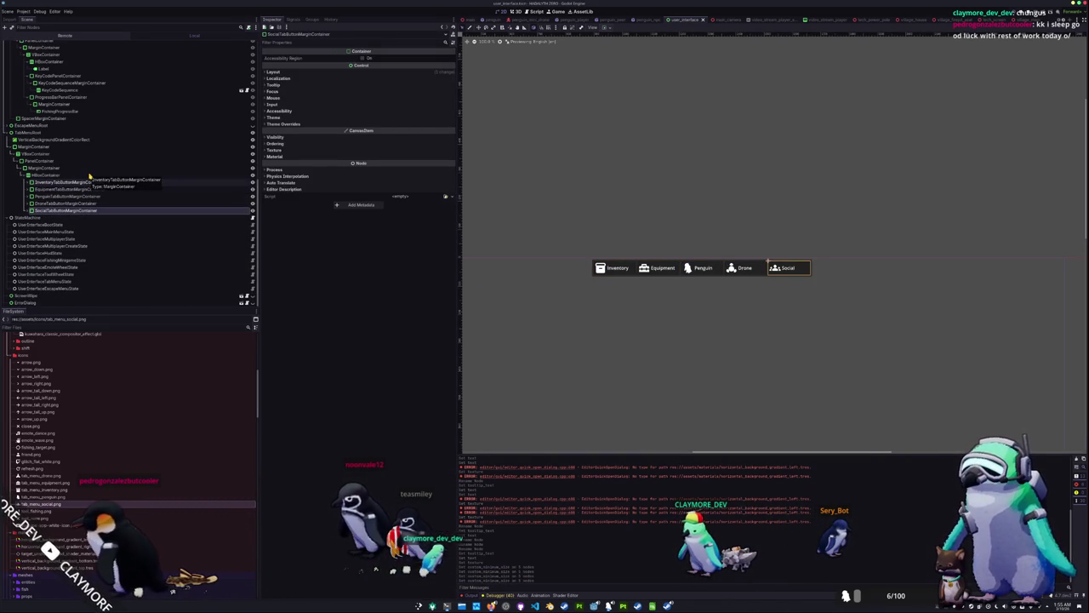
Run the game with F5 to test the tab menu.
scroll(501, 394, "down", 1)
left_click_drag(501, 394, 545, 306)
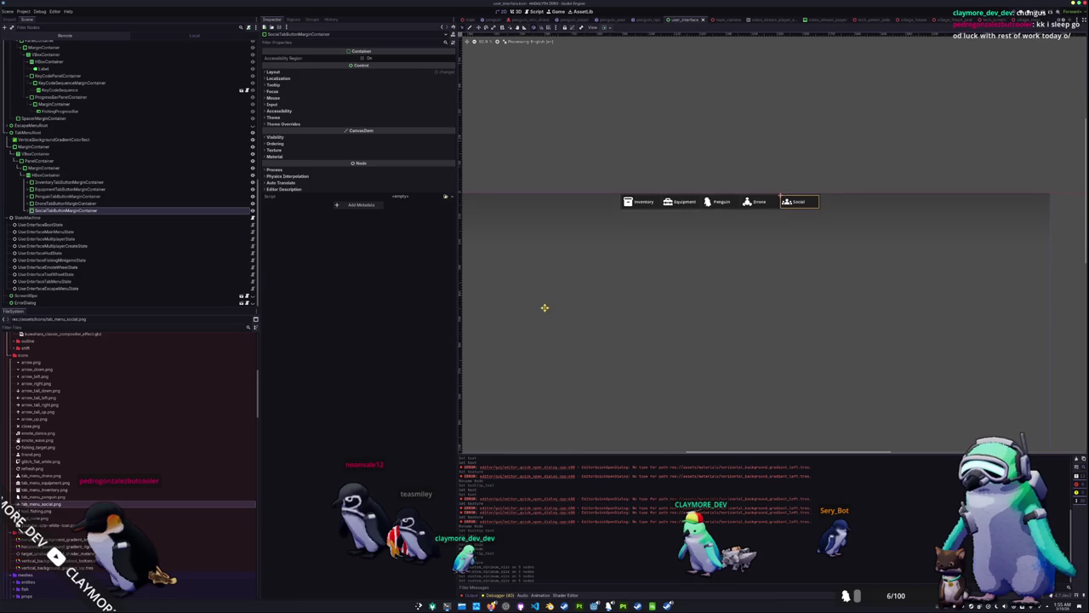
key("F5")
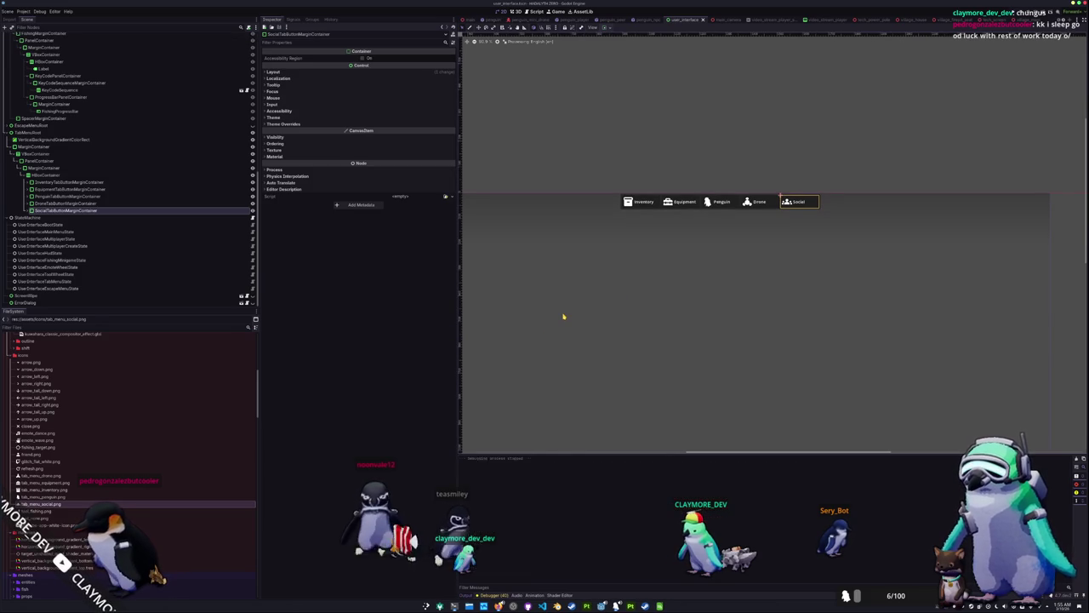